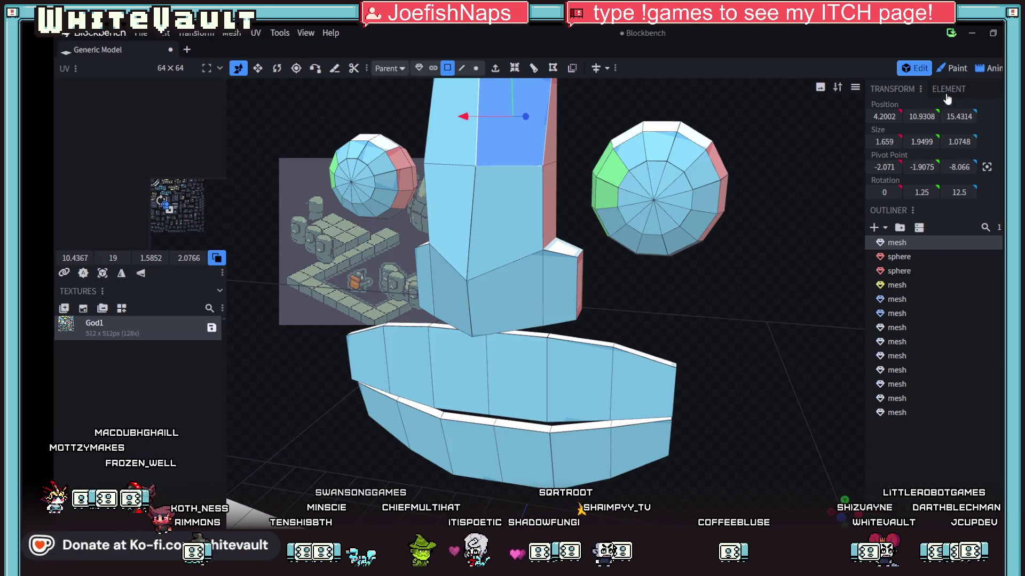
Switch the blue-faced statue into Paint mode and take up the Color Picker tool
{"action": "left_click", "coordinate": [957, 69]}
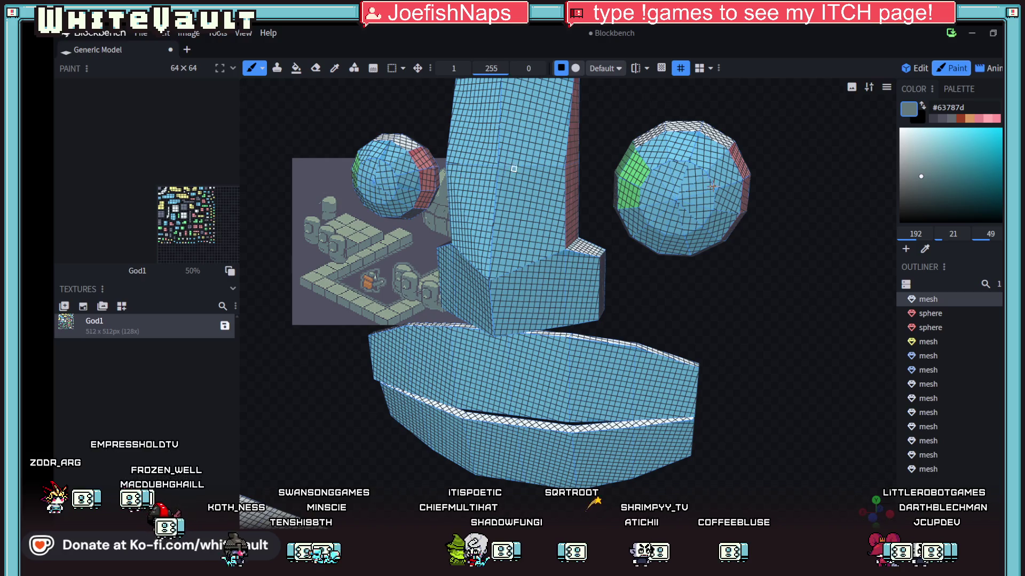
{"action": "scroll", "coordinate": [757, 220], "scroll_direction": "up", "scroll_amount": 2}
{"action": "scroll", "coordinate": [779, 252], "scroll_direction": "down", "scroll_amount": 2}
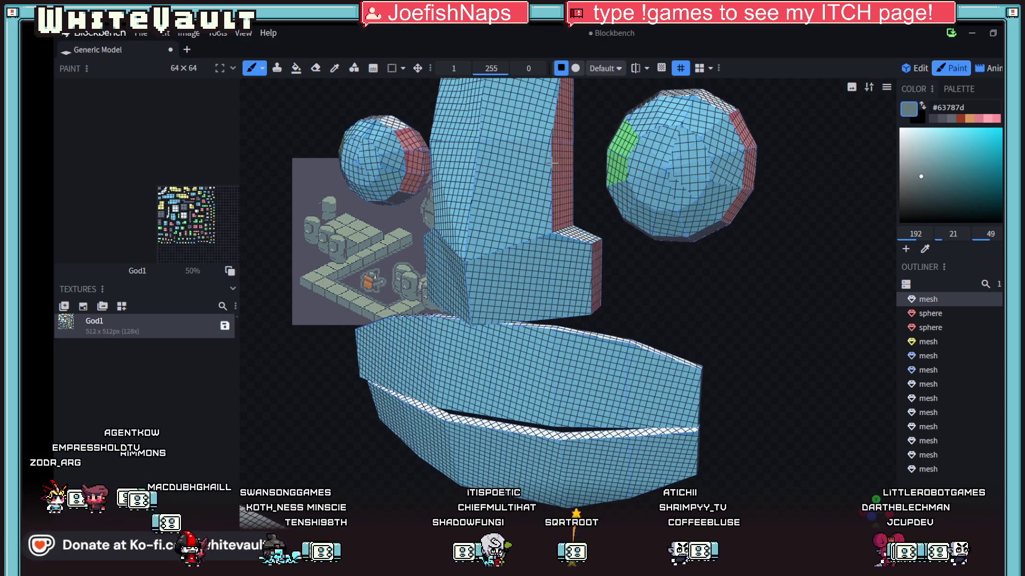
{"action": "left_click", "coordinate": [335, 68]}
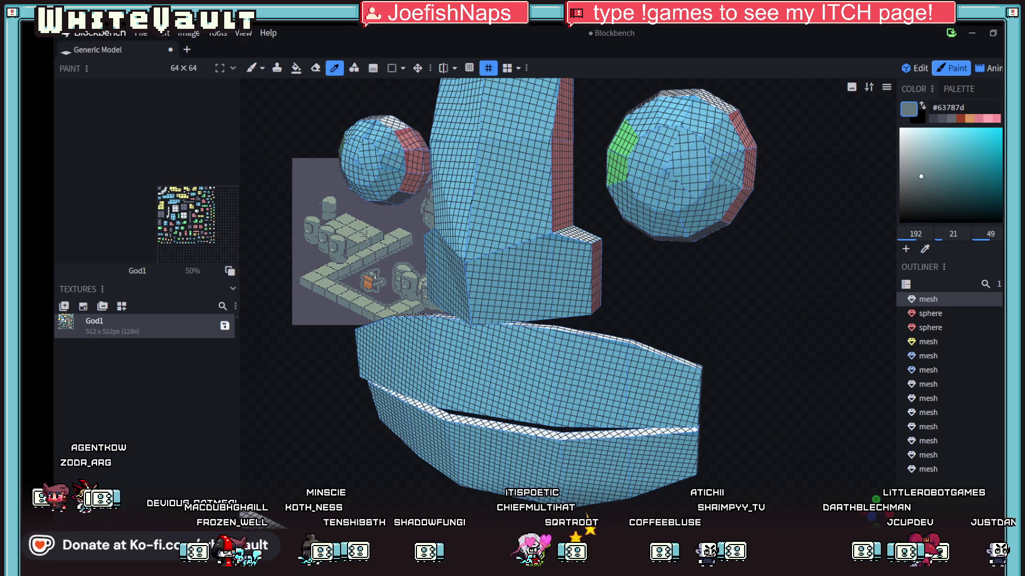
{"action": "left_click_drag", "start_coordinate": [681, 289], "coordinate": [832, 293]}
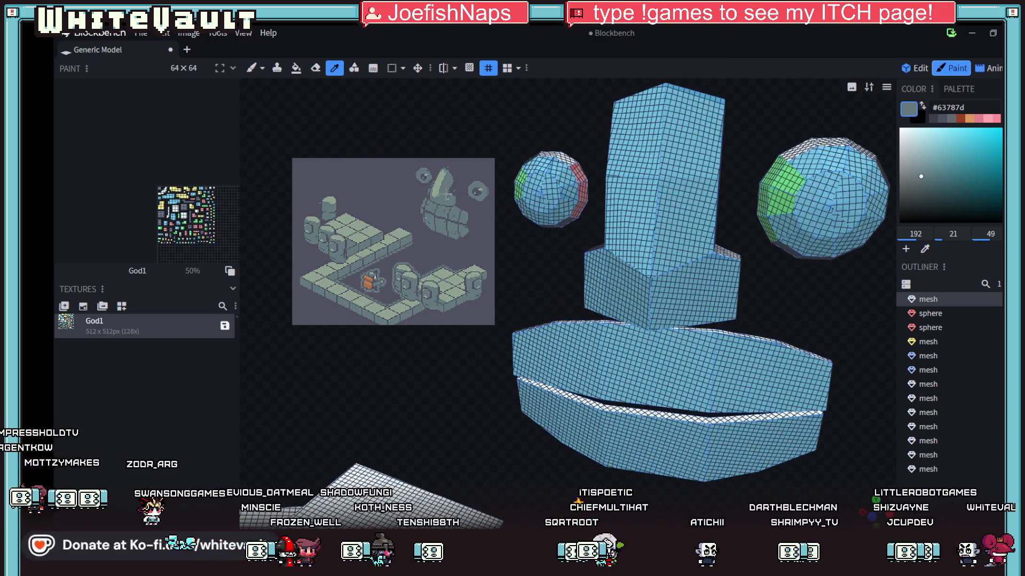
Bucket-fill the whole statue #596f78 in Element fill mode, then sample #515262 as the next colour
{"action": "left_click", "coordinate": [442, 184]}
{"action": "left_click", "coordinate": [297, 68]}
{"action": "left_click", "coordinate": [646, 187]}
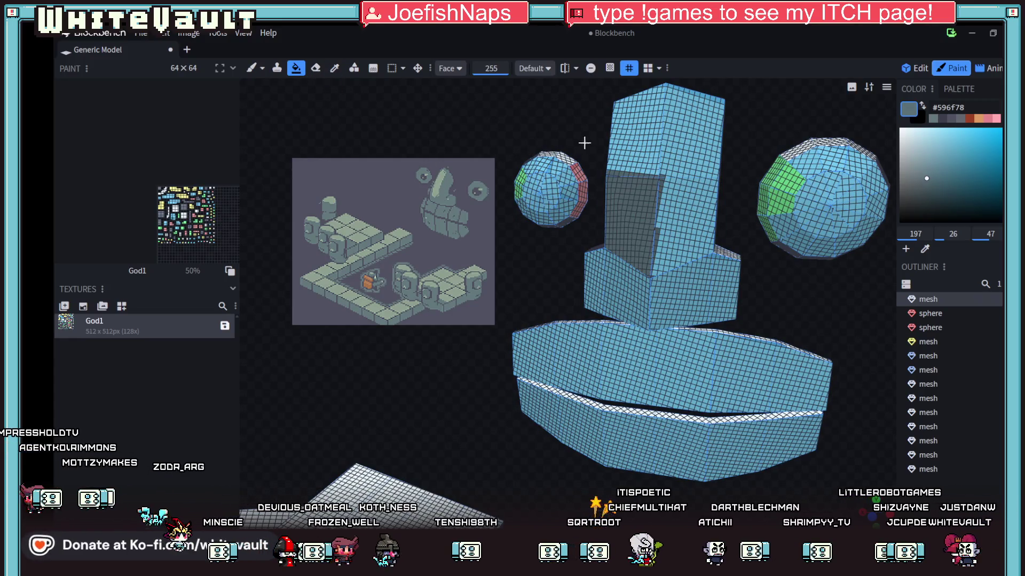
{"action": "left_click", "coordinate": [450, 68]}
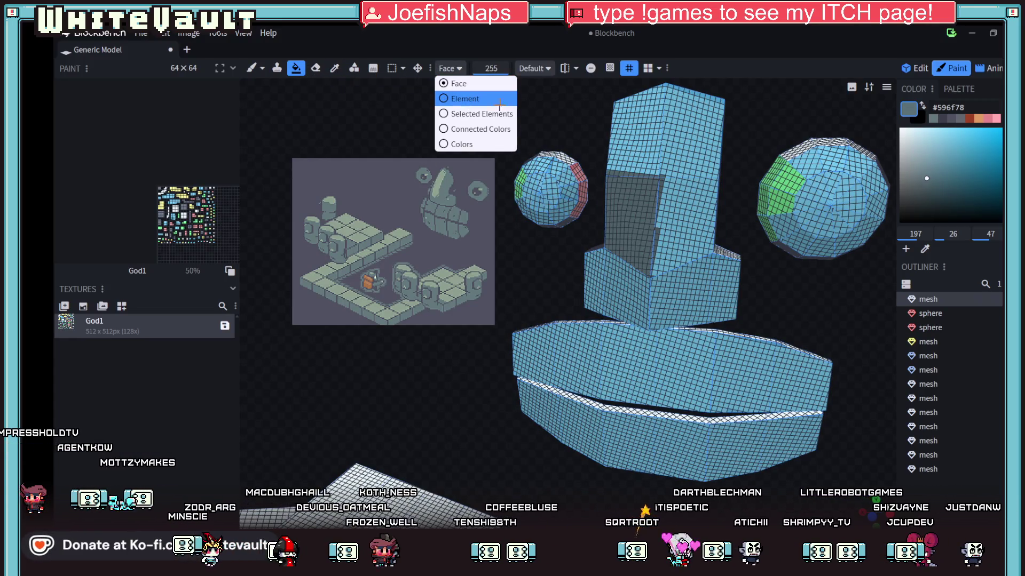
{"action": "left_click", "coordinate": [465, 99]}
{"action": "left_click", "coordinate": [690, 132]}
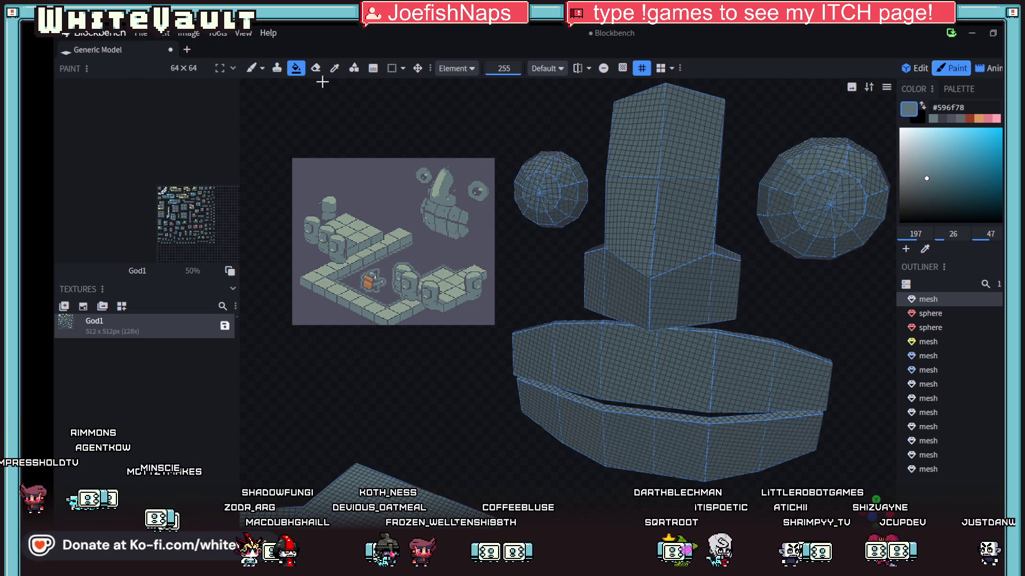
{"action": "left_click", "coordinate": [335, 68]}
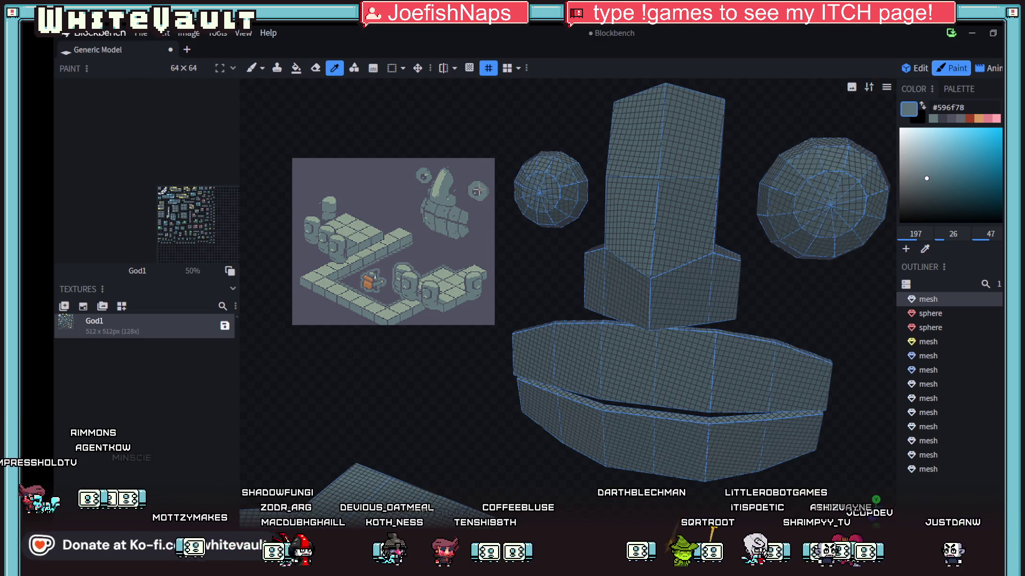
{"action": "left_click", "coordinate": [478, 192]}
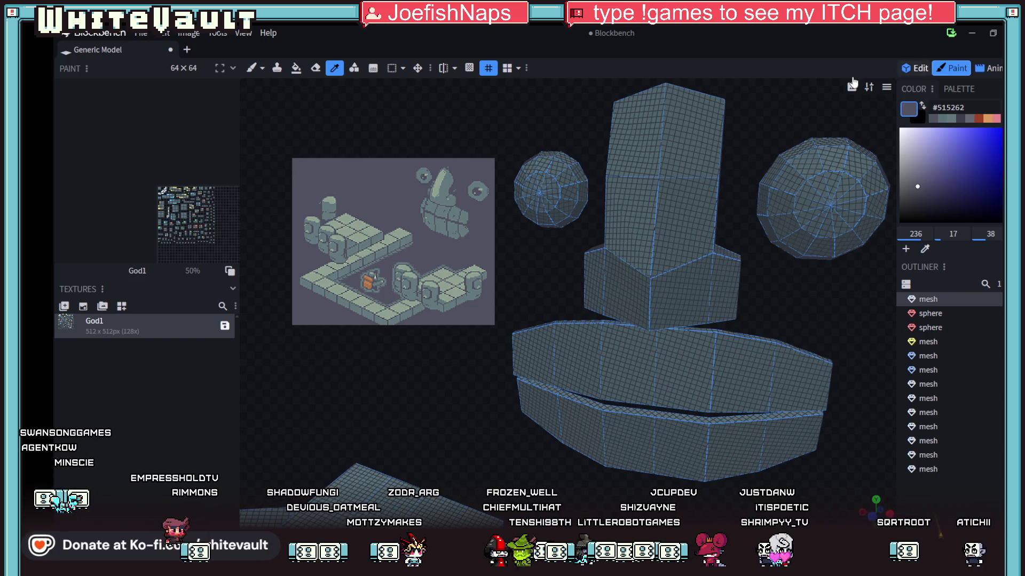
Face-fill the left sphere's front cap with #515262, then ready the brush and Color Picker
{"action": "left_click", "coordinate": [295, 68]}
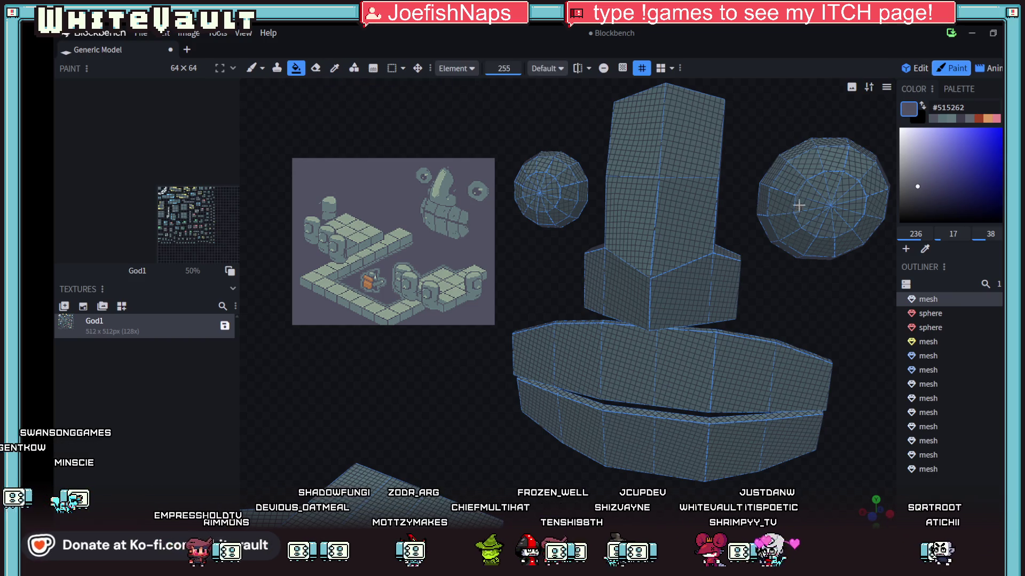
{"action": "left_click", "coordinate": [464, 69]}
{"action": "left_click", "coordinate": [453, 82]}
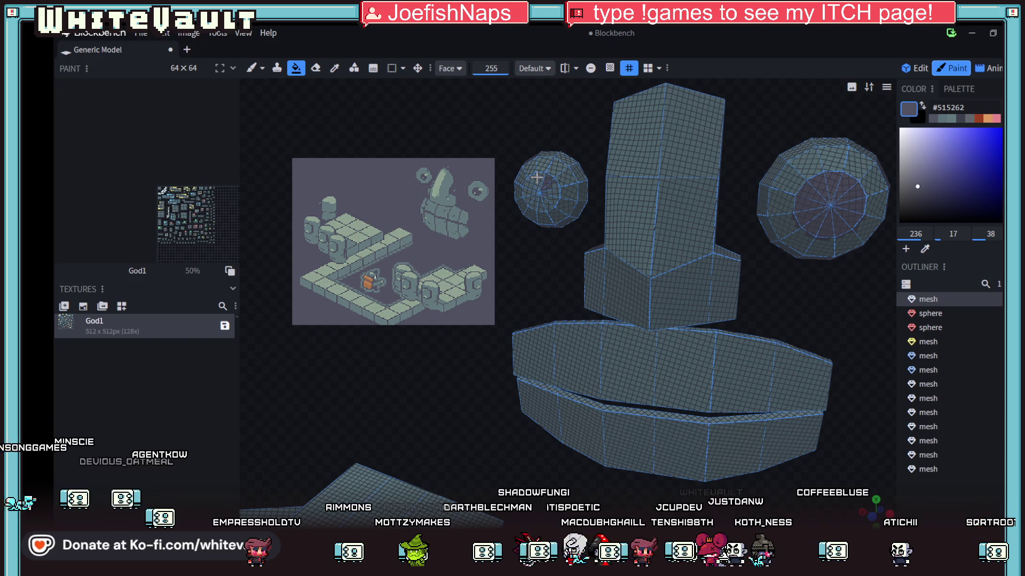
{"action": "scroll", "coordinate": [540, 180], "scroll_direction": "up", "scroll_amount": 2}
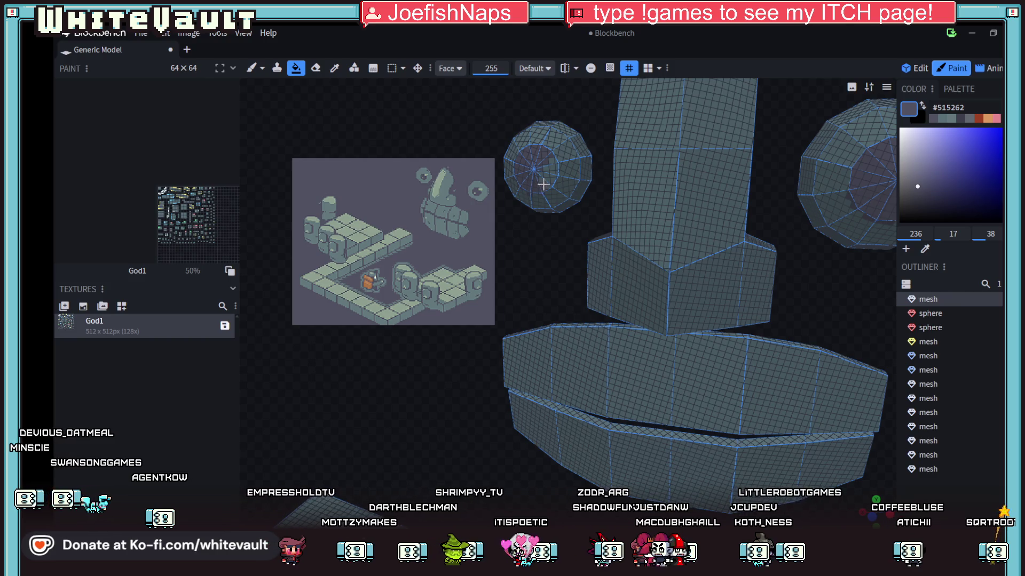
{"action": "scroll", "coordinate": [566, 192], "scroll_direction": "up", "scroll_amount": 2}
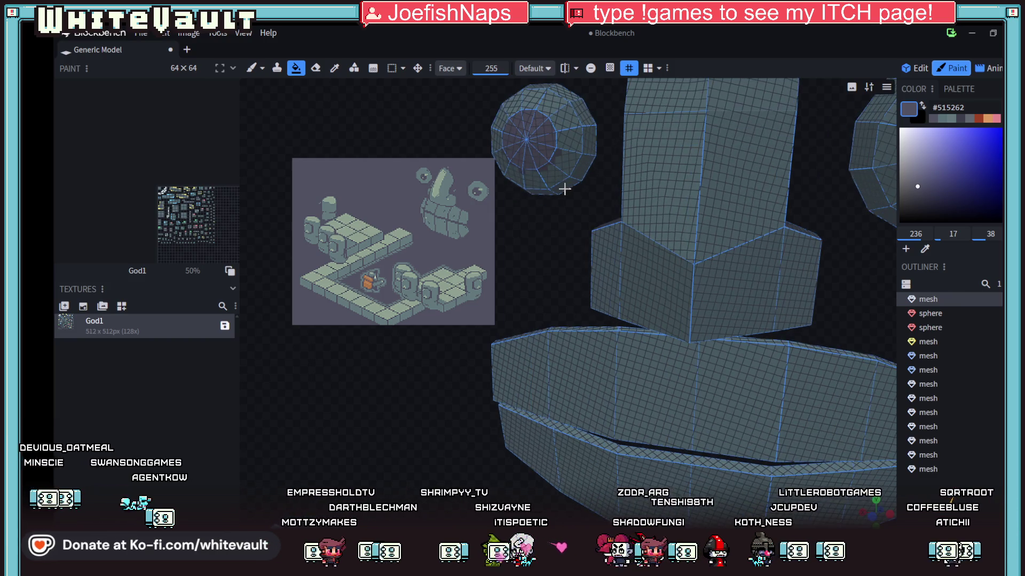
{"action": "scroll", "coordinate": [580, 256], "scroll_direction": "up", "scroll_amount": 4}
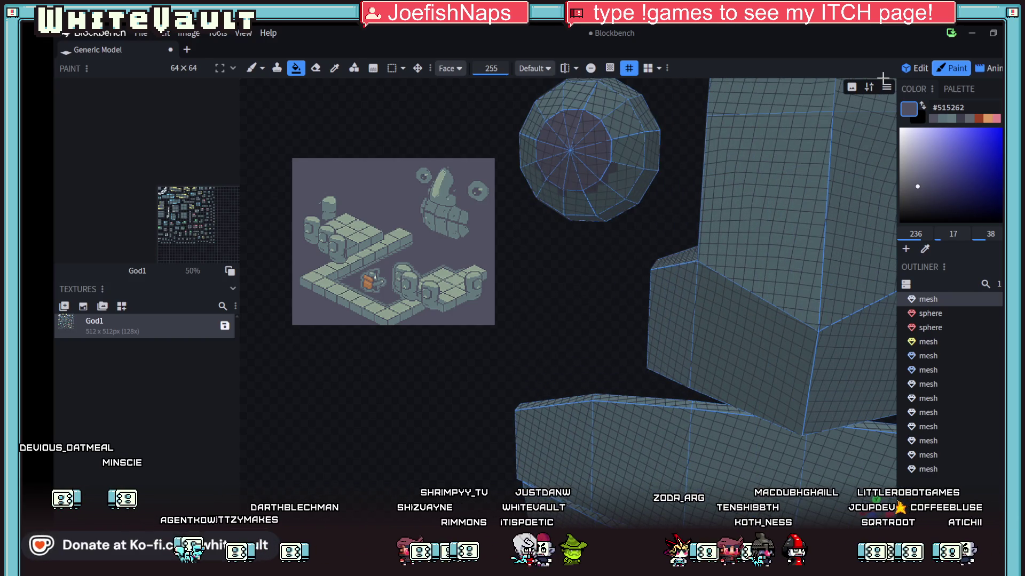
{"action": "left_click", "coordinate": [251, 68]}
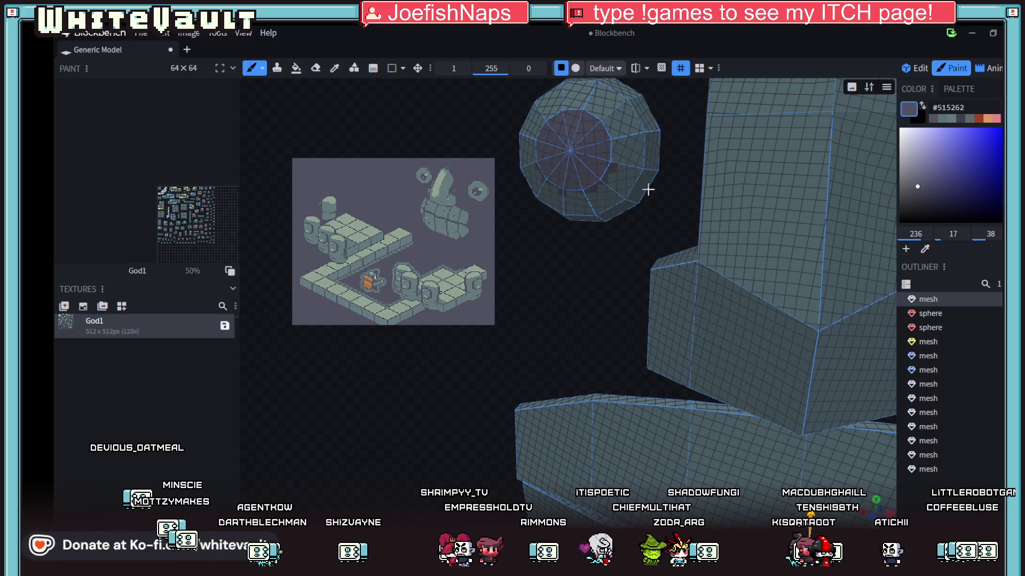
{"action": "left_click", "coordinate": [335, 68]}
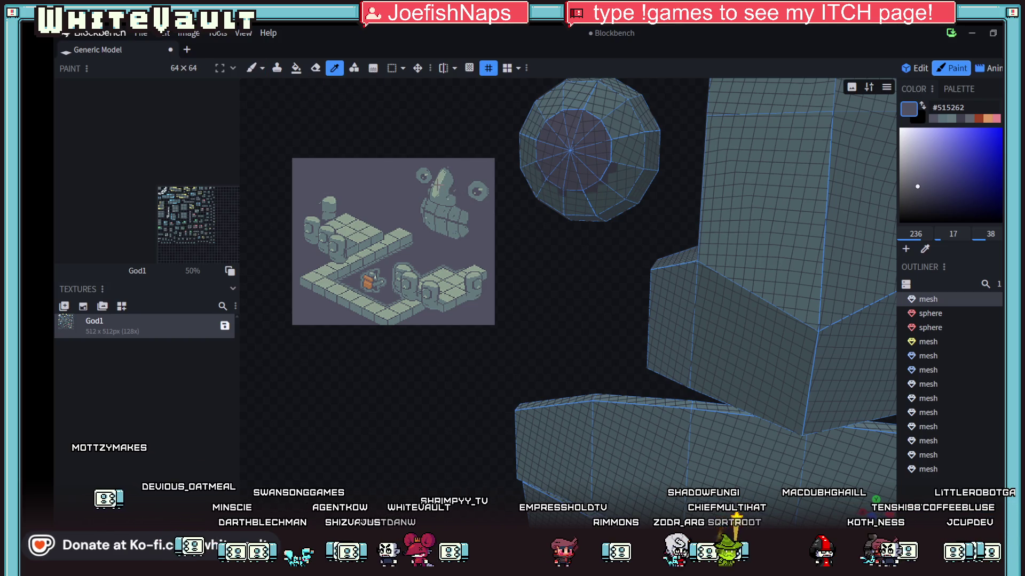
Sample #8ea091 and brush light highlight pixels onto the sphere's dark cap, undoing one mistake
{"action": "left_click", "coordinate": [347, 229]}
{"action": "left_click", "coordinate": [251, 68]}
{"action": "mouse_move", "coordinate": [588, 256]}
{"action": "left_mouse_down"}
{"action": "mouse_move", "coordinate": [611, 270]}
{"action": "mouse_move", "coordinate": [599, 137]}
{"action": "mouse_move", "coordinate": [610, 153]}
{"action": "mouse_move", "coordinate": [609, 129]}
{"action": "left_mouse_up"}
{"action": "left_click", "coordinate": [609, 130]}
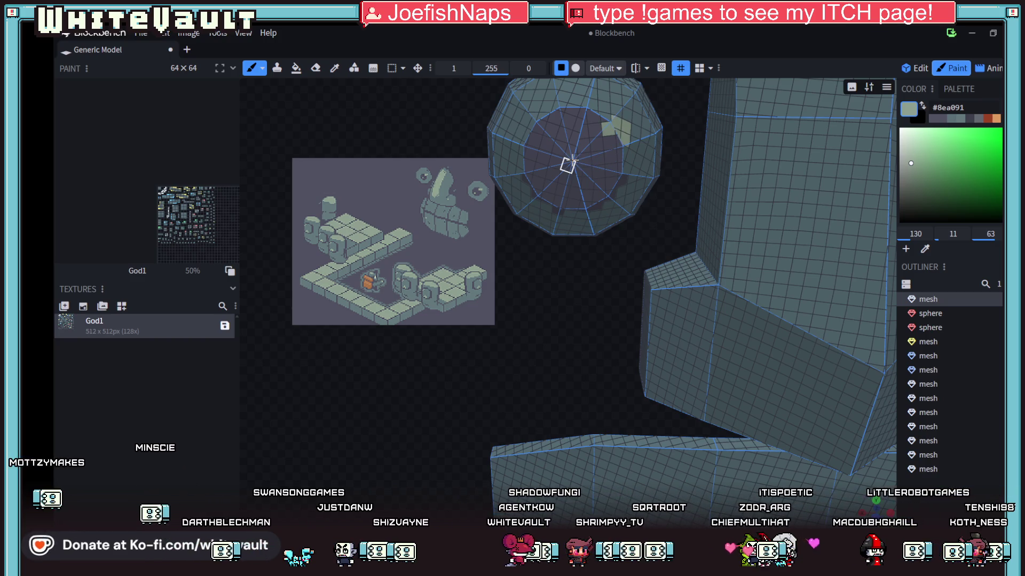
{"action": "left_click", "coordinate": [569, 152]}
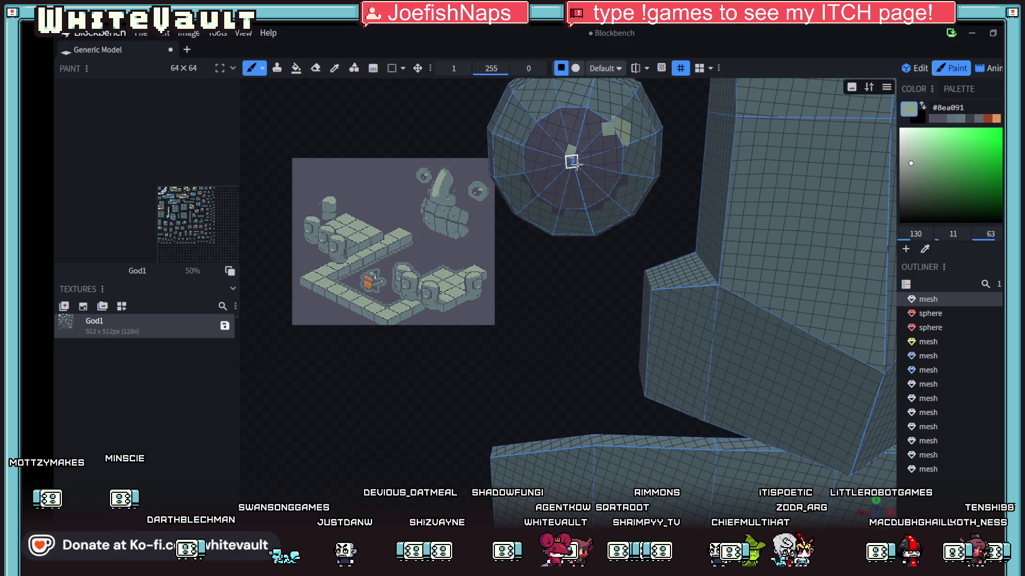
{"action": "key", "text": "ctrl+z"}
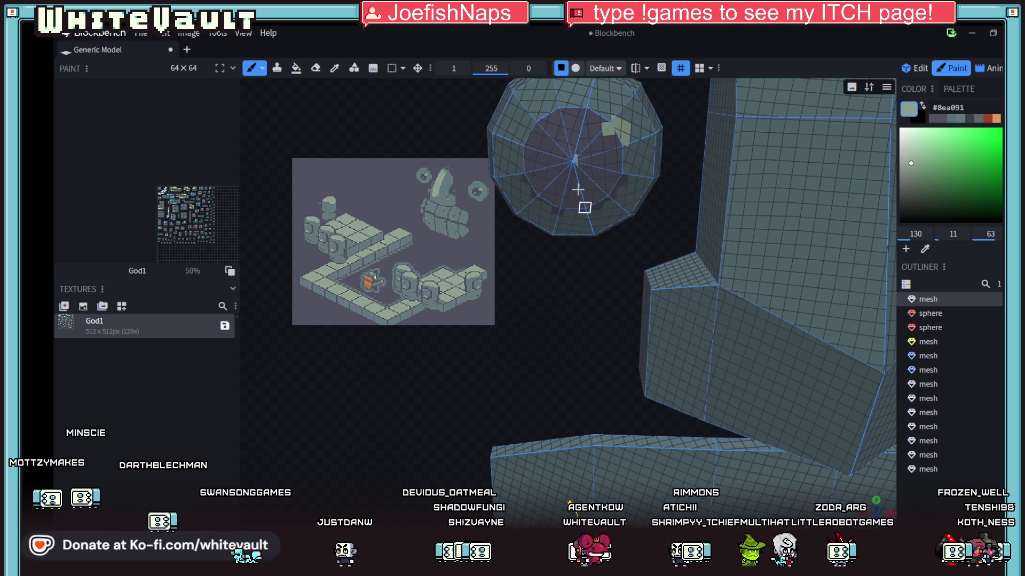
{"action": "scroll", "coordinate": [581, 301], "scroll_direction": "down", "scroll_amount": 5}
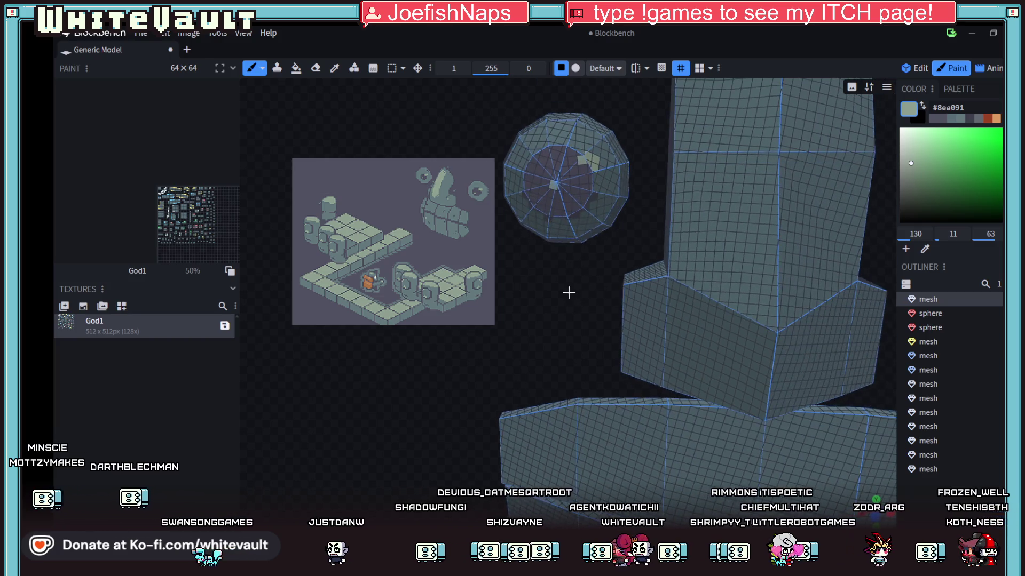
{"action": "scroll", "coordinate": [744, 302], "scroll_direction": "down", "scroll_amount": 2}
{"action": "scroll", "coordinate": [816, 299], "scroll_direction": "up", "scroll_amount": 4}
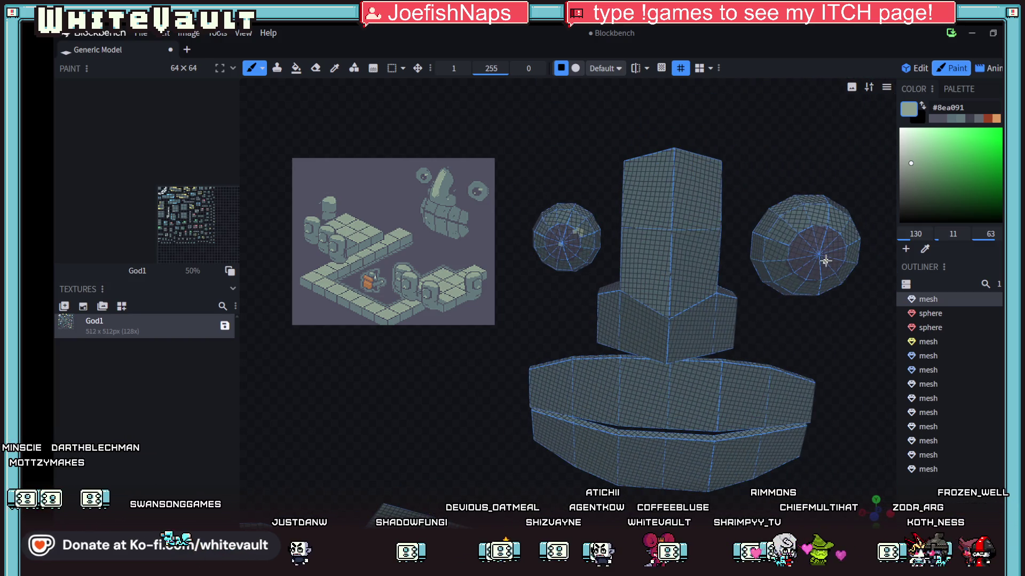
Orbit, zoom and pan the view until the right eye sphere faces the camera
{"action": "mouse_move", "coordinate": [806, 315]}
{"action": "left_mouse_down"}
{"action": "mouse_move", "coordinate": [662, 348]}
{"action": "mouse_move", "coordinate": [698, 290]}
{"action": "left_mouse_up"}
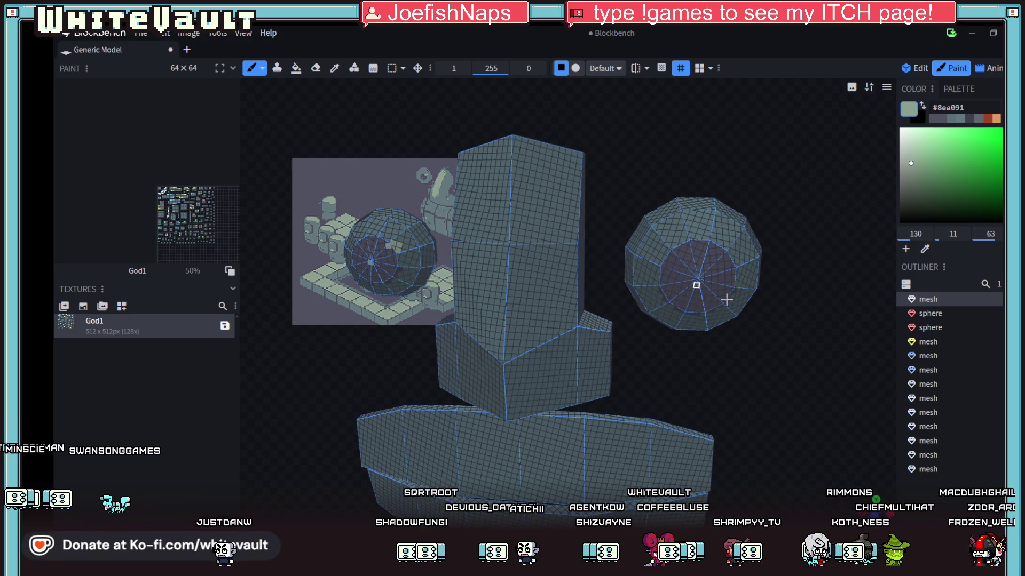
{"action": "scroll", "coordinate": [729, 273], "scroll_direction": "up", "scroll_amount": 2}
{"action": "scroll", "coordinate": [752, 291], "scroll_direction": "up", "scroll_amount": 3}
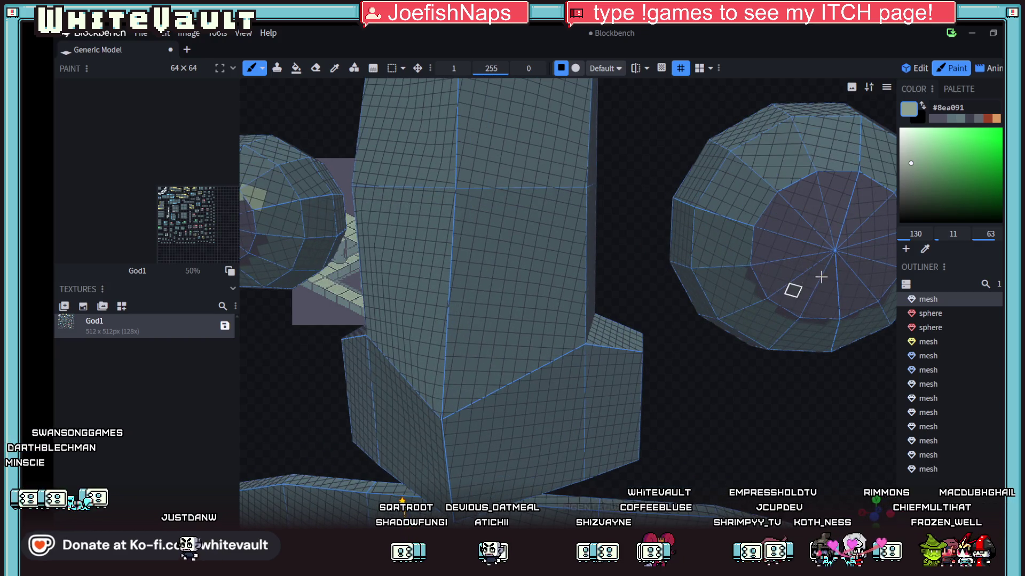
{"action": "left_click_drag", "start_coordinate": [858, 401], "coordinate": [827, 400]}
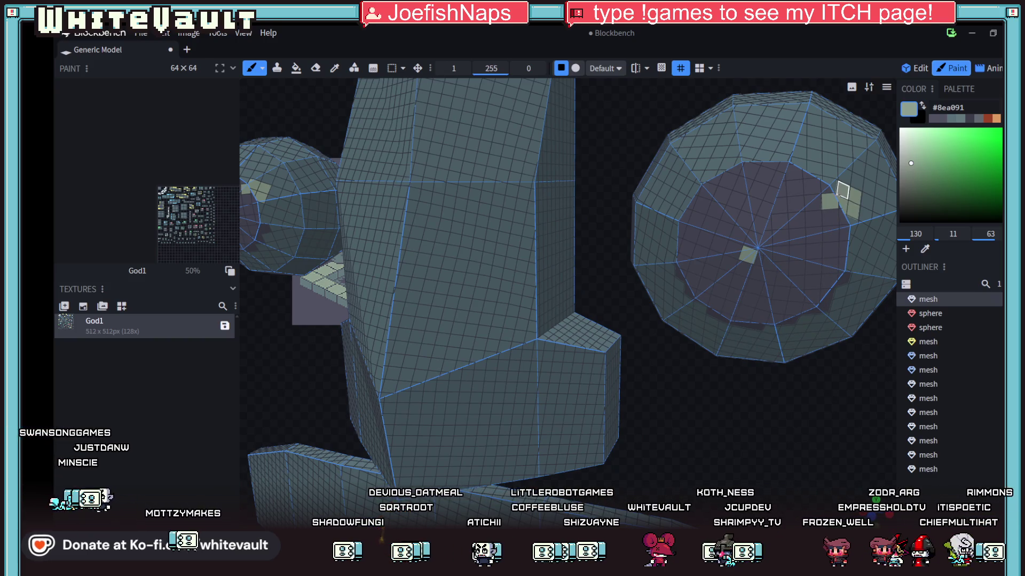
{"action": "scroll", "coordinate": [823, 351], "scroll_direction": "down", "scroll_amount": 5}
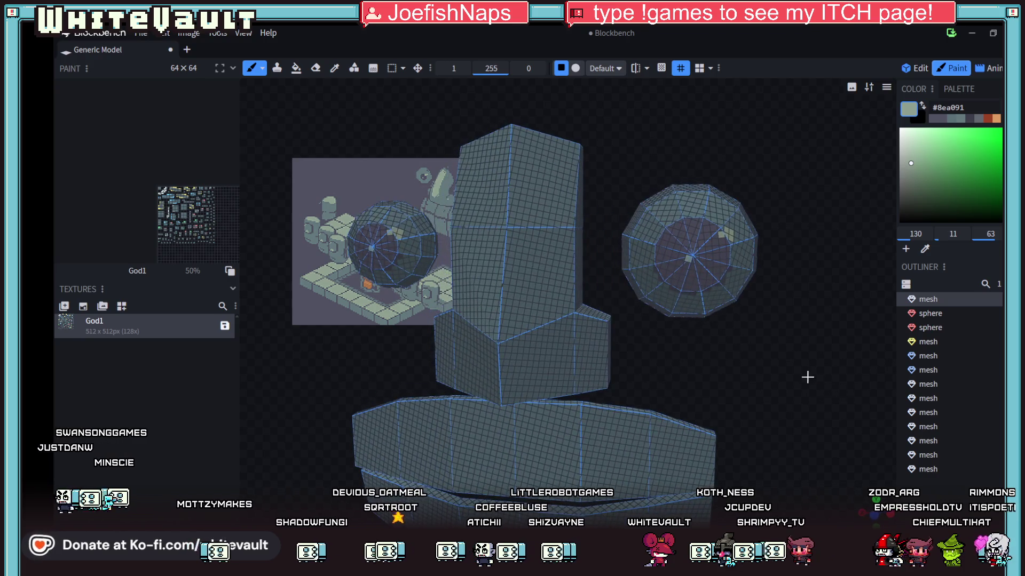
{"action": "left_click_drag", "start_coordinate": [755, 348], "coordinate": [814, 368]}
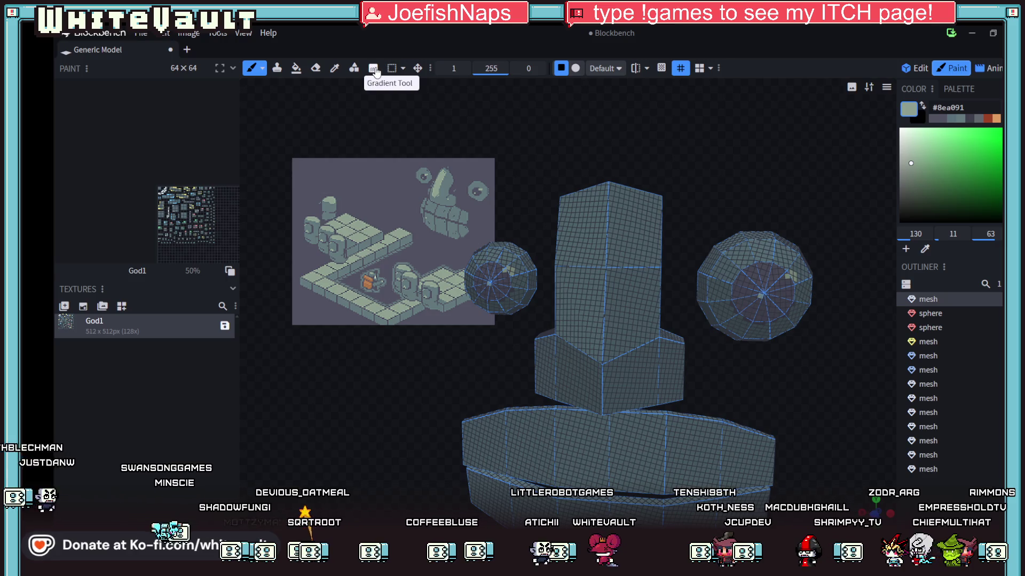
Draw a filled #8ea091 rectangle stripe down the pillar's front, undoing and redrawing it
{"action": "left_click", "coordinate": [355, 70]}
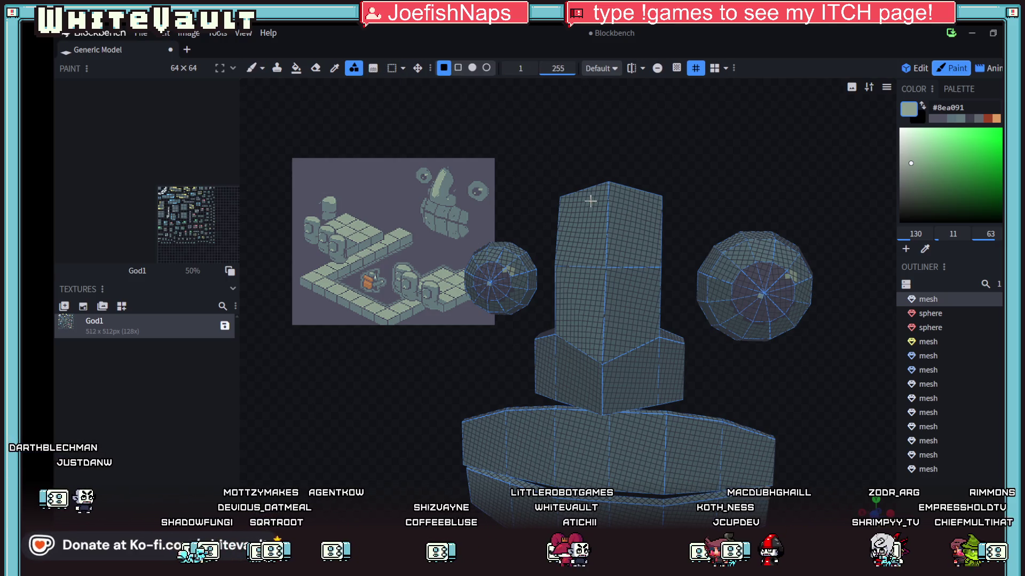
{"action": "mouse_move", "coordinate": [610, 274]}
{"action": "left_mouse_down"}
{"action": "mouse_move", "coordinate": [624, 345]}
{"action": "mouse_move", "coordinate": [610, 320]}
{"action": "left_mouse_up"}
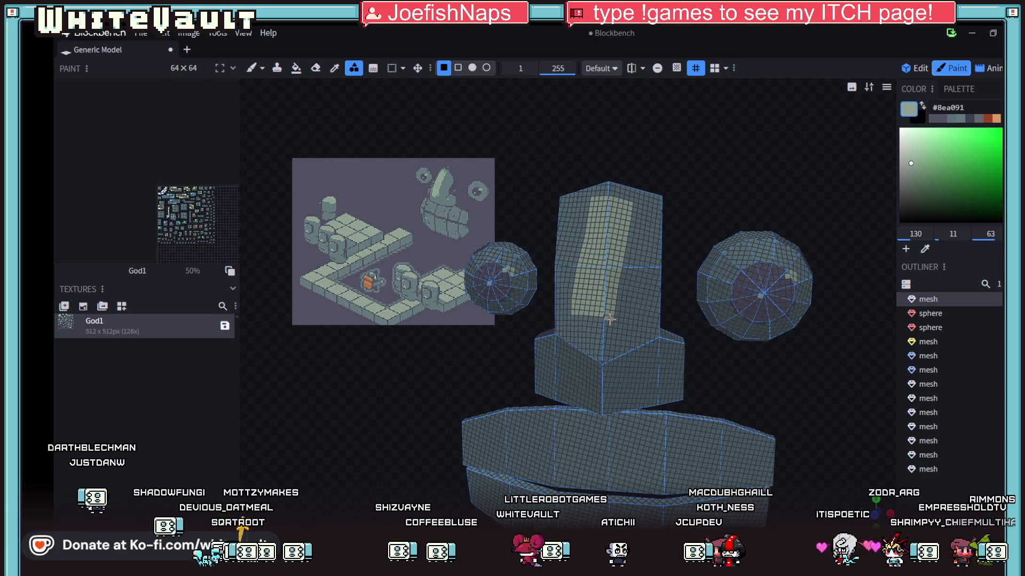
{"action": "mouse_move", "coordinate": [784, 416]}
{"action": "left_mouse_down"}
{"action": "mouse_move", "coordinate": [768, 435]}
{"action": "mouse_move", "coordinate": [774, 426]}
{"action": "left_mouse_up"}
{"action": "key", "text": "ctrl+z"}
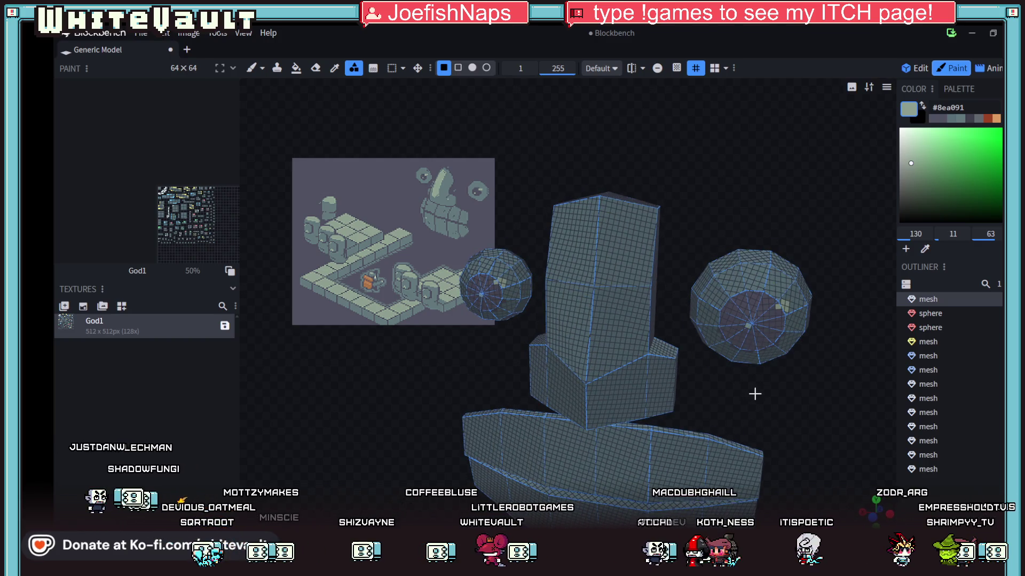
{"action": "scroll", "coordinate": [642, 276], "scroll_direction": "up", "scroll_amount": 2}
{"action": "left_click_drag", "start_coordinate": [601, 253], "coordinate": [619, 365]}
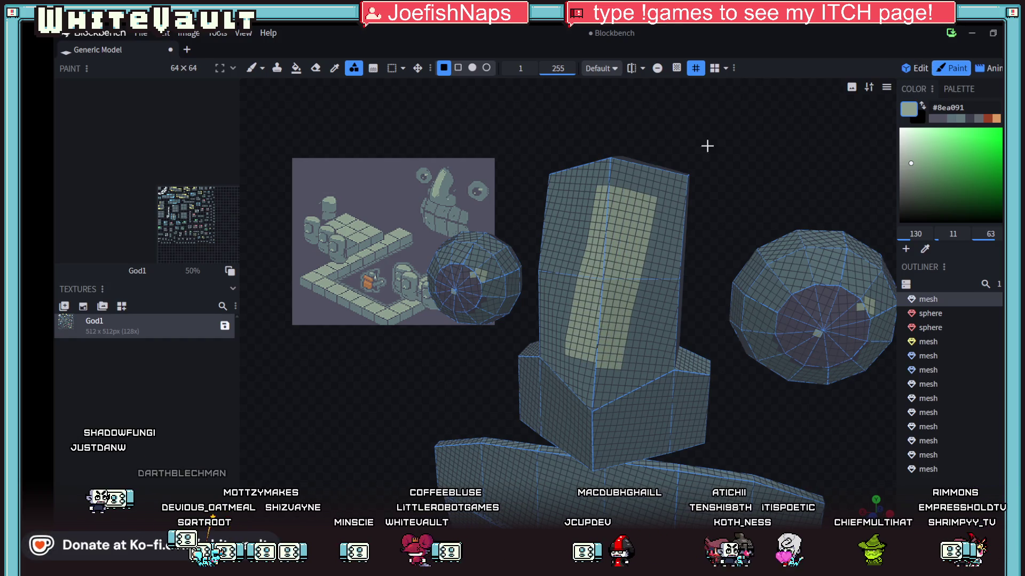
{"action": "key", "text": "ctrl+z"}
{"action": "mouse_move", "coordinate": [705, 306]}
{"action": "left_mouse_down"}
{"action": "mouse_move", "coordinate": [617, 262]}
{"action": "mouse_move", "coordinate": [593, 357]}
{"action": "mouse_move", "coordinate": [590, 345]}
{"action": "left_mouse_up"}
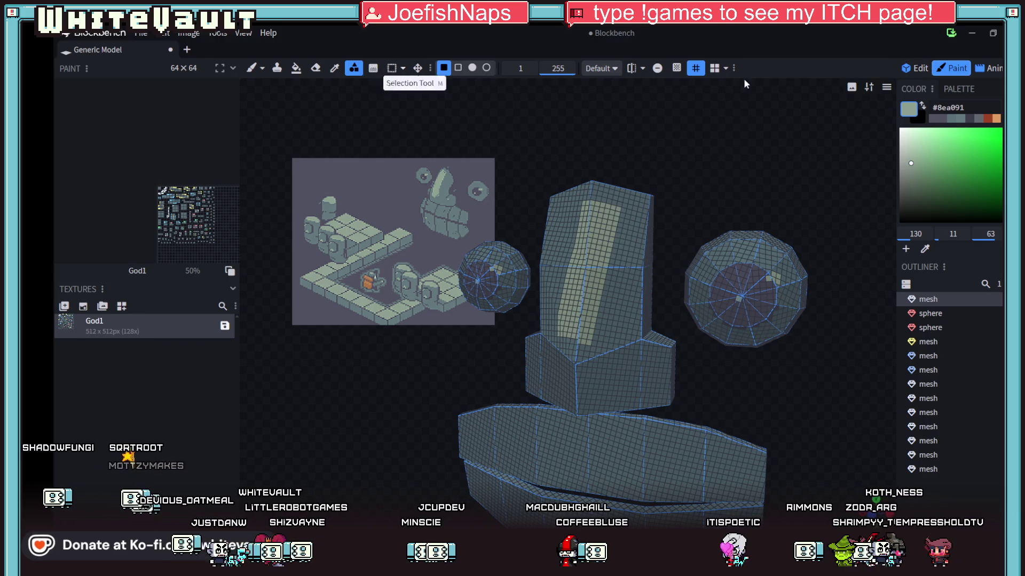
In Edit mode, select the pillar's front faces and slightly rotate their UV island
{"action": "key", "text": "1"}
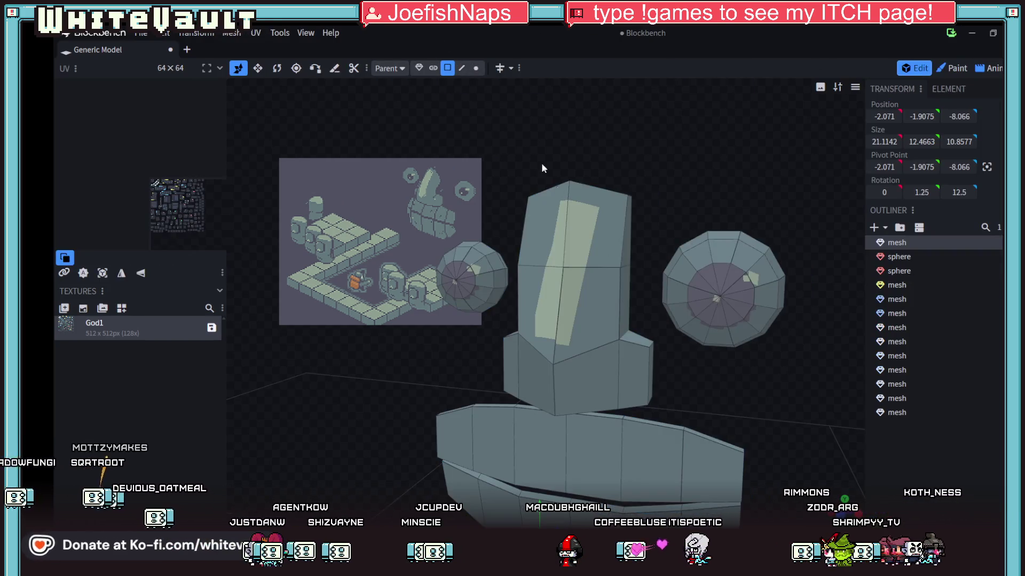
{"action": "left_click", "coordinate": [603, 240]}
{"action": "left_click", "coordinate": [539, 309], "text": "shift"}
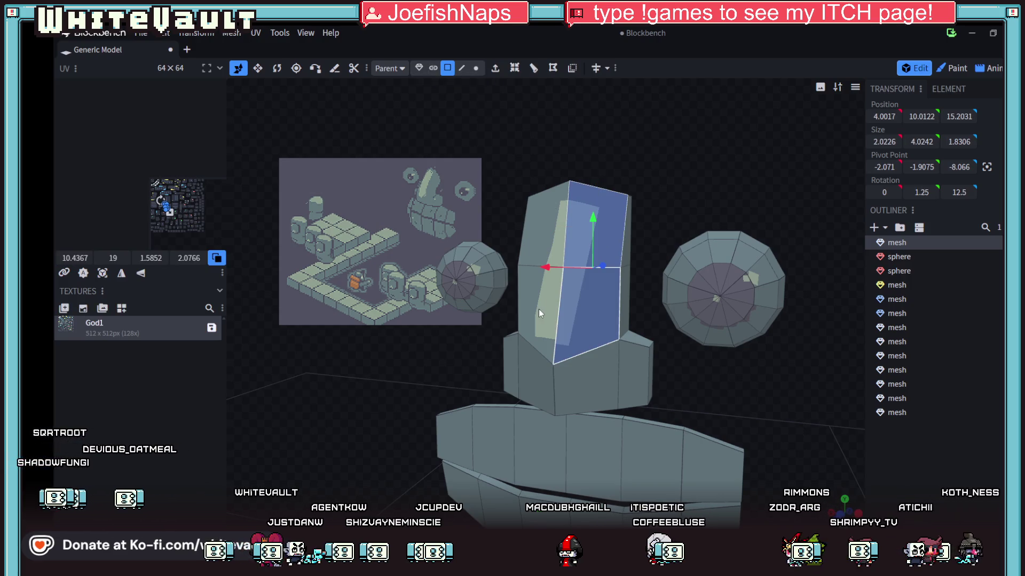
{"action": "left_click", "coordinate": [532, 231], "text": "shift"}
{"action": "scroll", "coordinate": [144, 212], "scroll_direction": "up", "scroll_amount": 6}
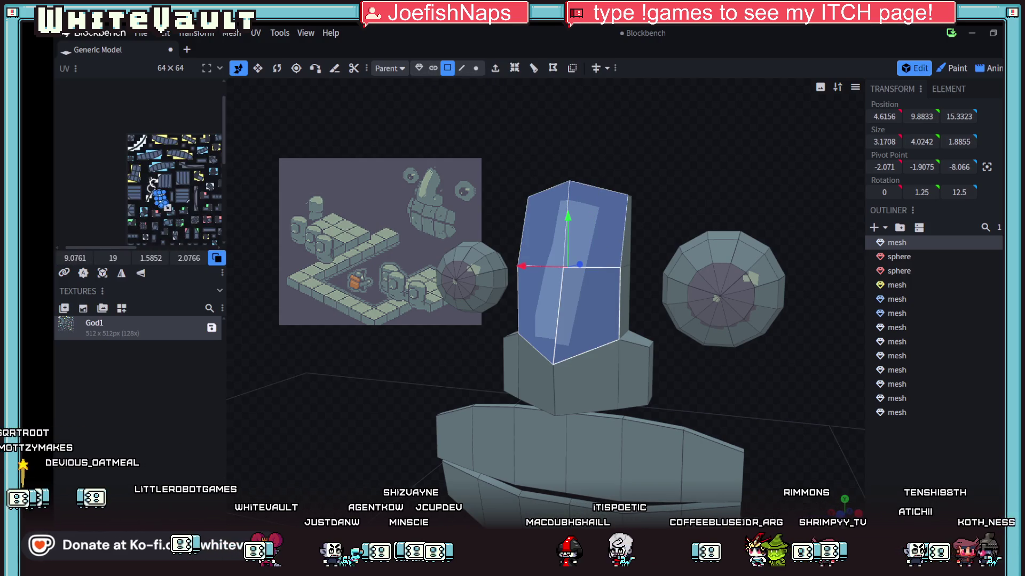
{"action": "scroll", "coordinate": [201, 215], "scroll_direction": "up", "scroll_amount": 3}
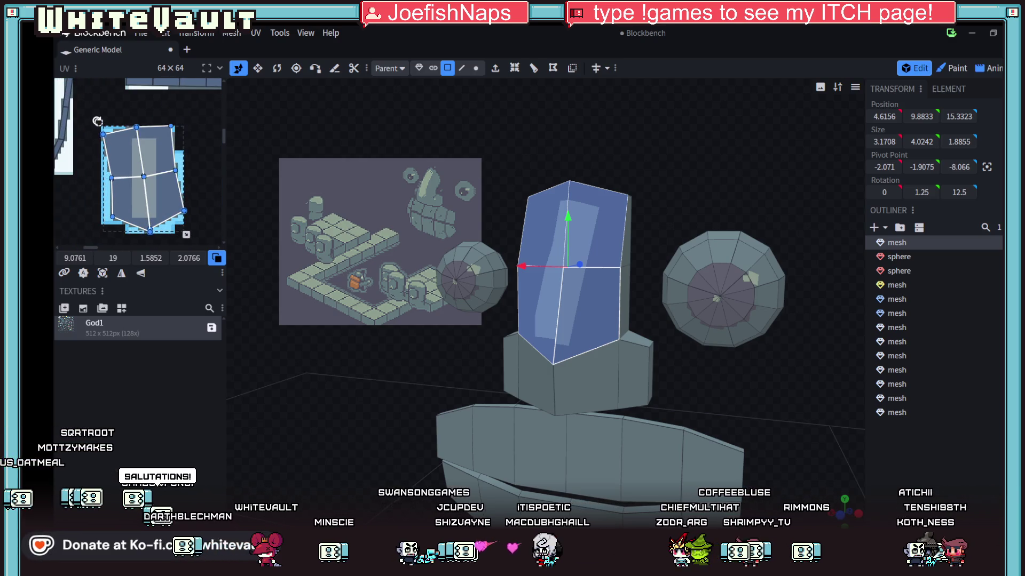
{"action": "left_click_drag", "start_coordinate": [98, 122], "coordinate": [110, 126]}
Reselect the pillar's right faces and drag the bottom UV corner to 10.6072, 23.2873
{"action": "left_click", "coordinate": [192, 189]}
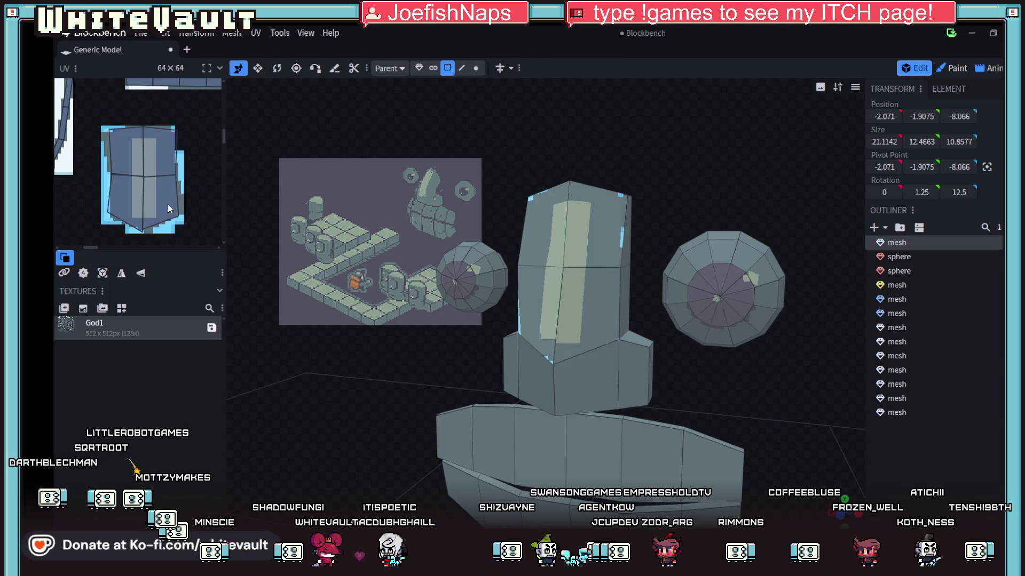
{"action": "left_click", "coordinate": [167, 160]}
{"action": "double_click", "coordinate": [167, 160]}
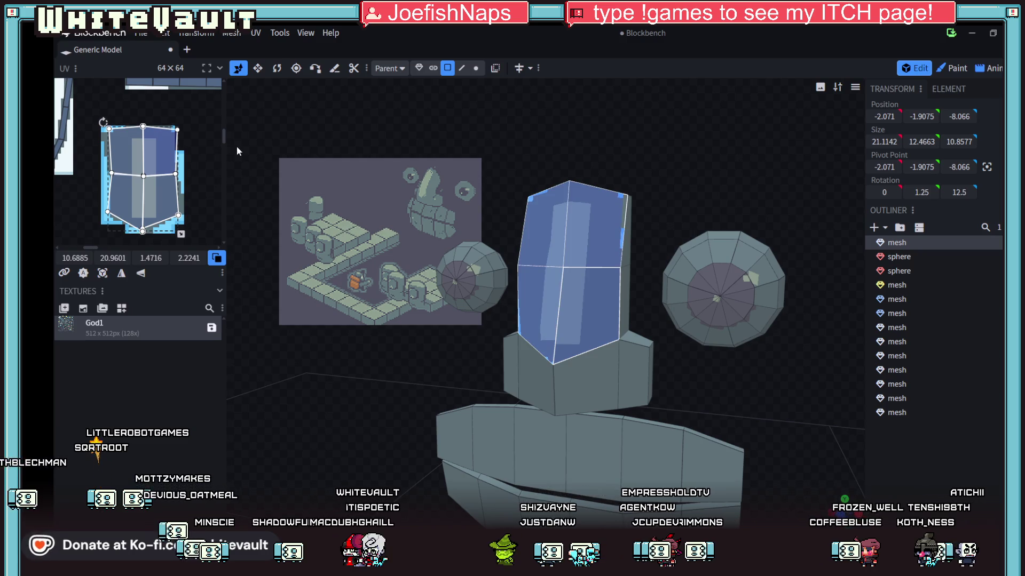
{"action": "left_click", "coordinate": [203, 111]}
{"action": "left_click", "coordinate": [158, 173]}
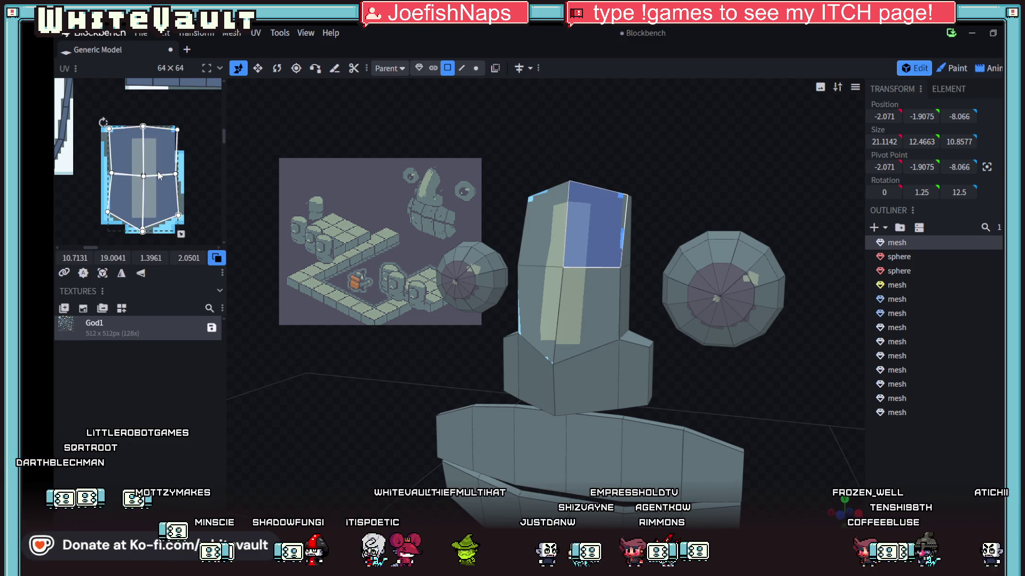
{"action": "left_click", "coordinate": [156, 194], "text": "shift"}
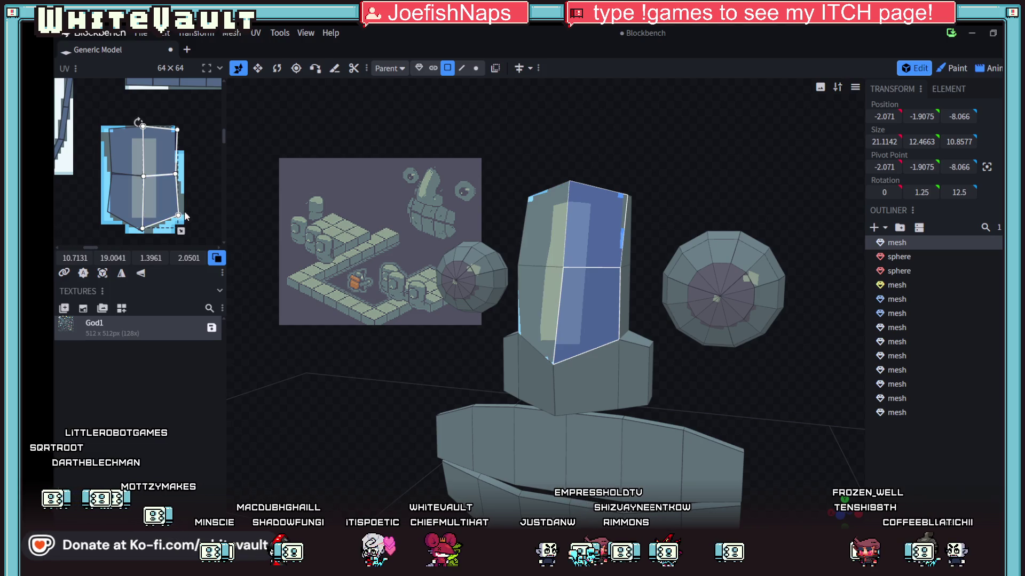
{"action": "left_click_drag", "start_coordinate": [177, 204], "coordinate": [178, 201]}
{"action": "key", "text": "ctrl+z"}
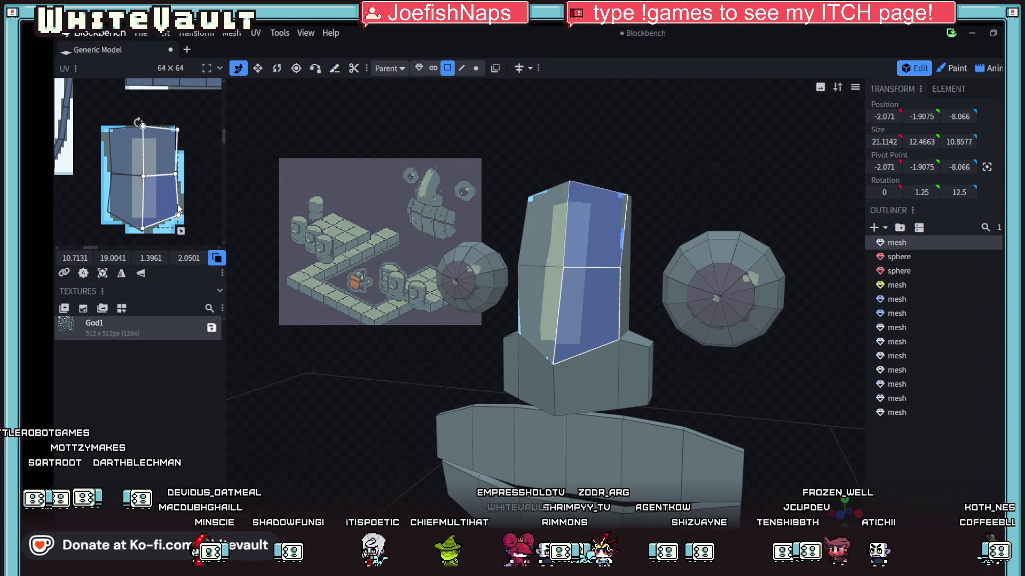
{"action": "left_click", "coordinate": [142, 229]}
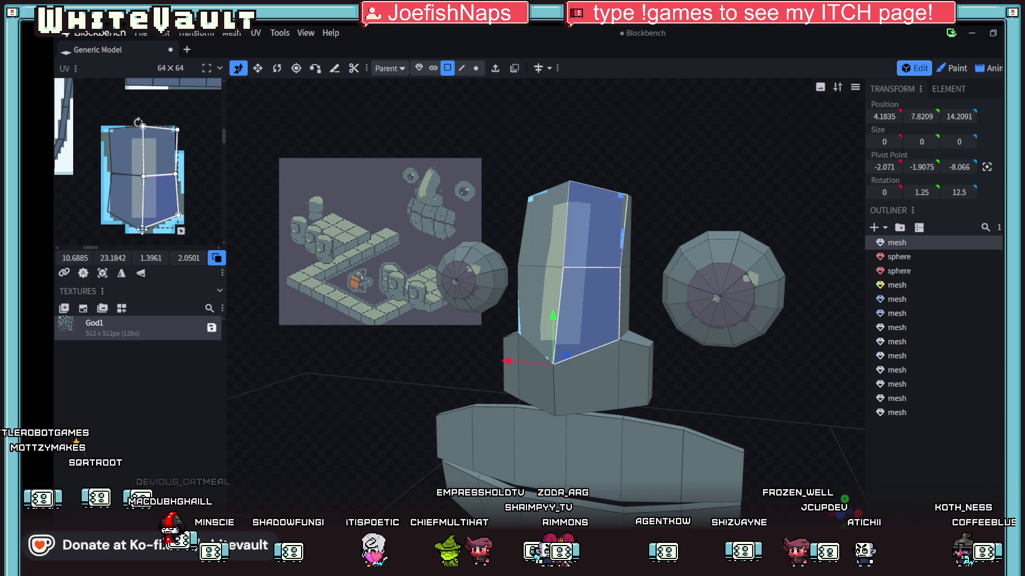
{"action": "left_click_drag", "start_coordinate": [143, 226], "coordinate": [140, 232]}
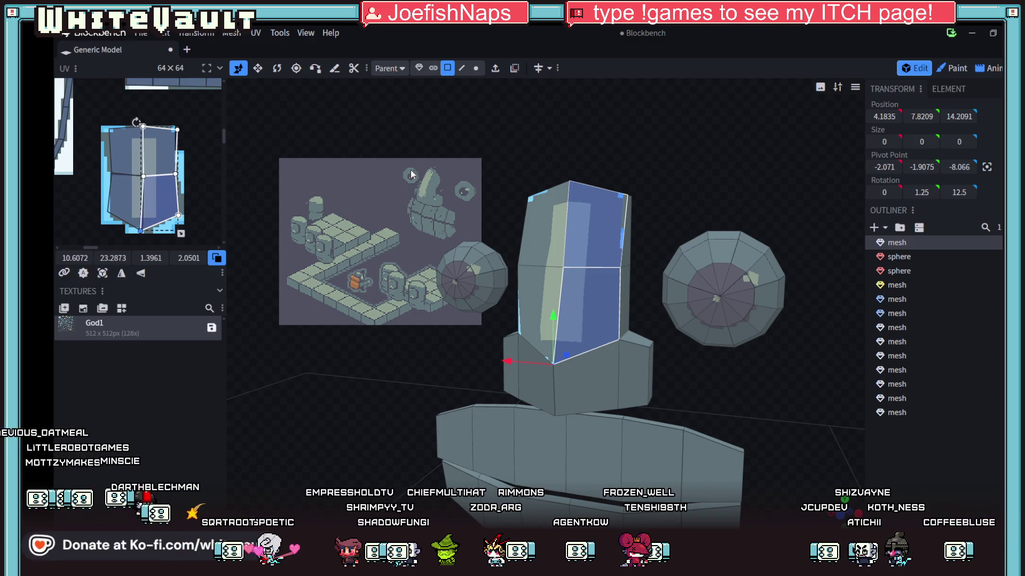
{"action": "scroll", "coordinate": [693, 171], "scroll_direction": "down", "scroll_amount": 2}
Orbit and zoom around the statue and its arms, then return to Paint mode
{"action": "scroll", "coordinate": [729, 211], "scroll_direction": "up", "scroll_amount": 2}
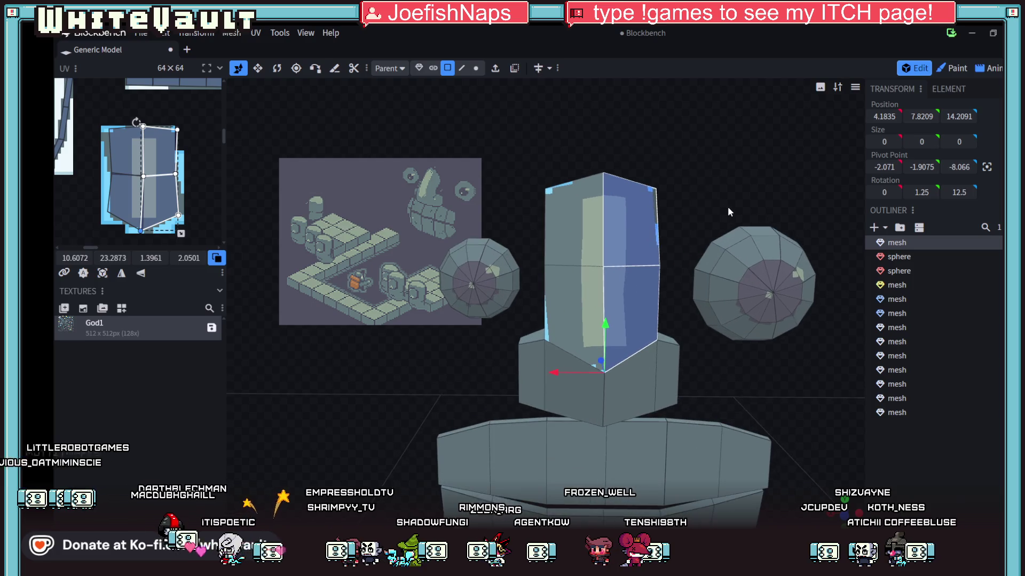
{"action": "scroll", "coordinate": [698, 211], "scroll_direction": "down", "scroll_amount": 5}
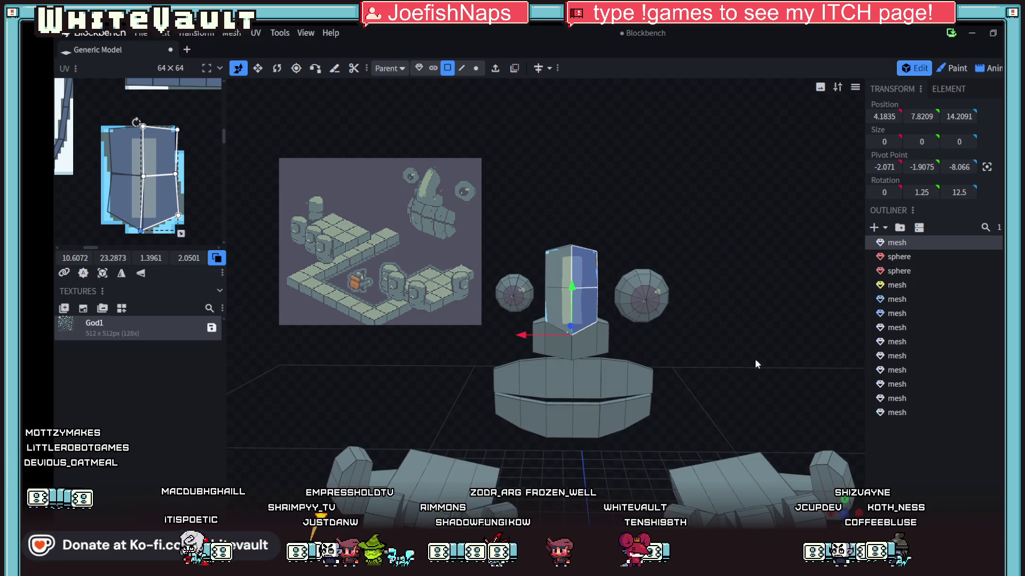
{"action": "scroll", "coordinate": [717, 355], "scroll_direction": "up", "scroll_amount": 5}
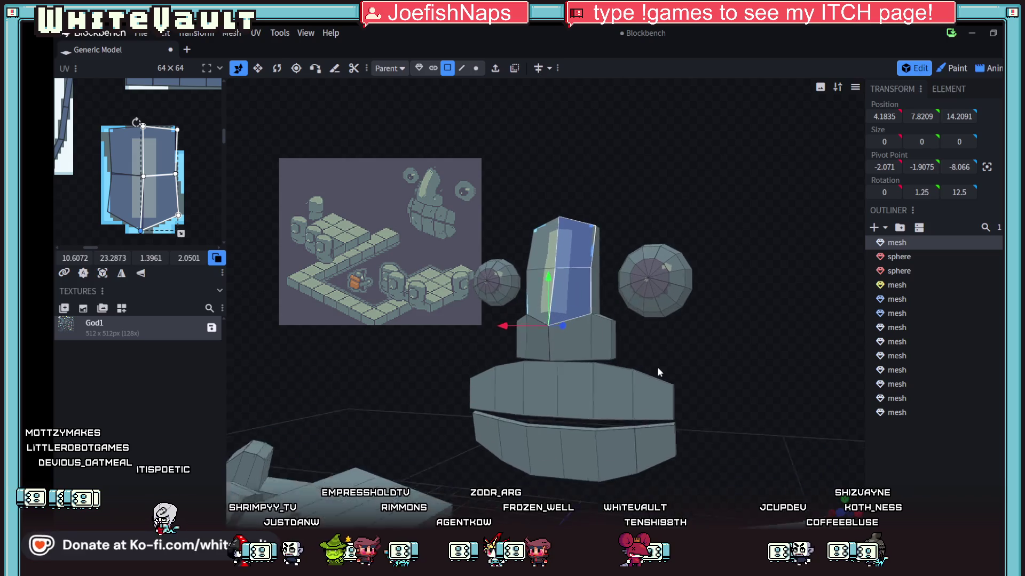
{"action": "mouse_move", "coordinate": [697, 356]}
{"action": "left_mouse_down"}
{"action": "mouse_move", "coordinate": [751, 295]}
{"action": "mouse_move", "coordinate": [700, 275]}
{"action": "left_mouse_up"}
{"action": "scroll", "coordinate": [702, 276], "scroll_direction": "up", "scroll_amount": 2}
{"action": "scroll", "coordinate": [702, 276], "scroll_direction": "down", "scroll_amount": 5}
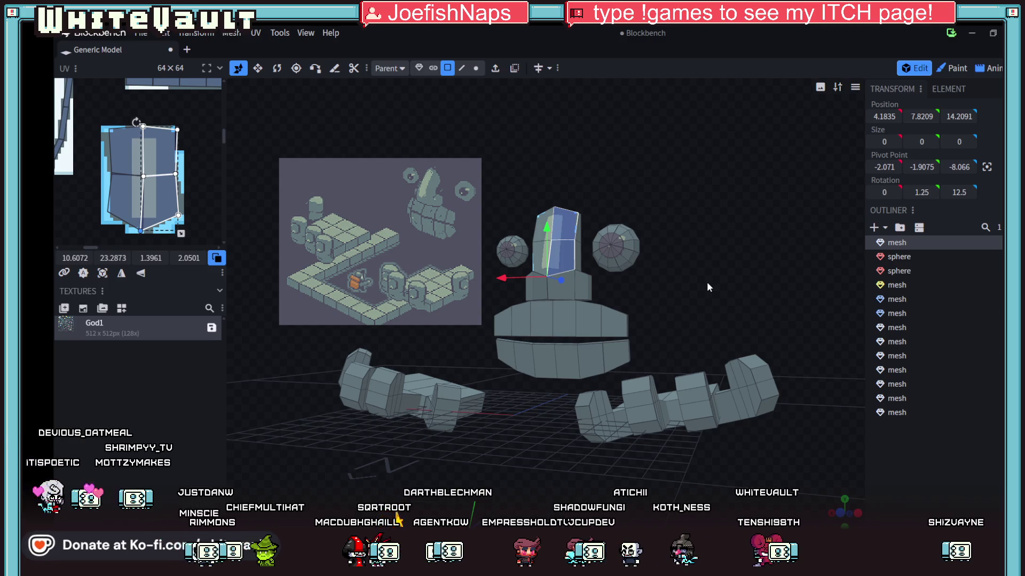
{"action": "mouse_move", "coordinate": [707, 335]}
{"action": "left_mouse_down"}
{"action": "mouse_move", "coordinate": [723, 344]}
{"action": "mouse_move", "coordinate": [696, 354]}
{"action": "mouse_move", "coordinate": [699, 334]}
{"action": "mouse_move", "coordinate": [721, 329]}
{"action": "mouse_move", "coordinate": [719, 344]}
{"action": "mouse_move", "coordinate": [731, 325]}
{"action": "mouse_move", "coordinate": [722, 326]}
{"action": "left_mouse_up"}
{"action": "scroll", "coordinate": [722, 321], "scroll_direction": "down", "scroll_amount": 3}
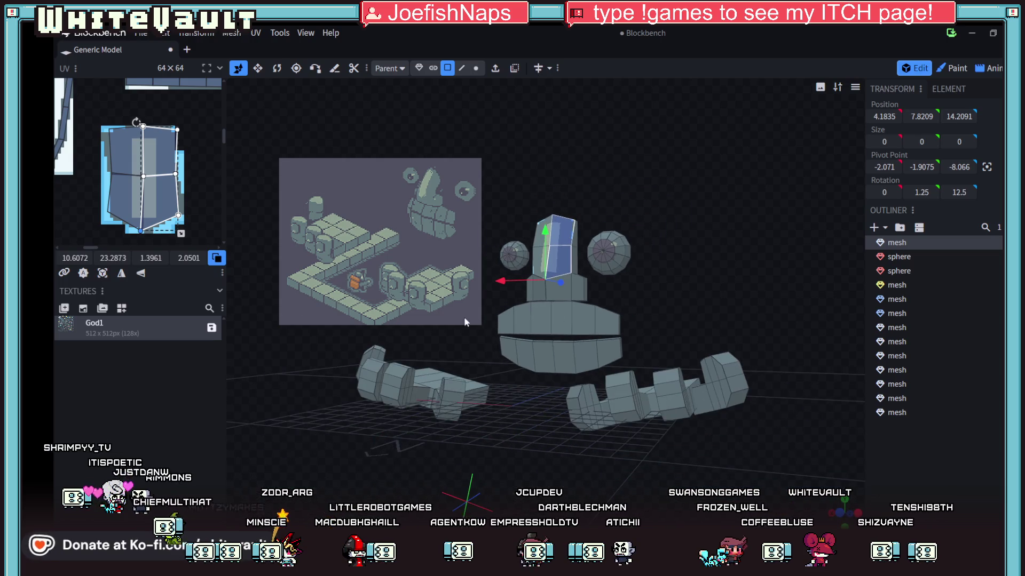
{"action": "mouse_move", "coordinate": [683, 307]}
{"action": "left_mouse_down"}
{"action": "mouse_move", "coordinate": [702, 302]}
{"action": "mouse_move", "coordinate": [715, 280]}
{"action": "mouse_move", "coordinate": [747, 276]}
{"action": "left_mouse_up"}
{"action": "scroll", "coordinate": [747, 277], "scroll_direction": "up", "scroll_amount": 3}
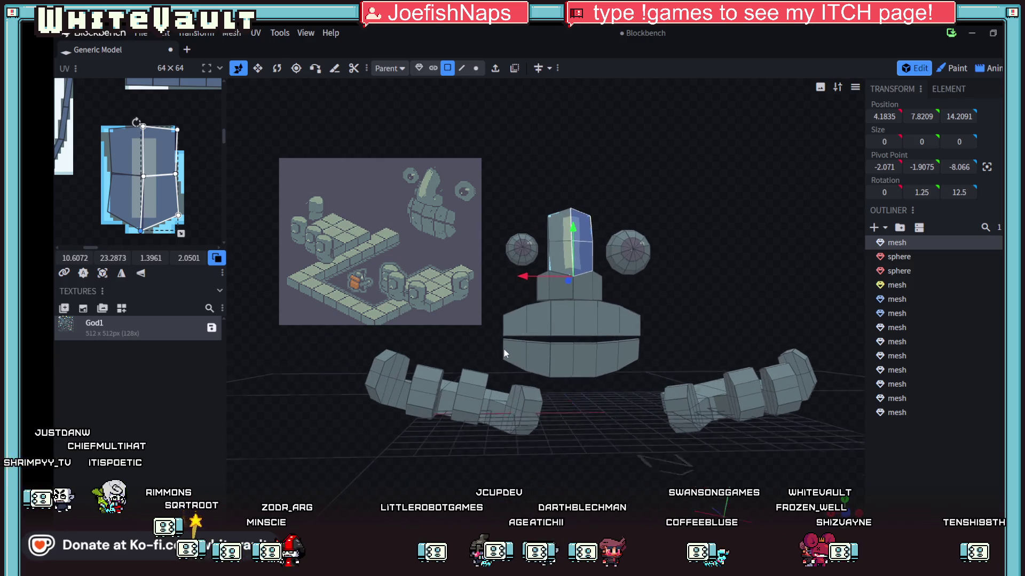
{"action": "left_click", "coordinate": [334, 68]}
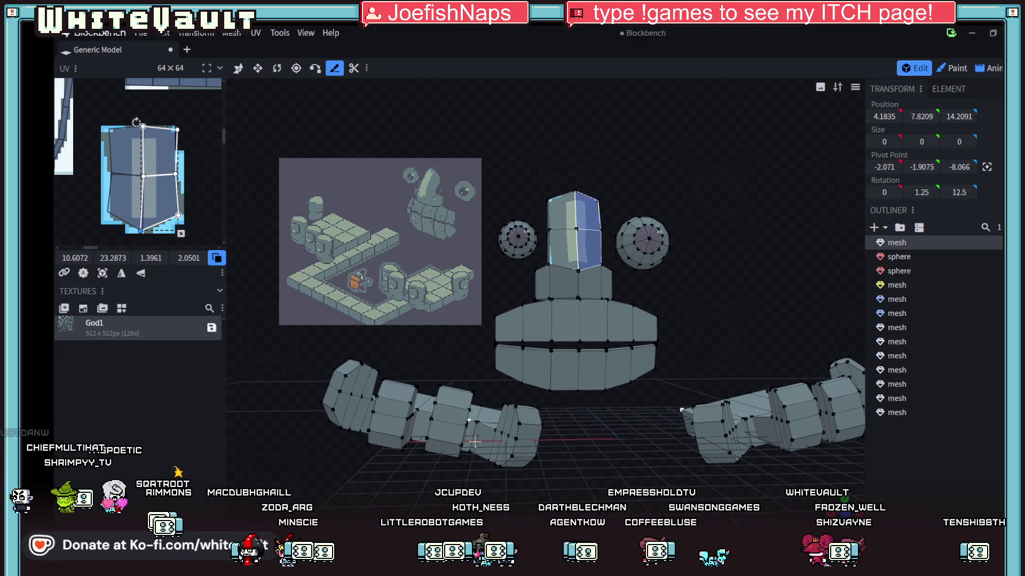
{"action": "scroll", "coordinate": [473, 436], "scroll_direction": "up", "scroll_amount": 2}
{"action": "left_click", "coordinate": [964, 73]}
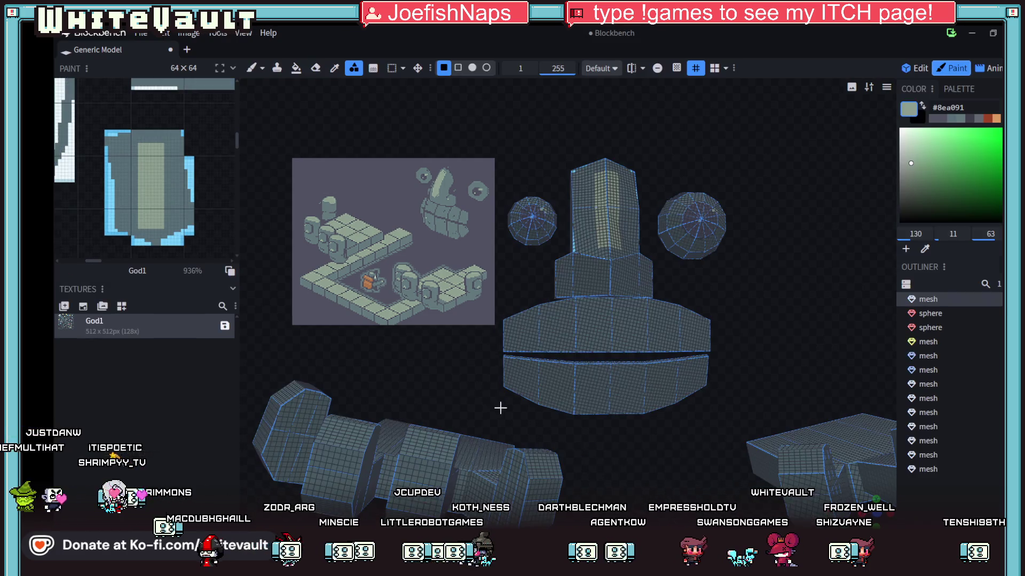
Pick bright blue #04b6ff and brush two arch marks onto the left arm blocks
{"action": "scroll", "coordinate": [620, 448], "scroll_direction": "down", "scroll_amount": 1}
{"action": "mouse_move", "coordinate": [619, 448]}
{"action": "left_mouse_down"}
{"action": "mouse_move", "coordinate": [638, 427]}
{"action": "mouse_move", "coordinate": [619, 161]}
{"action": "left_mouse_up"}
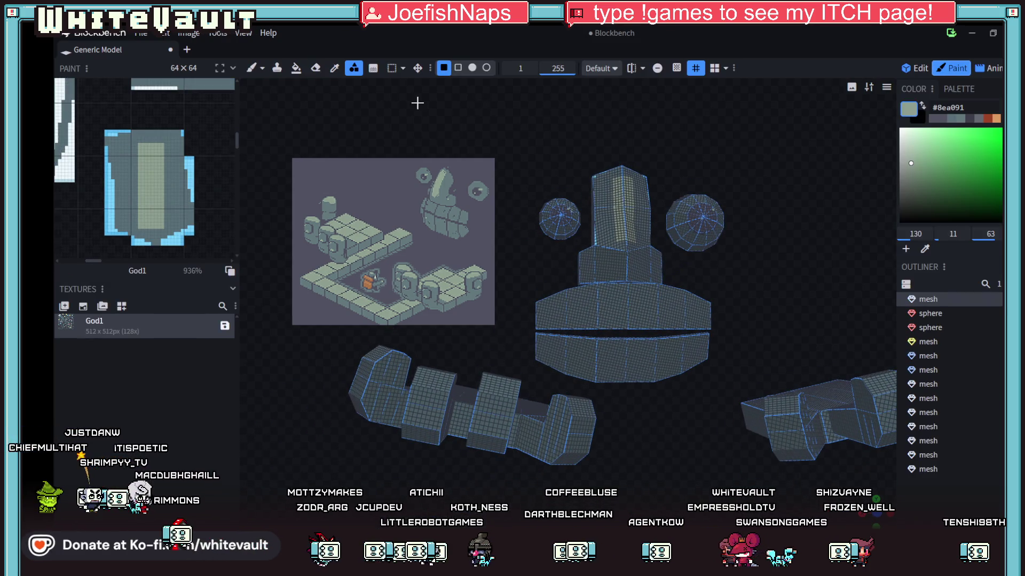
{"action": "left_click", "coordinate": [335, 68]}
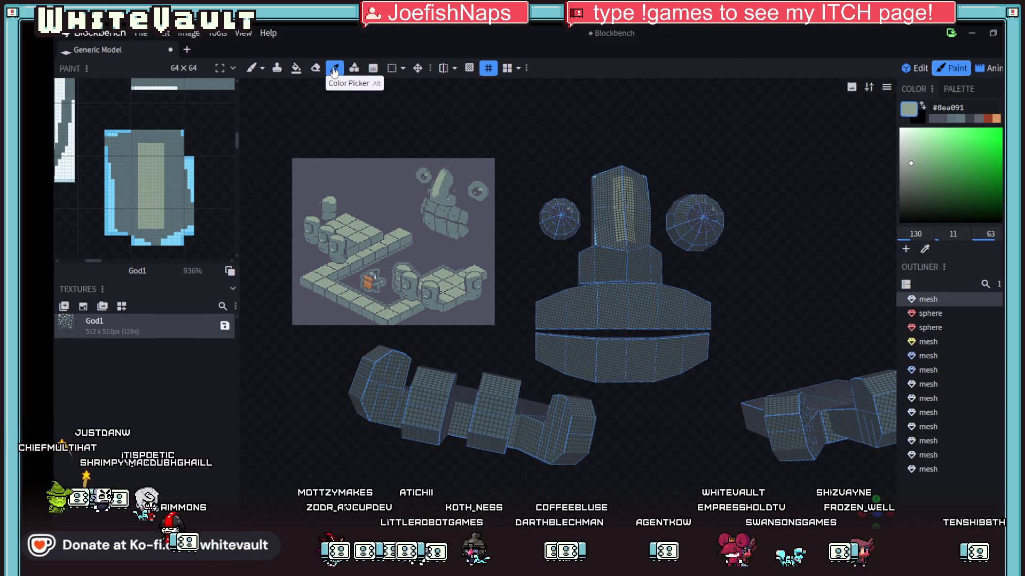
{"action": "scroll", "coordinate": [426, 400], "scroll_direction": "up", "scroll_amount": 1}
{"action": "left_click", "coordinate": [365, 421]}
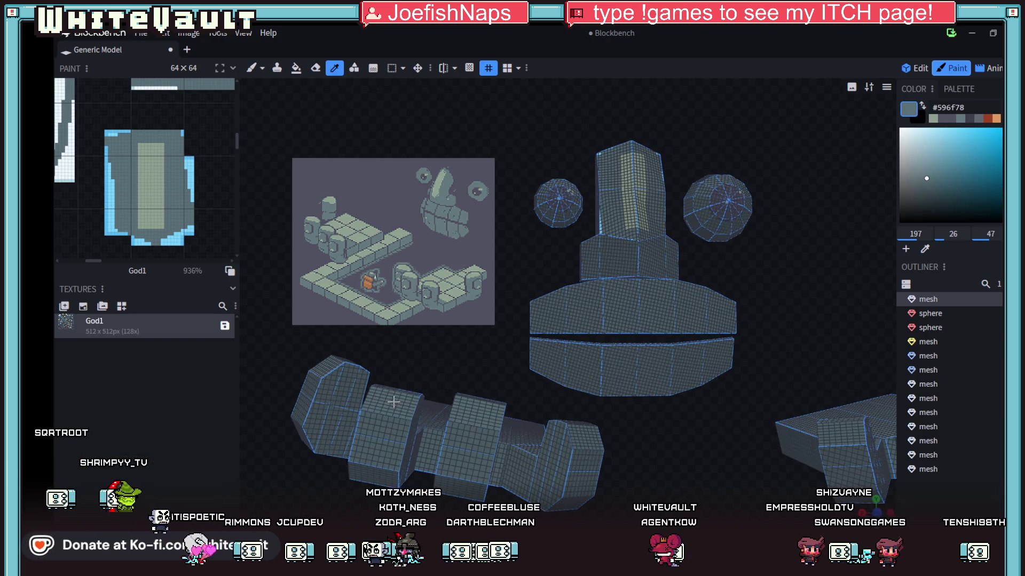
{"action": "left_click", "coordinate": [959, 172]}
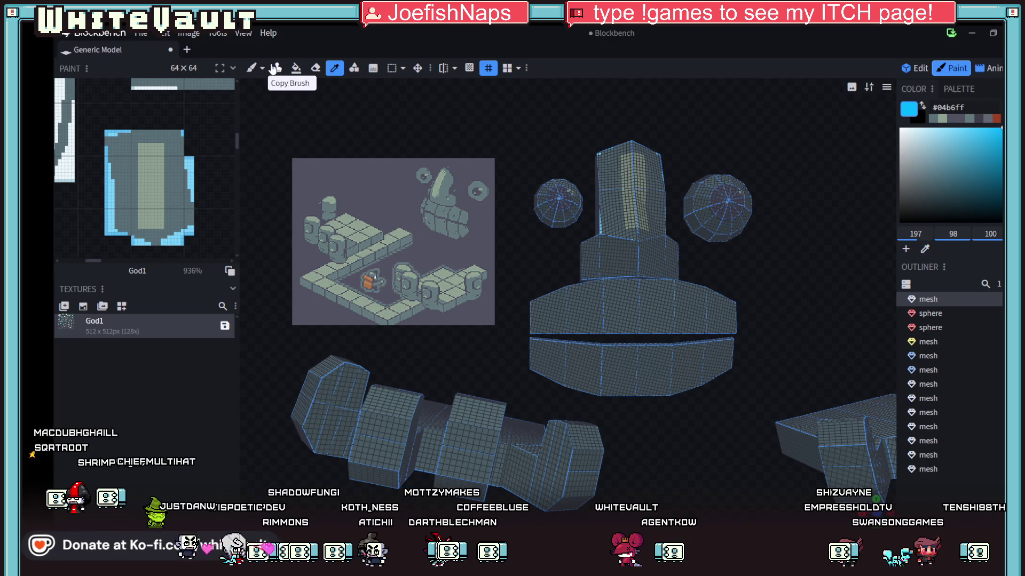
{"action": "left_click", "coordinate": [252, 68]}
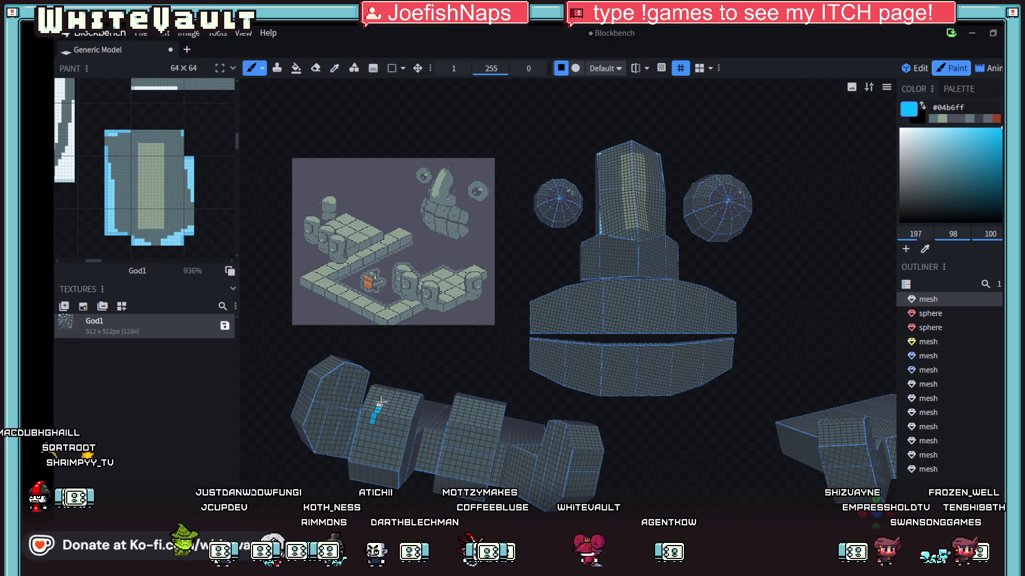
{"action": "left_click_drag", "start_coordinate": [374, 427], "coordinate": [398, 427]}
{"action": "mouse_move", "coordinate": [460, 427]}
{"action": "left_mouse_down"}
{"action": "mouse_move", "coordinate": [464, 410]}
{"action": "mouse_move", "coordinate": [485, 422]}
{"action": "mouse_move", "coordinate": [486, 444]}
{"action": "left_mouse_up"}
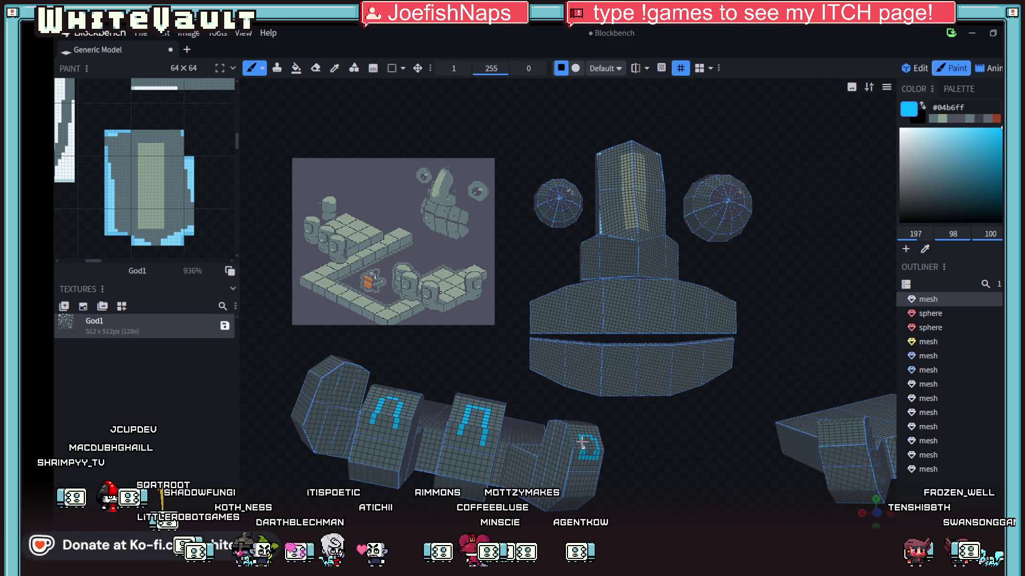
Brush blue bracket marks onto the right arm blocks
{"action": "mouse_move", "coordinate": [523, 404]}
{"action": "left_mouse_down"}
{"action": "mouse_move", "coordinate": [516, 382]}
{"action": "mouse_move", "coordinate": [462, 403]}
{"action": "mouse_move", "coordinate": [402, 407]}
{"action": "mouse_move", "coordinate": [426, 385]}
{"action": "left_mouse_up"}
{"action": "mouse_move", "coordinate": [694, 466]}
{"action": "left_mouse_down"}
{"action": "mouse_move", "coordinate": [714, 492]}
{"action": "mouse_move", "coordinate": [657, 485]}
{"action": "mouse_move", "coordinate": [618, 441]}
{"action": "mouse_move", "coordinate": [599, 481]}
{"action": "mouse_move", "coordinate": [630, 469]}
{"action": "left_mouse_up"}
{"action": "left_click_drag", "start_coordinate": [766, 427], "coordinate": [751, 408]}
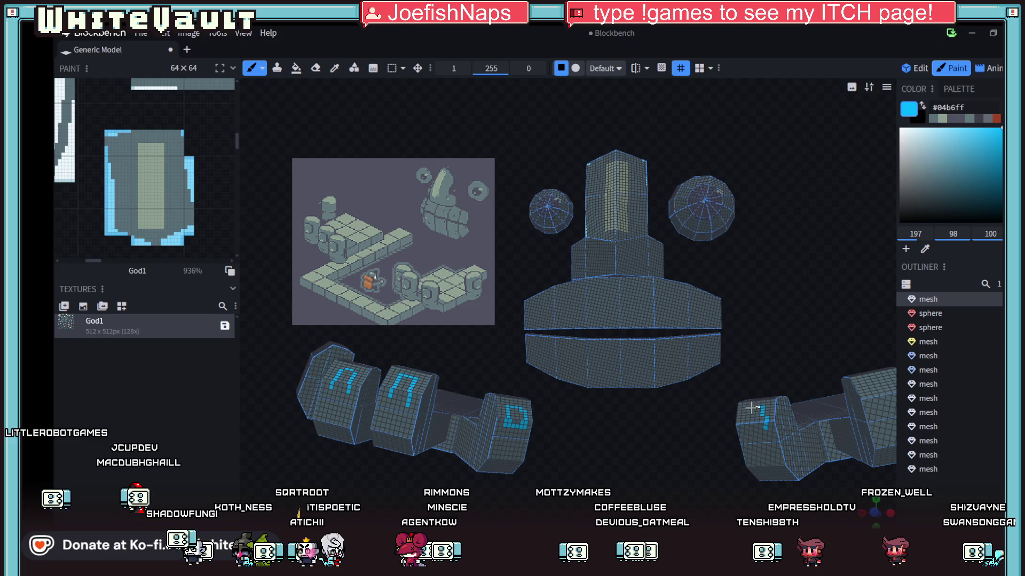
{"action": "left_click_drag", "start_coordinate": [755, 421], "coordinate": [676, 464]}
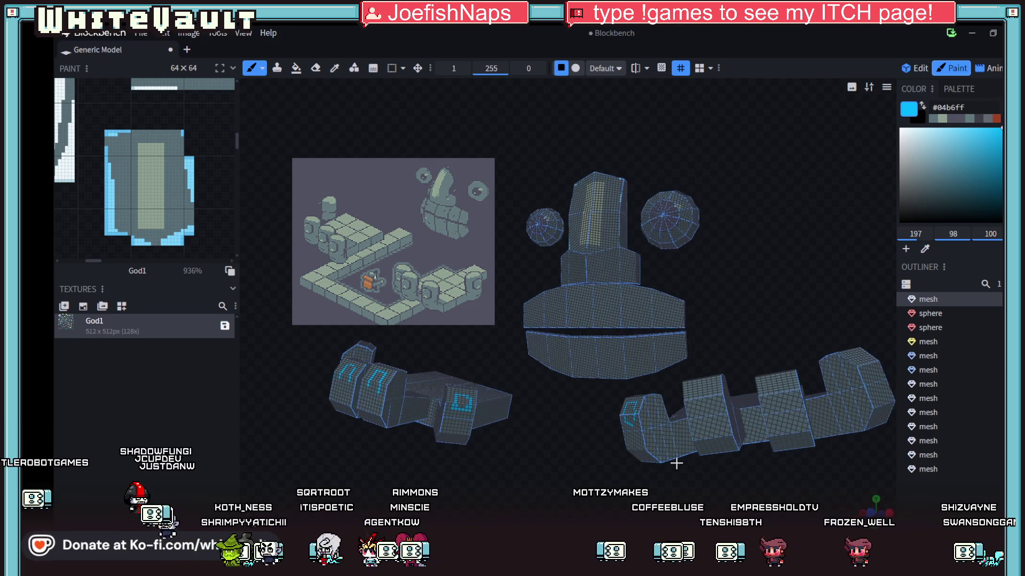
{"action": "mouse_move", "coordinate": [711, 385]}
{"action": "left_mouse_down"}
{"action": "mouse_move", "coordinate": [694, 398]}
{"action": "mouse_move", "coordinate": [713, 401]}
{"action": "left_mouse_up"}
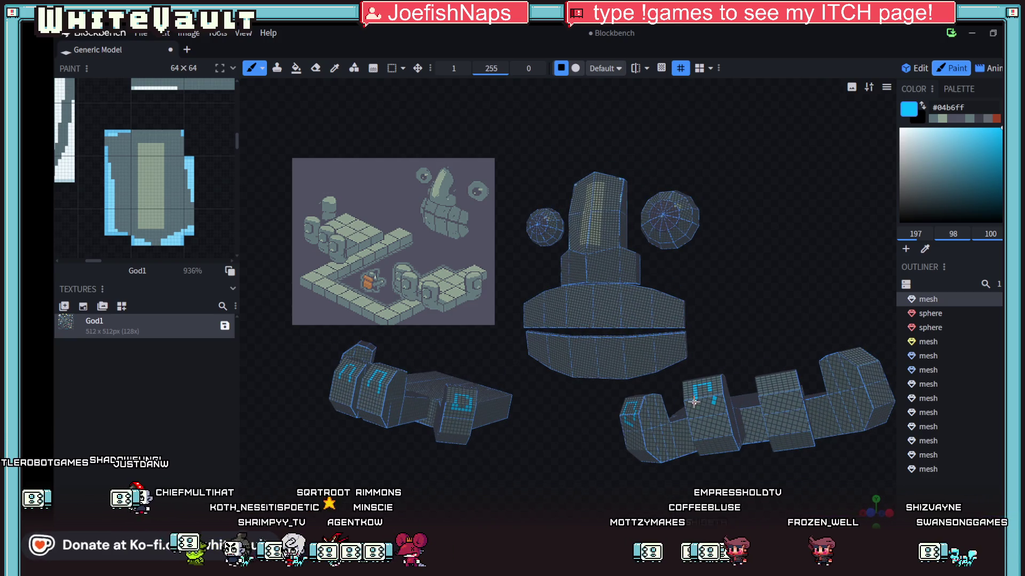
{"action": "left_click", "coordinate": [769, 397]}
{"action": "left_click_drag", "start_coordinate": [769, 380], "coordinate": [789, 392]}
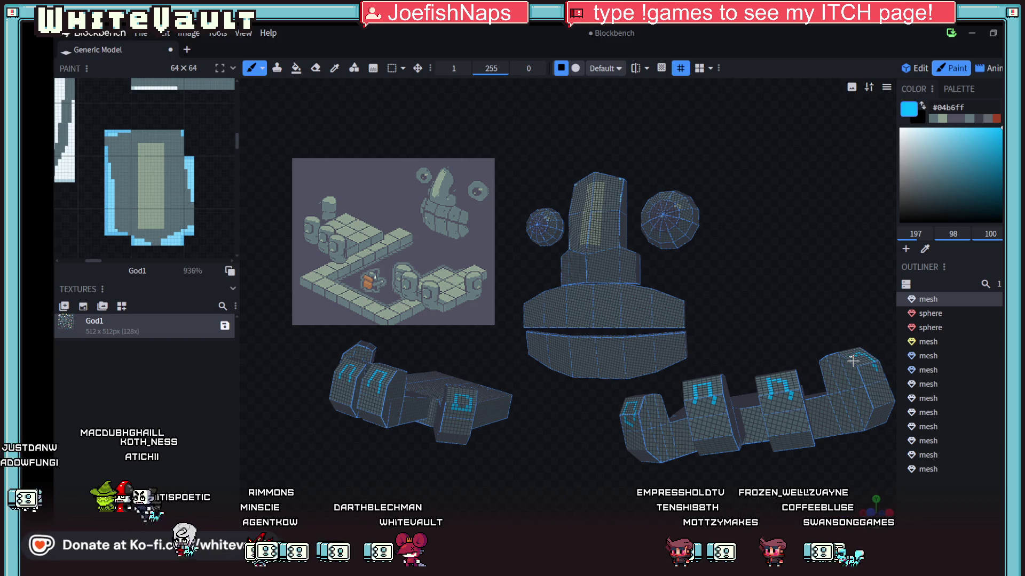
{"action": "scroll", "coordinate": [773, 313], "scroll_direction": "up", "scroll_amount": 5}
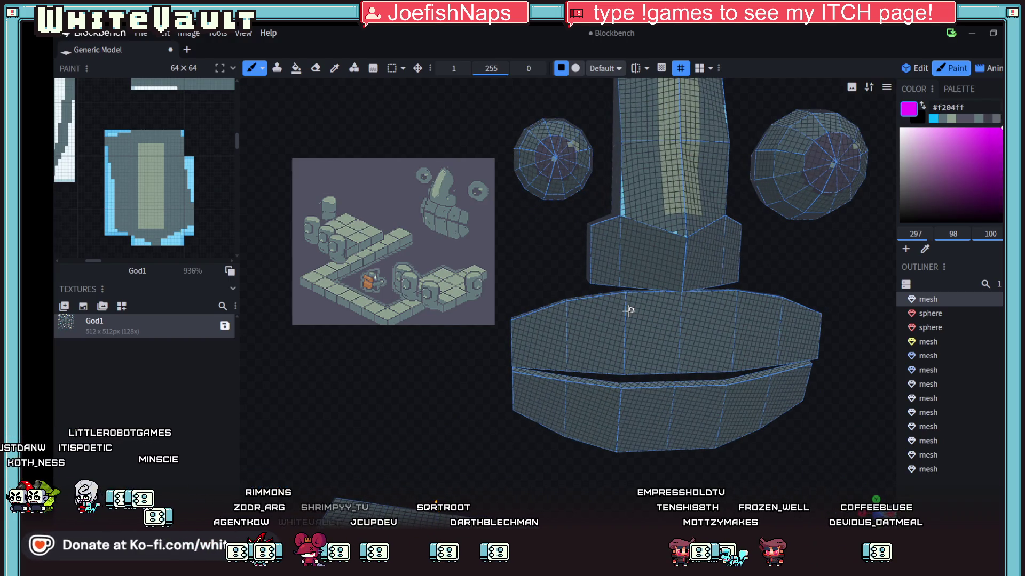
Brush magenta arches along the mouth band and vertical stripes across the lower band
{"action": "mouse_move", "coordinate": [626, 314]}
{"action": "left_mouse_down"}
{"action": "mouse_move", "coordinate": [646, 296]}
{"action": "mouse_move", "coordinate": [675, 305]}
{"action": "mouse_move", "coordinate": [680, 368]}
{"action": "mouse_move", "coordinate": [693, 307]}
{"action": "mouse_move", "coordinate": [737, 308]}
{"action": "mouse_move", "coordinate": [737, 364]}
{"action": "left_mouse_up"}
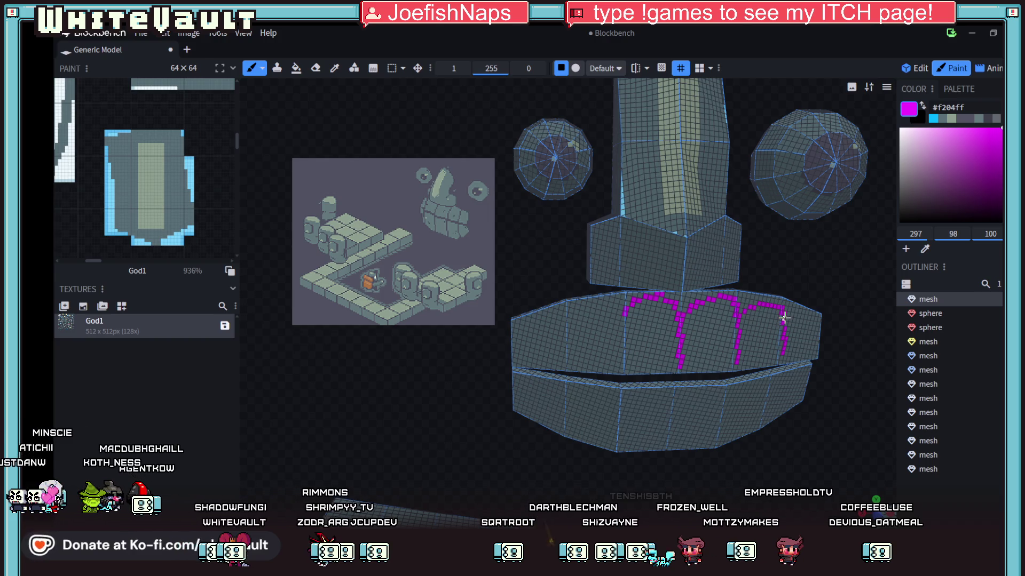
{"action": "mouse_move", "coordinate": [622, 314]}
{"action": "left_mouse_down"}
{"action": "mouse_move", "coordinate": [620, 341]}
{"action": "mouse_move", "coordinate": [613, 320]}
{"action": "mouse_move", "coordinate": [574, 321]}
{"action": "mouse_move", "coordinate": [567, 335]}
{"action": "mouse_move", "coordinate": [525, 353]}
{"action": "left_mouse_up"}
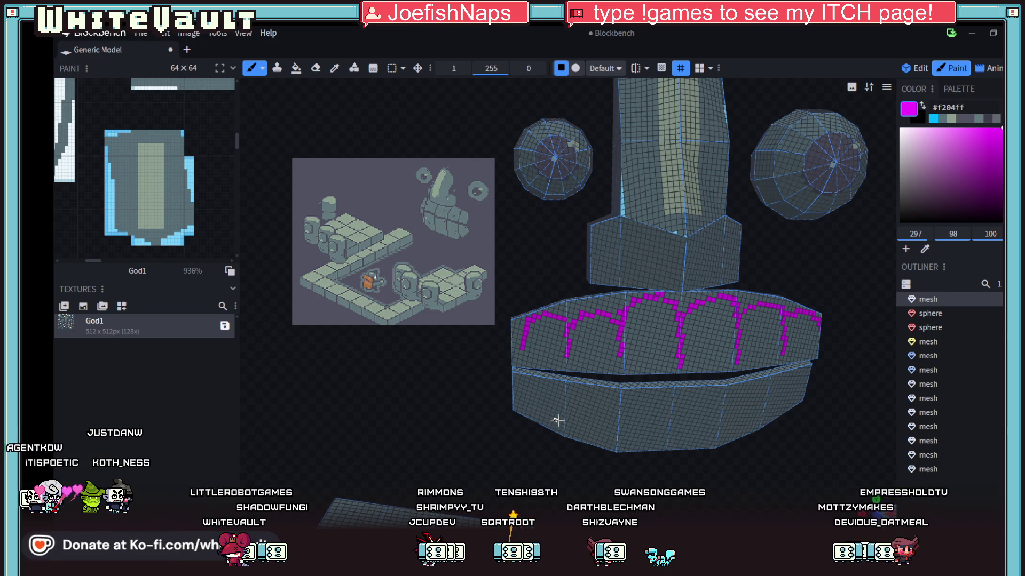
{"action": "left_click_drag", "start_coordinate": [569, 391], "coordinate": [564, 427]}
{"action": "left_click_drag", "start_coordinate": [621, 396], "coordinate": [624, 447]}
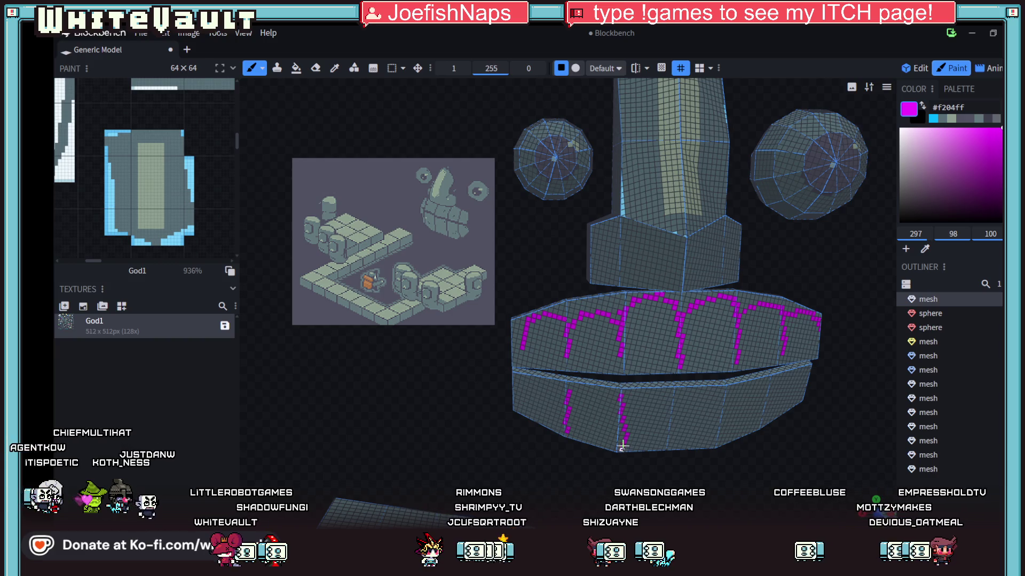
{"action": "left_click_drag", "start_coordinate": [674, 399], "coordinate": [672, 445]}
{"action": "left_click_drag", "start_coordinate": [721, 394], "coordinate": [718, 444]}
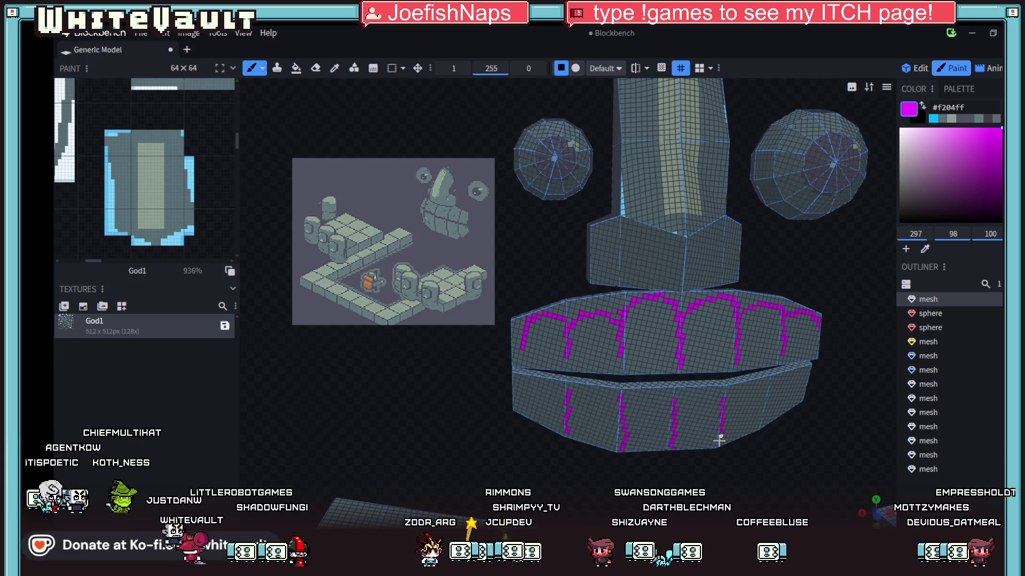
{"action": "mouse_move", "coordinate": [778, 386]}
{"action": "left_mouse_down"}
{"action": "mouse_move", "coordinate": [780, 427]}
{"action": "mouse_move", "coordinate": [756, 442]}
{"action": "mouse_move", "coordinate": [798, 427]}
{"action": "mouse_move", "coordinate": [784, 419]}
{"action": "mouse_move", "coordinate": [796, 334]}
{"action": "mouse_move", "coordinate": [784, 331]}
{"action": "mouse_move", "coordinate": [760, 370]}
{"action": "left_mouse_up"}
{"action": "scroll", "coordinate": [781, 403], "scroll_direction": "down", "scroll_amount": 3}
{"action": "scroll", "coordinate": [760, 370], "scroll_direction": "down", "scroll_amount": 4}
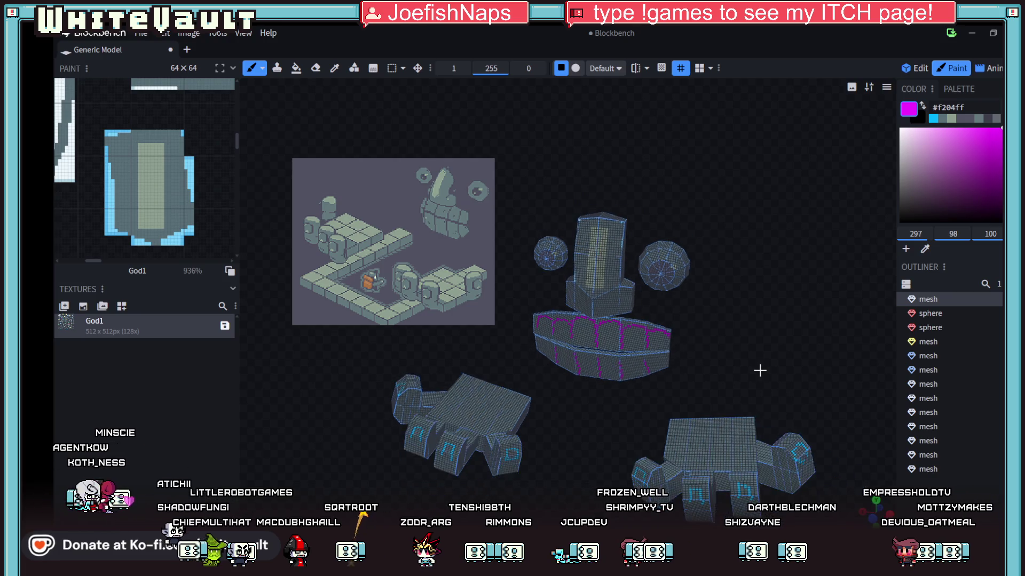
{"action": "scroll", "coordinate": [551, 389], "scroll_direction": "up", "scroll_amount": 2}
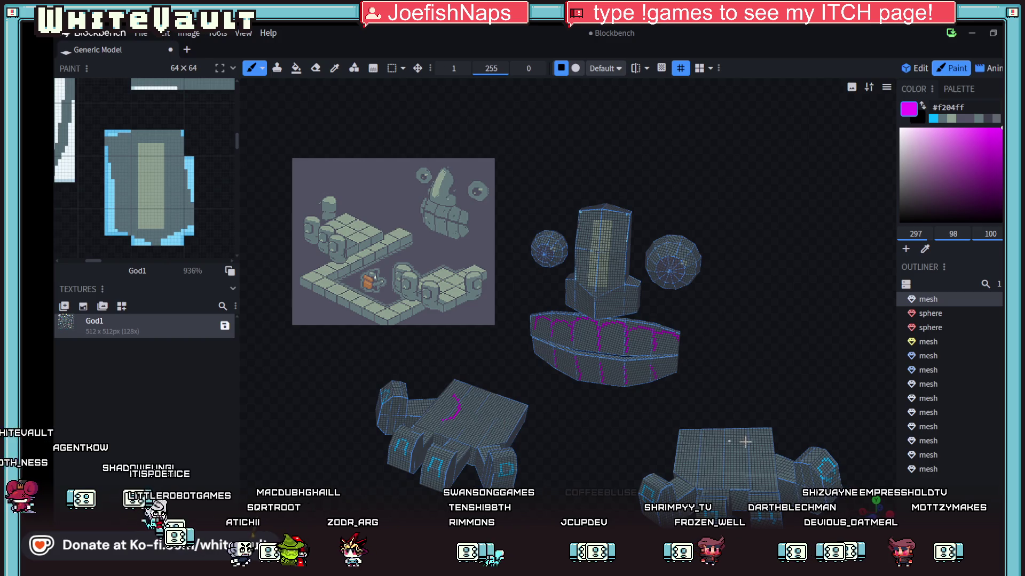
{"action": "mouse_move", "coordinate": [755, 468]}
{"action": "left_mouse_down"}
{"action": "mouse_move", "coordinate": [825, 345]}
{"action": "mouse_move", "coordinate": [817, 283]}
{"action": "mouse_move", "coordinate": [446, 308]}
{"action": "left_mouse_up"}
Save the texture as God1.png and bring the Aseprite window forward
{"action": "left_click", "coordinate": [225, 326]}
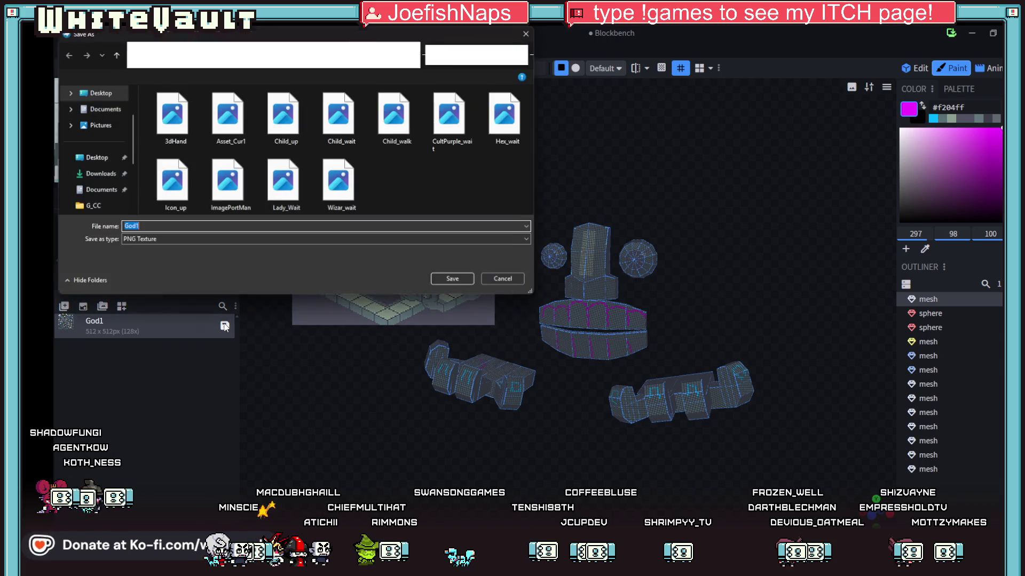
{"action": "left_click", "coordinate": [463, 283]}
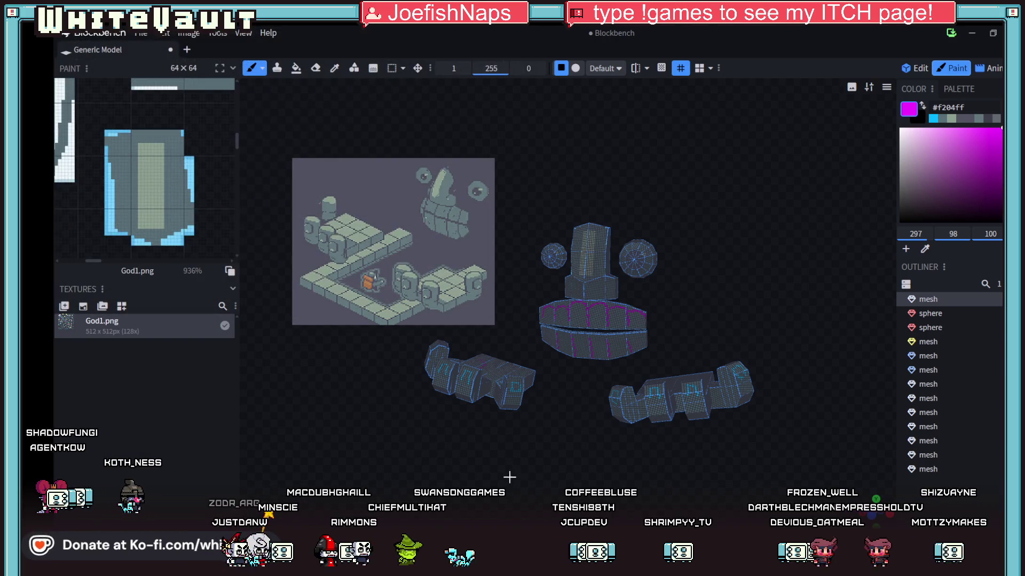
{"action": "mouse_move", "coordinate": [506, 566]}
{"action": "left_click", "coordinate": [506, 502]}
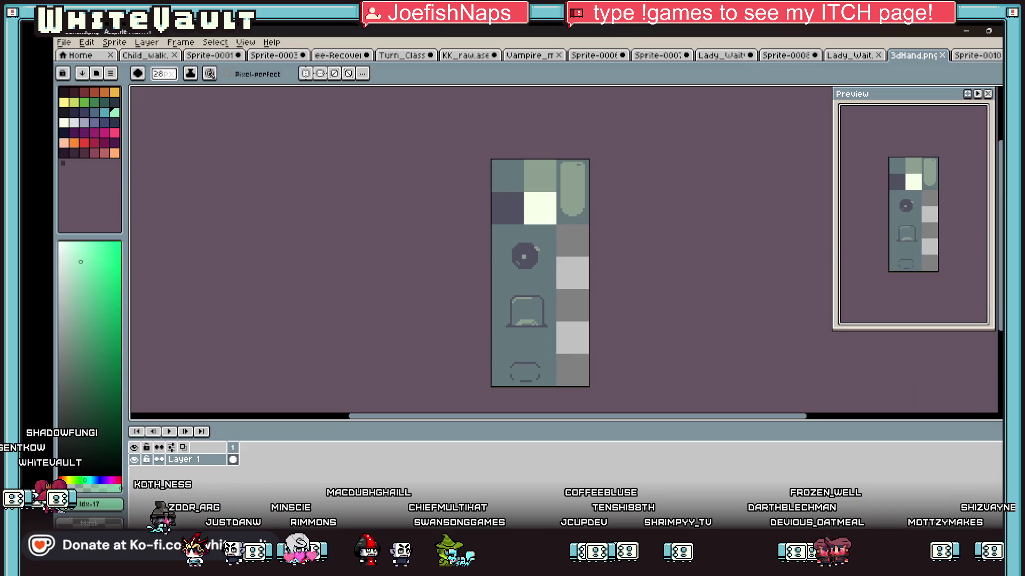
Open God1.png through File > Open and zoom to view the texture atlas
{"action": "left_click", "coordinate": [67, 43]}
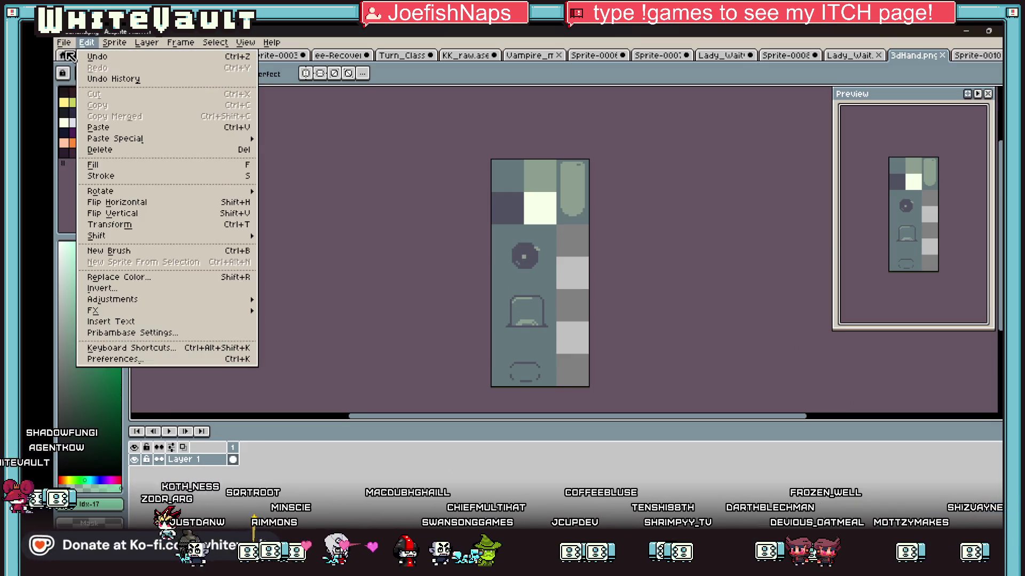
{"action": "left_click", "coordinate": [78, 68]}
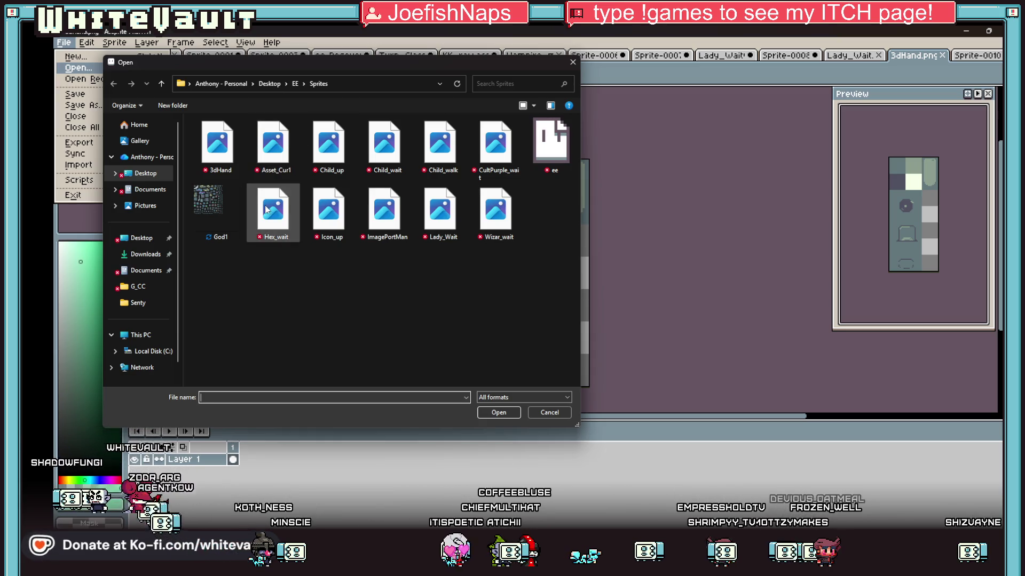
{"action": "double_click", "coordinate": [223, 206]}
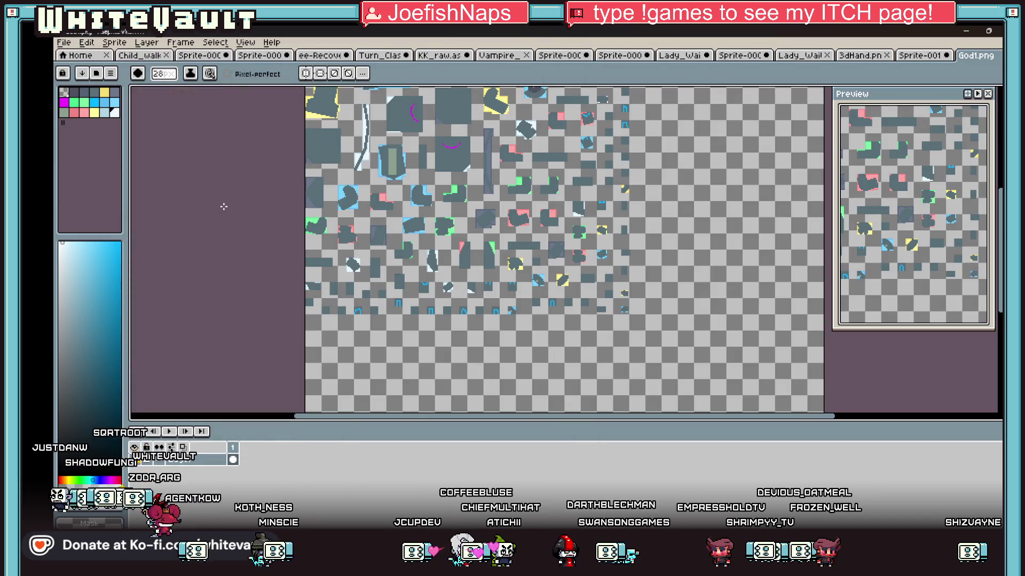
{"action": "scroll", "coordinate": [401, 144], "scroll_direction": "up", "scroll_amount": 3}
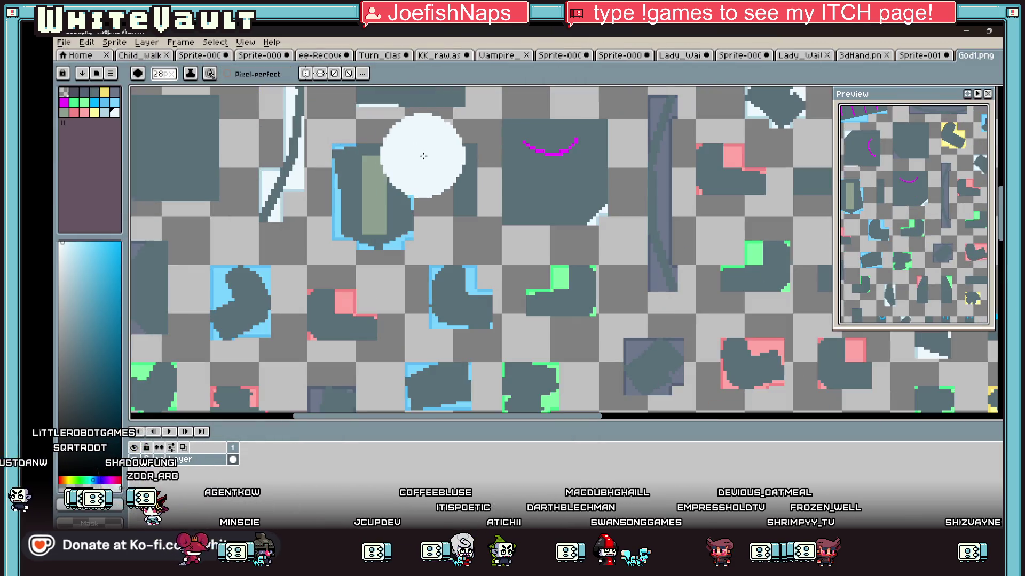
{"action": "scroll", "coordinate": [492, 211], "scroll_direction": "down", "scroll_amount": 5}
{"action": "scroll", "coordinate": [404, 228], "scroll_direction": "down", "scroll_amount": 4}
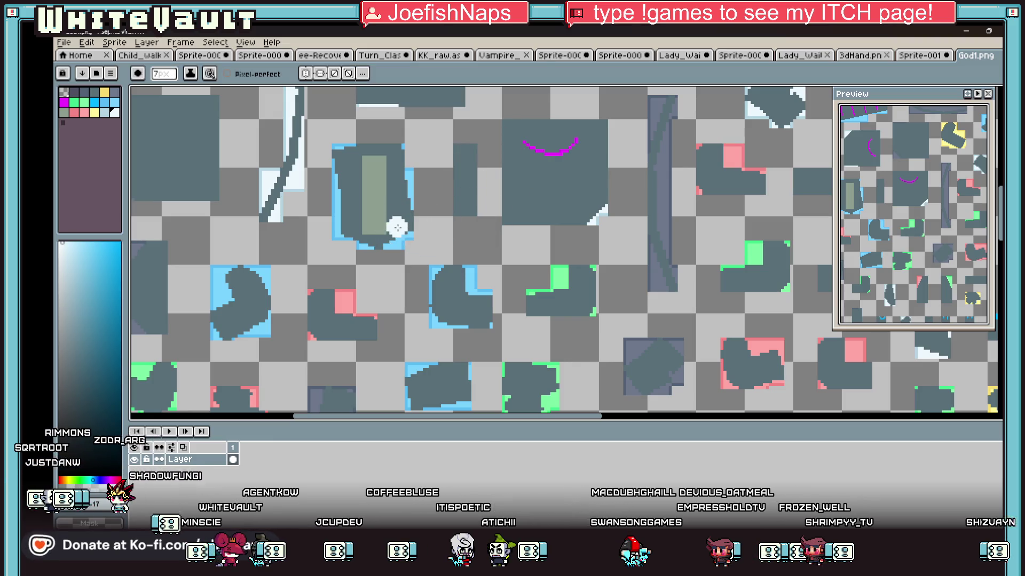
Sample the dark slate grey with the eyedropper (I), then switch to the bucket (G)
{"action": "key", "text": "i"}
{"action": "left_click", "coordinate": [410, 199]}
{"action": "key", "text": "g"}
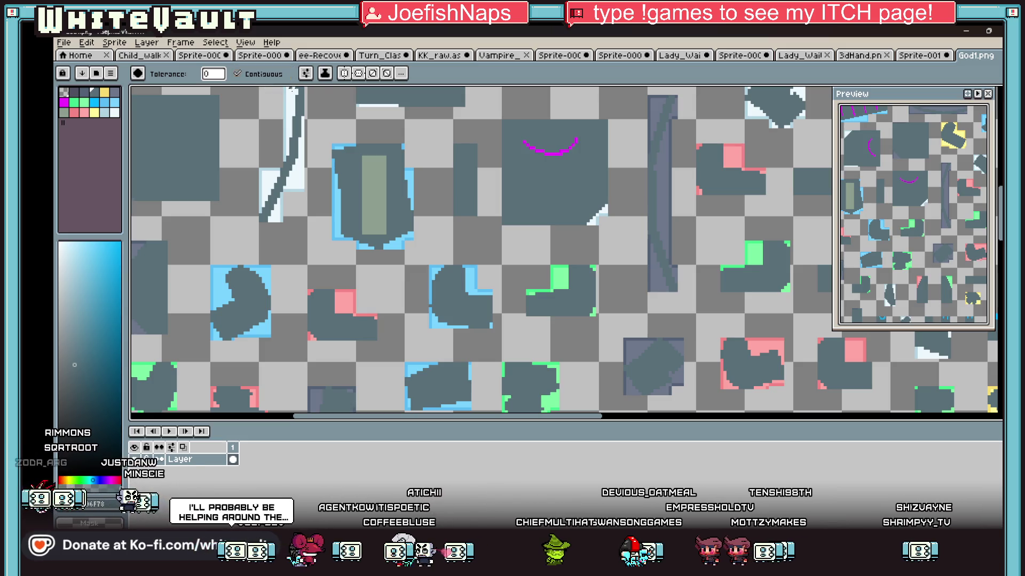
Try non-contiguous bucket fills that turn transparent, light-blue and white pixels dark slate
{"action": "left_click", "coordinate": [236, 74]}
{"action": "left_click", "coordinate": [334, 145]}
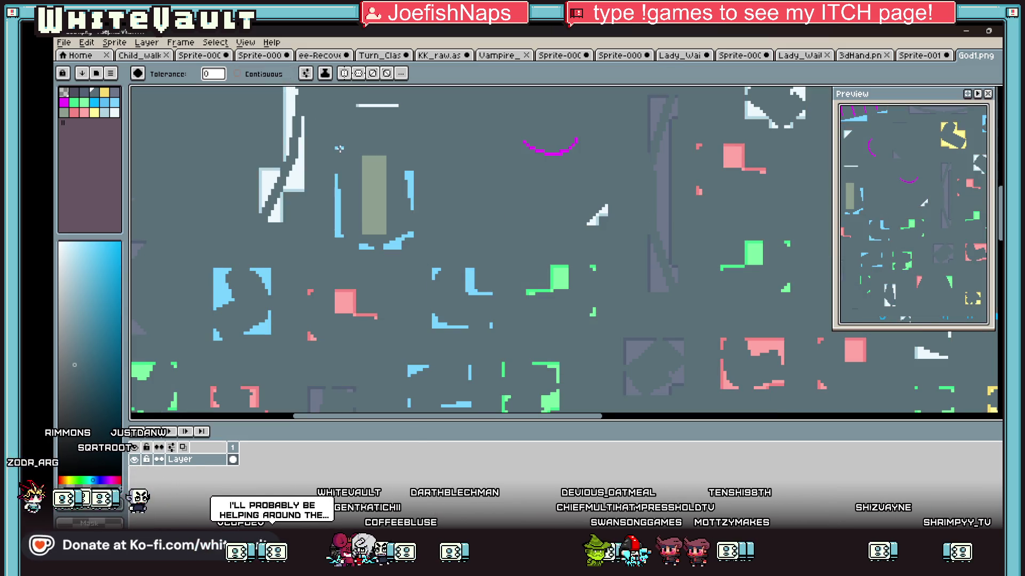
{"action": "left_click", "coordinate": [335, 145]}
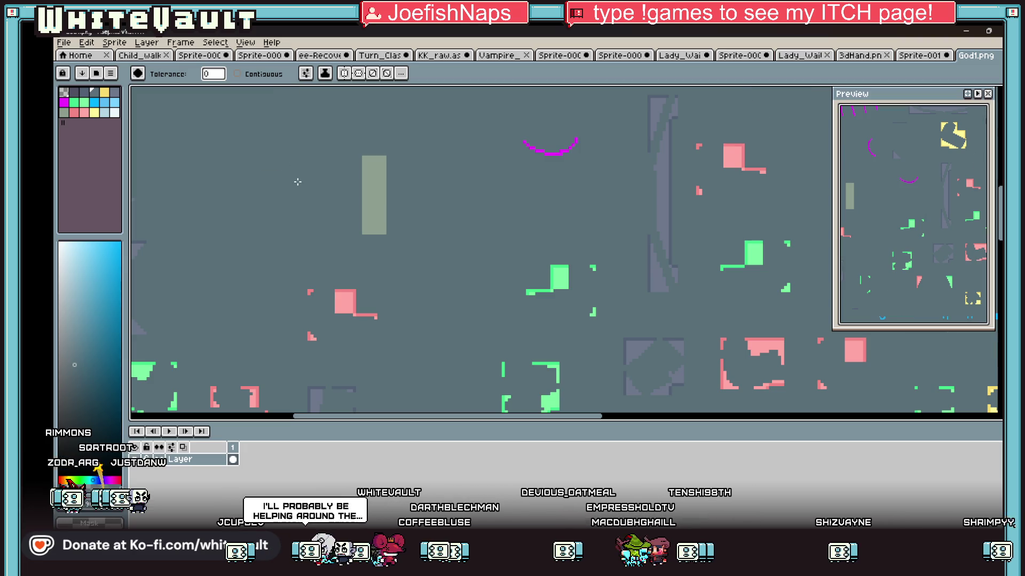
{"action": "left_click", "coordinate": [284, 153]}
{"action": "scroll", "coordinate": [355, 153], "scroll_direction": "down", "scroll_amount": 4}
{"action": "scroll", "coordinate": [355, 153], "scroll_direction": "up", "scroll_amount": 4}
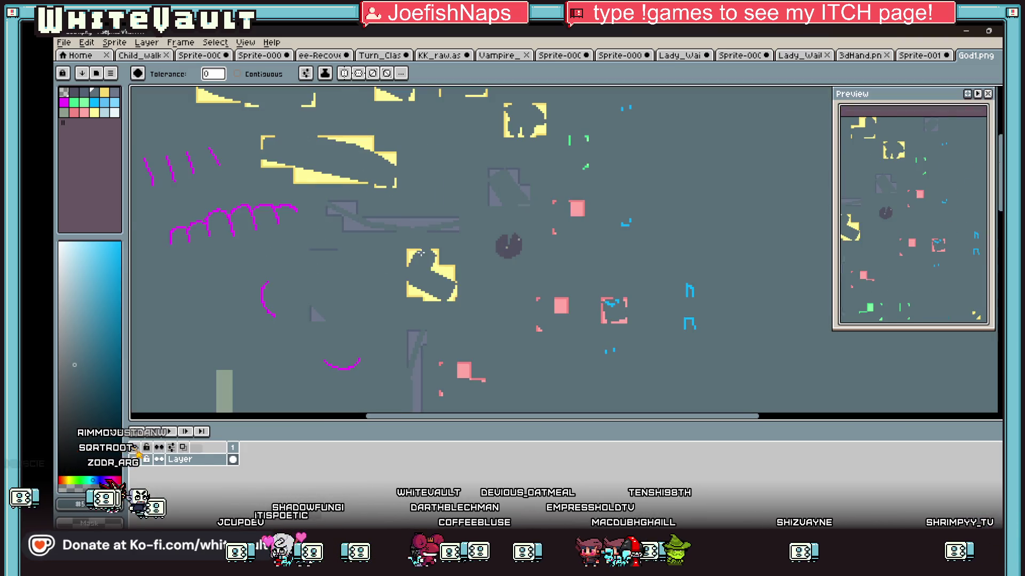
{"action": "scroll", "coordinate": [453, 260], "scroll_direction": "down", "scroll_amount": 5}
Set up the 1px Pencil with the dark grey colour for trimming pixels
{"action": "key", "text": "v"}
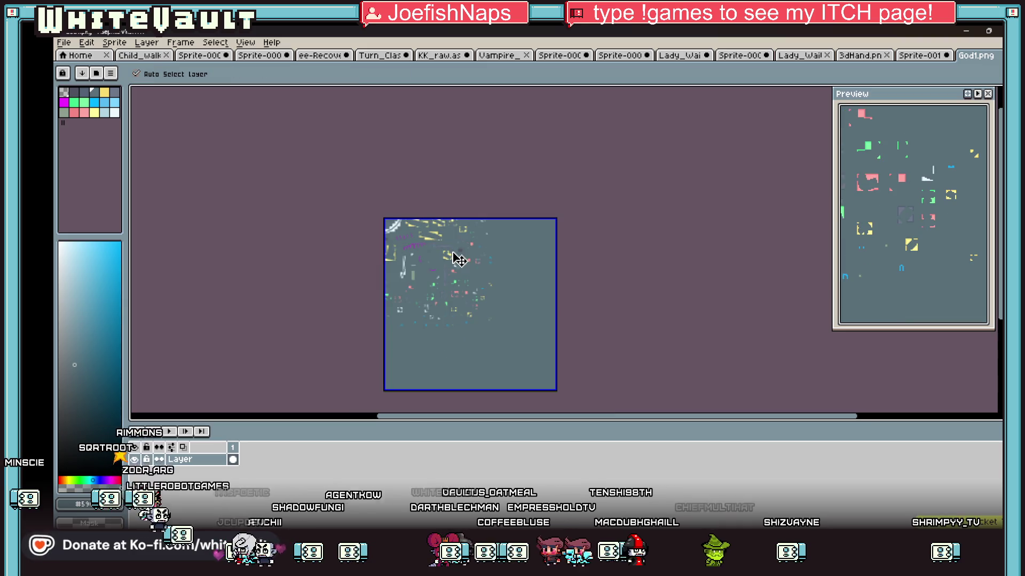
{"action": "key", "text": "g"}
{"action": "scroll", "coordinate": [482, 261], "scroll_direction": "up", "scroll_amount": 5}
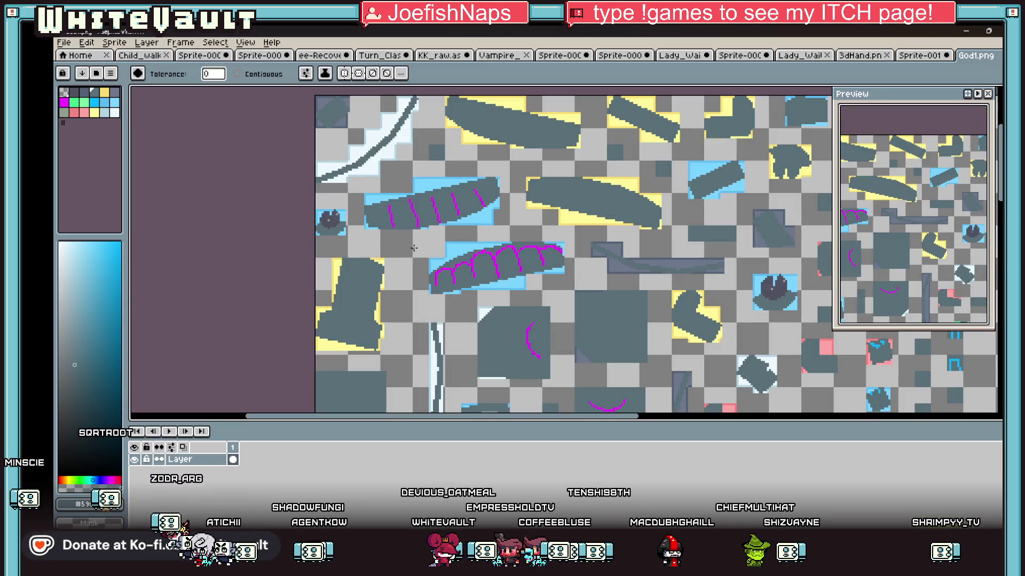
{"action": "scroll", "coordinate": [472, 265], "scroll_direction": "down", "scroll_amount": 4}
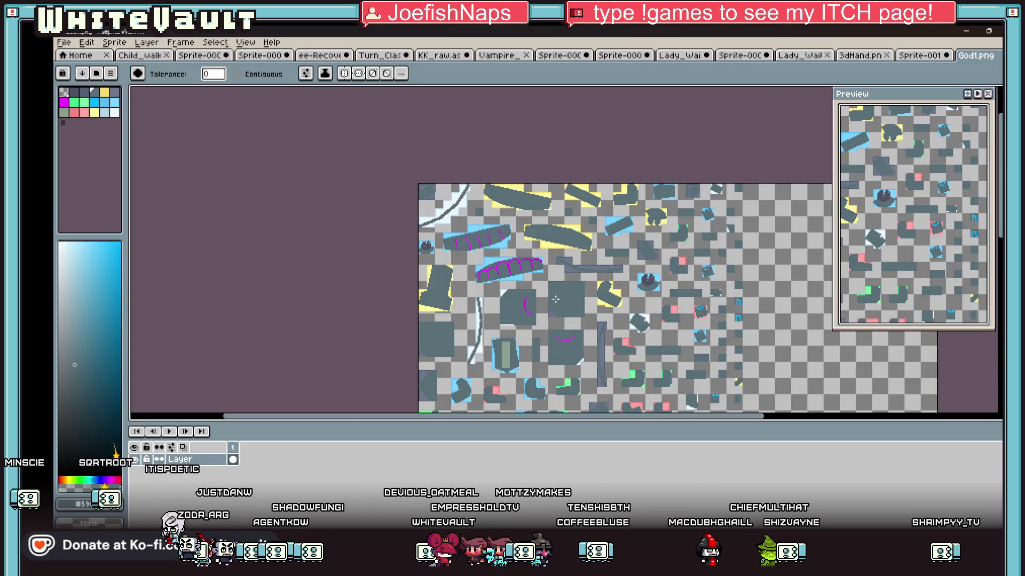
{"action": "scroll", "coordinate": [584, 289], "scroll_direction": "down", "scroll_amount": 2}
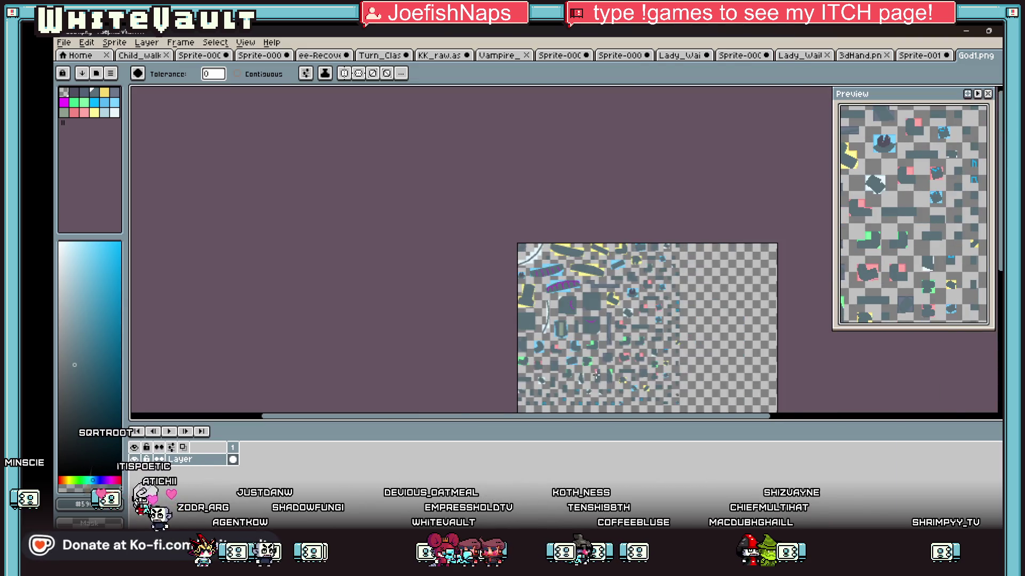
{"action": "scroll", "coordinate": [529, 272], "scroll_direction": "up", "scroll_amount": 2}
{"action": "key", "text": "i"}
{"action": "scroll", "coordinate": [529, 272], "scroll_direction": "up", "scroll_amount": 4}
{"action": "key", "text": "b"}
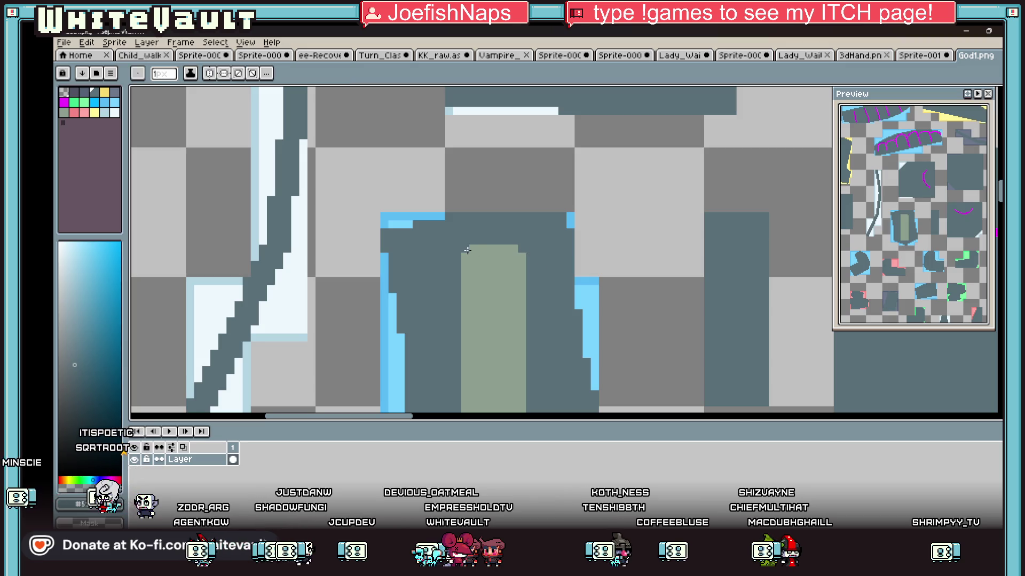
Paint dark grey over the green stripe's lower-left pixels, then switch to Sprite-001
{"action": "scroll", "coordinate": [480, 258], "scroll_direction": "down", "scroll_amount": 3}
{"action": "scroll", "coordinate": [469, 322], "scroll_direction": "up", "scroll_amount": 4}
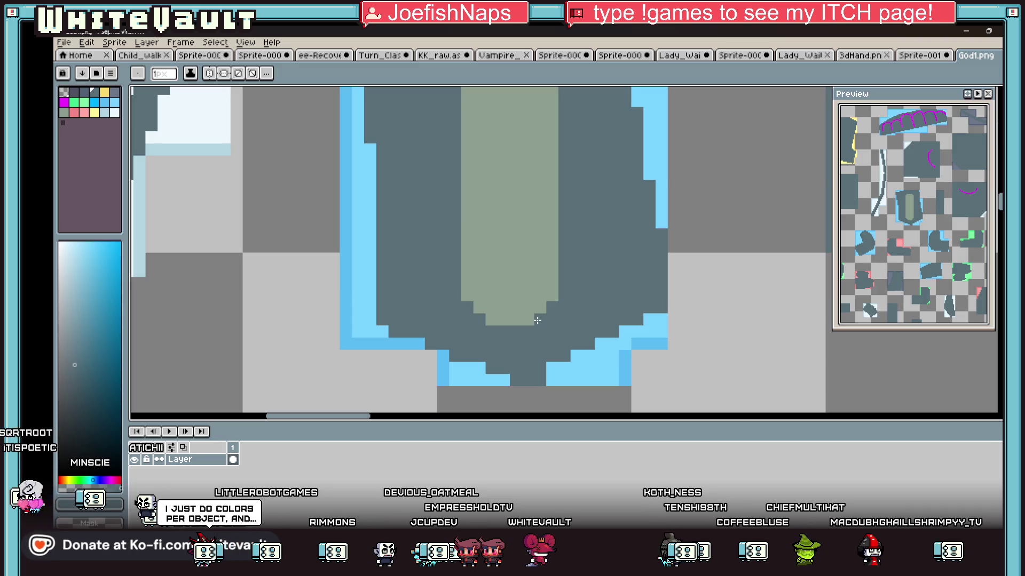
{"action": "scroll", "coordinate": [547, 312], "scroll_direction": "down", "scroll_amount": 3}
{"action": "scroll", "coordinate": [549, 312], "scroll_direction": "up", "scroll_amount": 3}
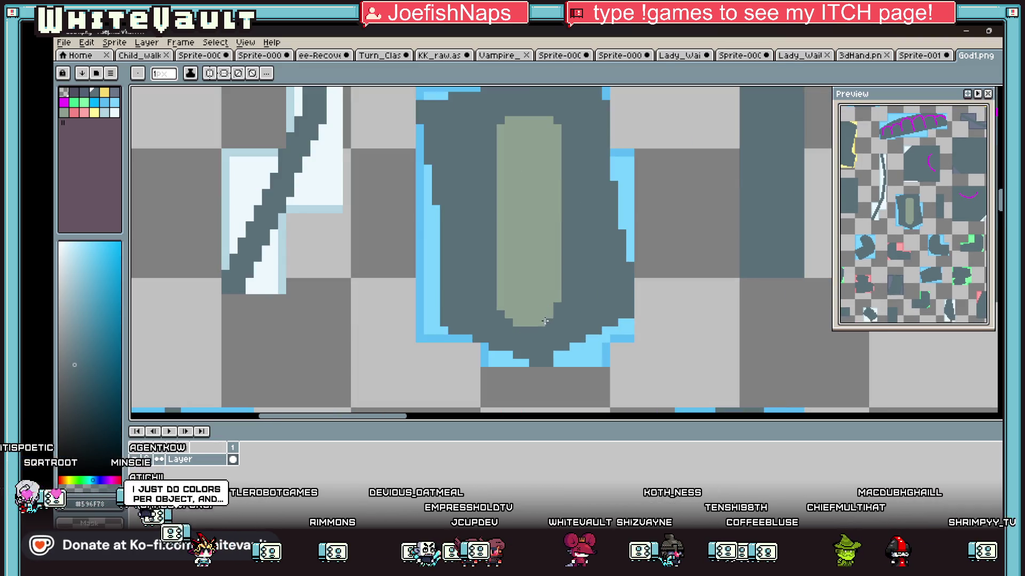
{"action": "left_click", "coordinate": [500, 306]}
{"action": "left_click", "coordinate": [515, 323]}
{"action": "scroll", "coordinate": [605, 295], "scroll_direction": "down", "scroll_amount": 2}
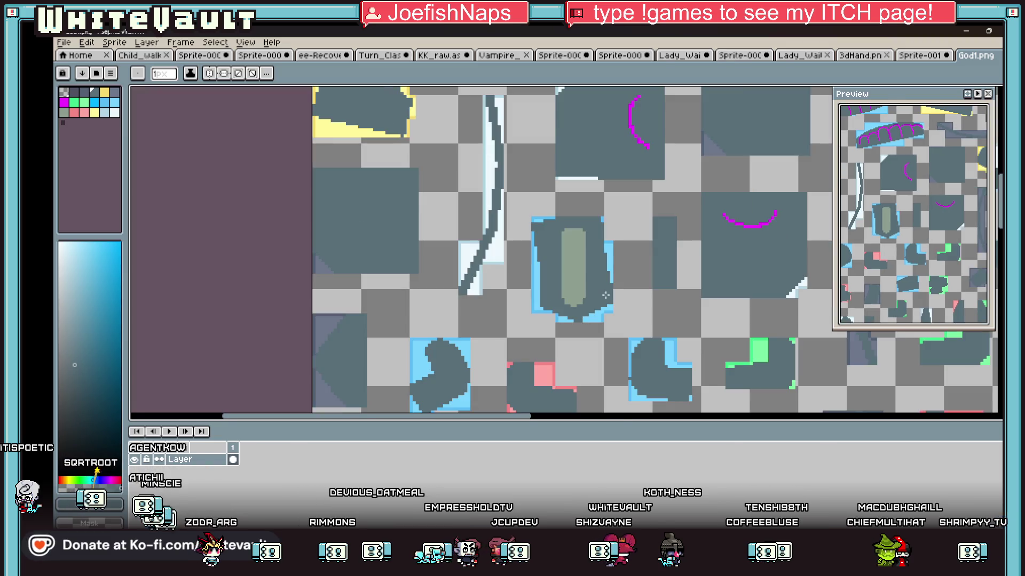
{"action": "key", "text": "ctrl+shift+Tab"}
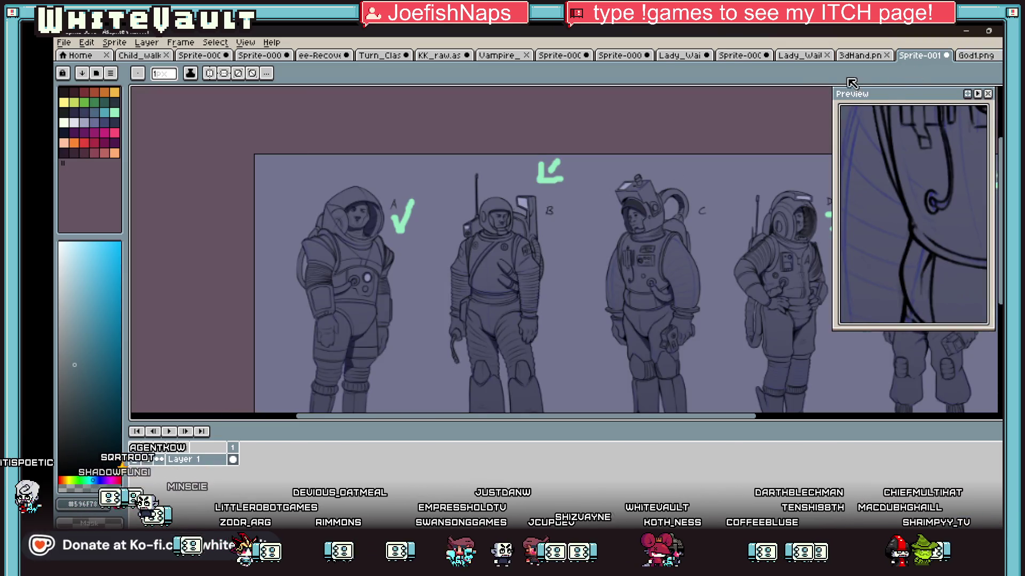
On the 3dHand.png sheet, draw a rectangular marquee around the lower sprites
{"action": "left_click", "coordinate": [863, 57]}
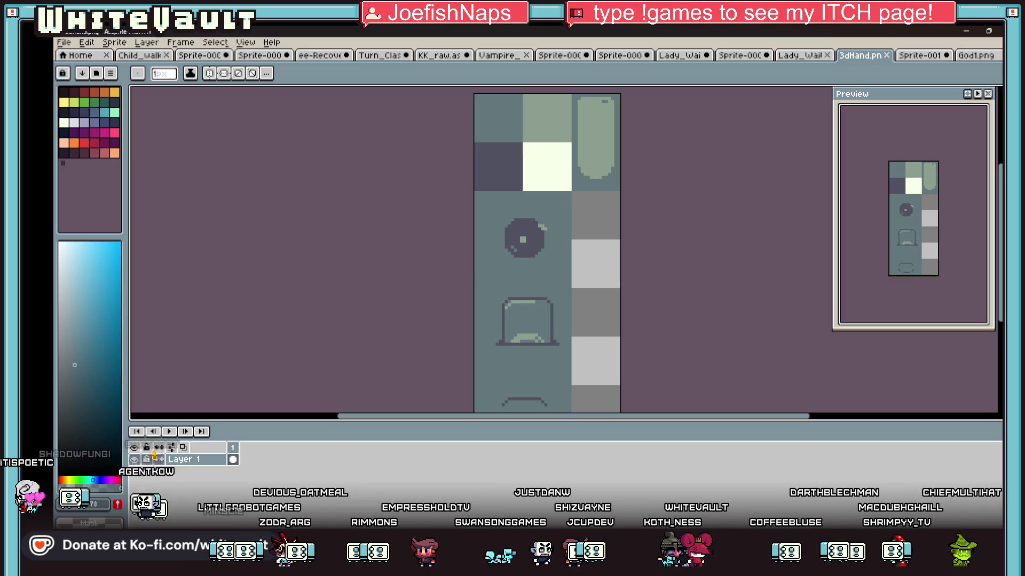
{"action": "left_click", "coordinate": [997, 92]}
{"action": "mouse_move", "coordinate": [483, 288]}
{"action": "left_mouse_down"}
{"action": "mouse_move", "coordinate": [536, 335]}
{"action": "mouse_move", "coordinate": [542, 375]}
{"action": "mouse_move", "coordinate": [571, 355]}
{"action": "left_mouse_up"}
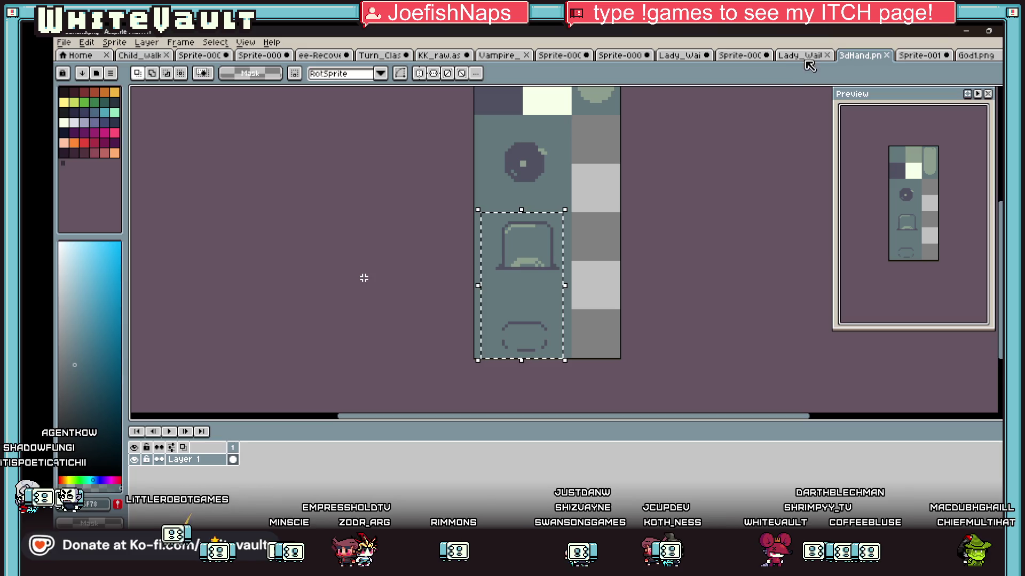
Return to the God1.png texture and zoom out to see the full atlas
{"action": "left_click", "coordinate": [976, 55]}
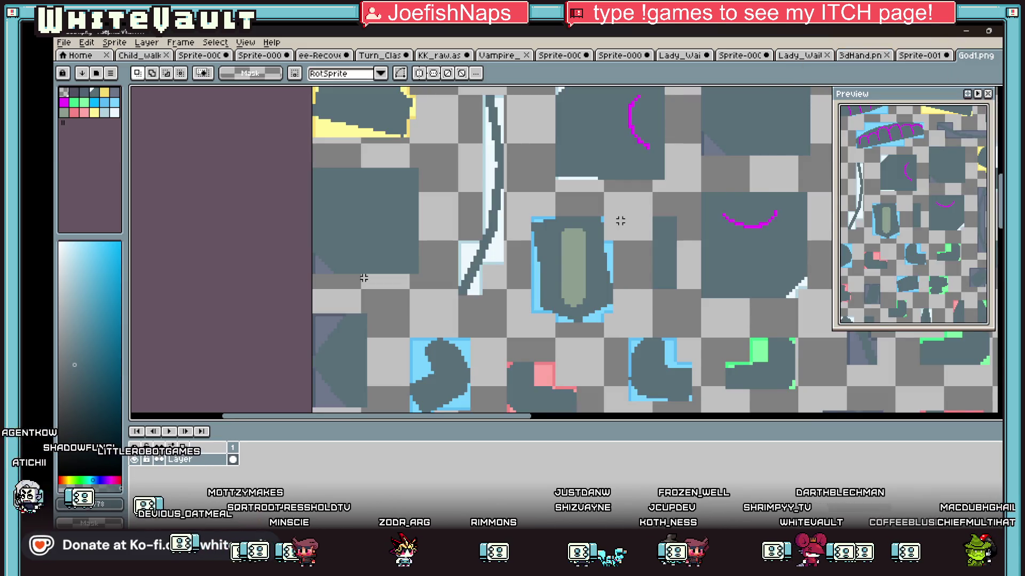
{"action": "scroll", "coordinate": [620, 220], "scroll_direction": "down", "scroll_amount": 4}
{"action": "scroll", "coordinate": [684, 204], "scroll_direction": "up", "scroll_amount": 2}
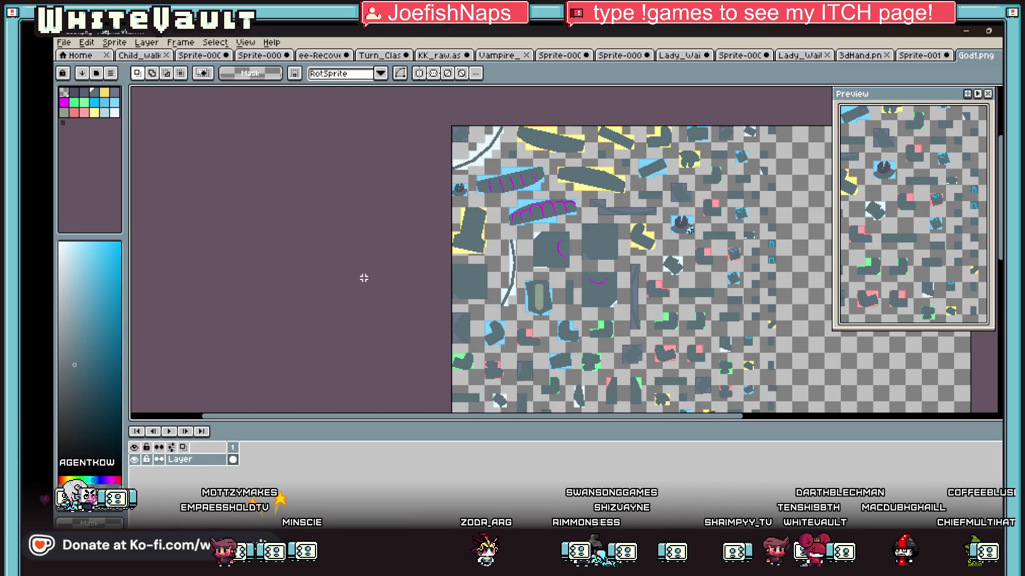
{"action": "scroll", "coordinate": [689, 231], "scroll_direction": "down", "scroll_amount": 3}
{"action": "scroll", "coordinate": [724, 247], "scroll_direction": "up", "scroll_amount": 3}
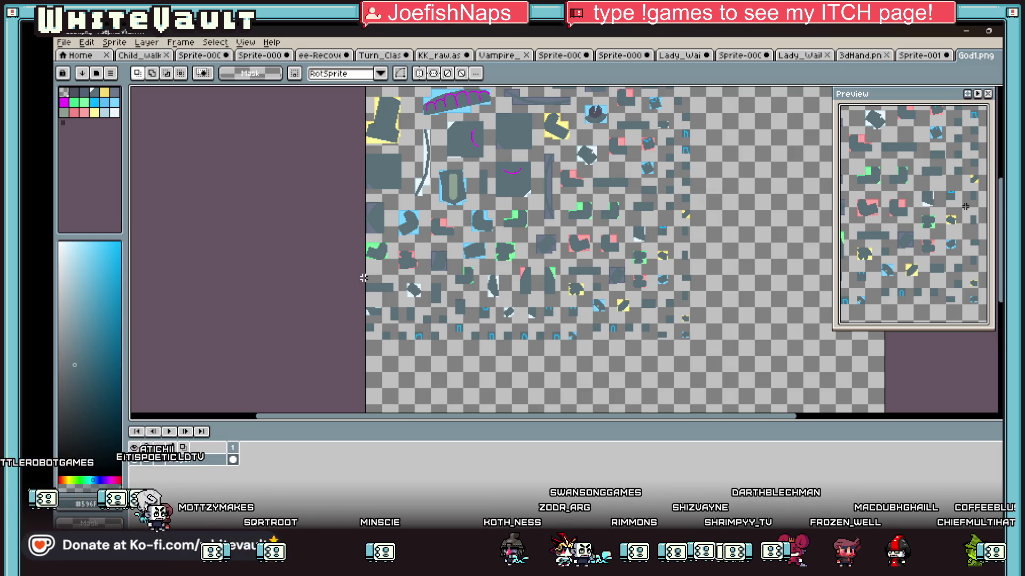
{"action": "scroll", "coordinate": [364, 278], "scroll_direction": "up", "scroll_amount": 5}
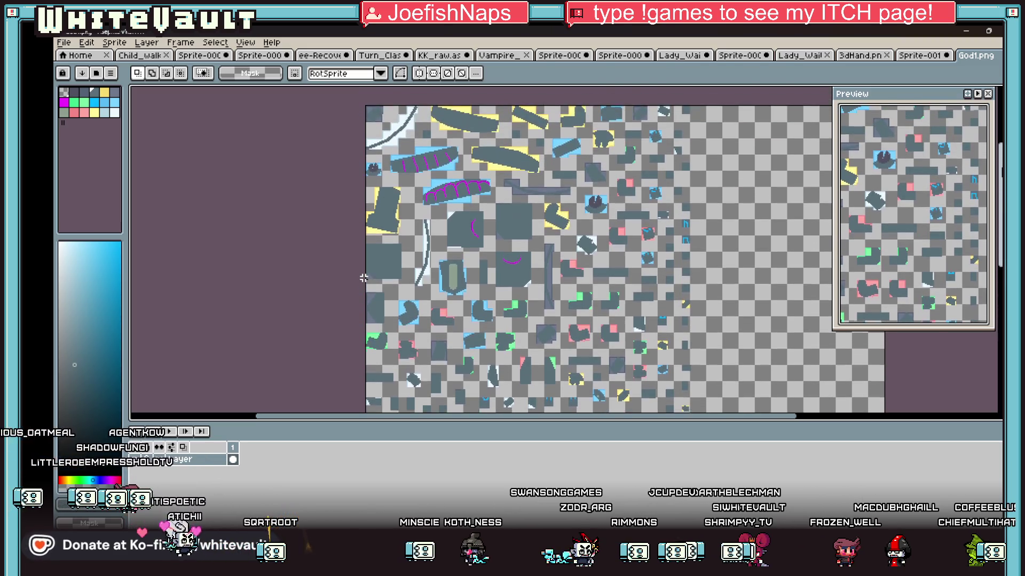
Paste a copy of the sprite piece and place it in the sheet's empty right side
{"action": "scroll", "coordinate": [364, 278], "scroll_direction": "up", "scroll_amount": 1}
{"action": "scroll", "coordinate": [364, 278], "scroll_direction": "down", "scroll_amount": 2}
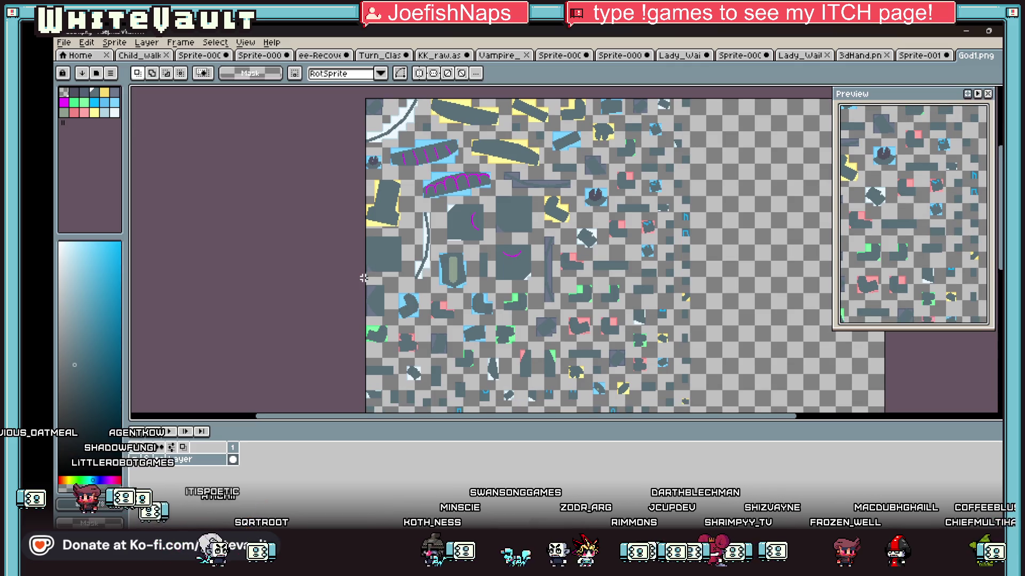
{"action": "scroll", "coordinate": [364, 278], "scroll_direction": "up", "scroll_amount": 1}
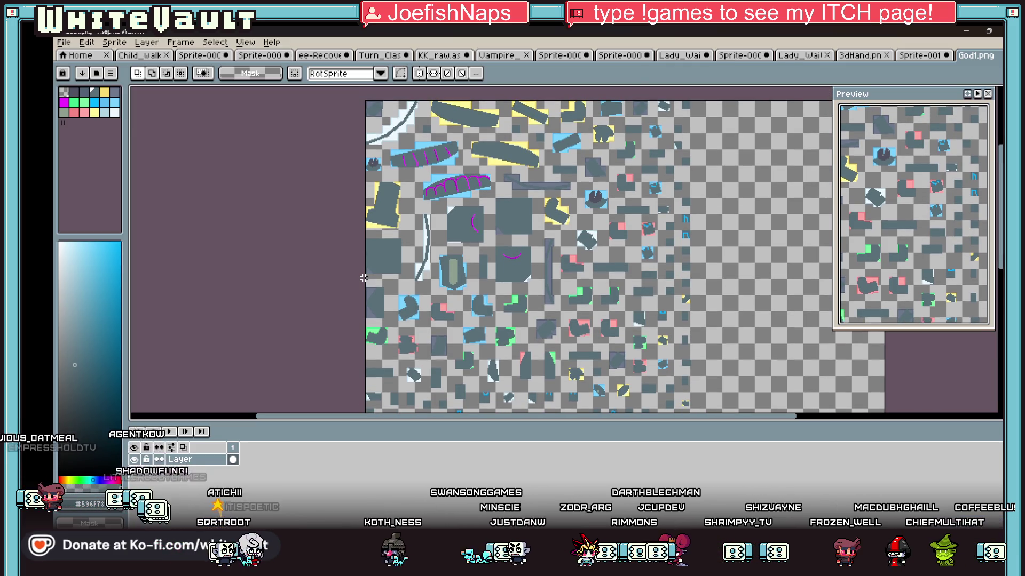
{"action": "scroll", "coordinate": [363, 278], "scroll_direction": "down", "scroll_amount": 5}
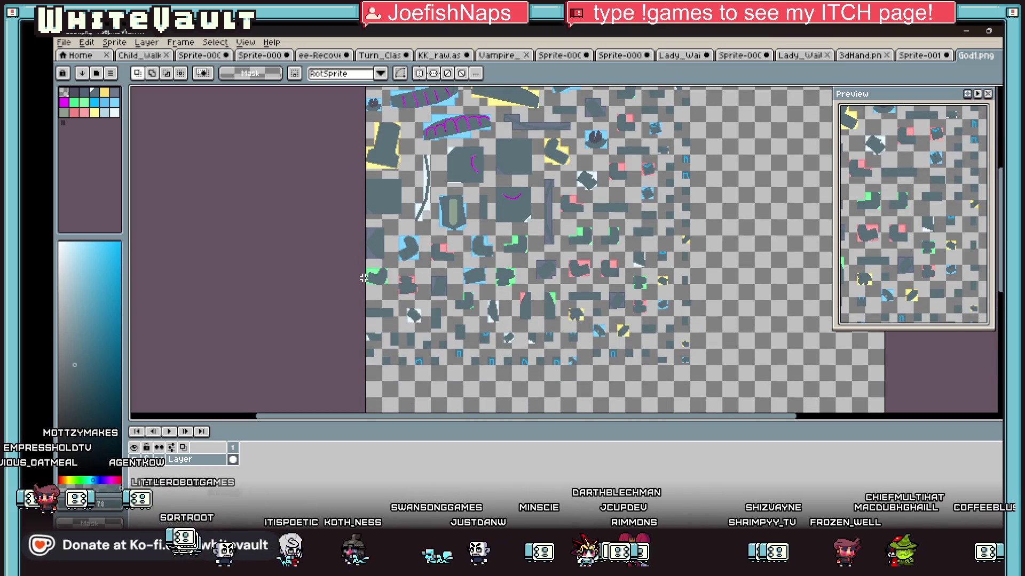
{"action": "scroll", "coordinate": [363, 278], "scroll_direction": "up", "scroll_amount": 4}
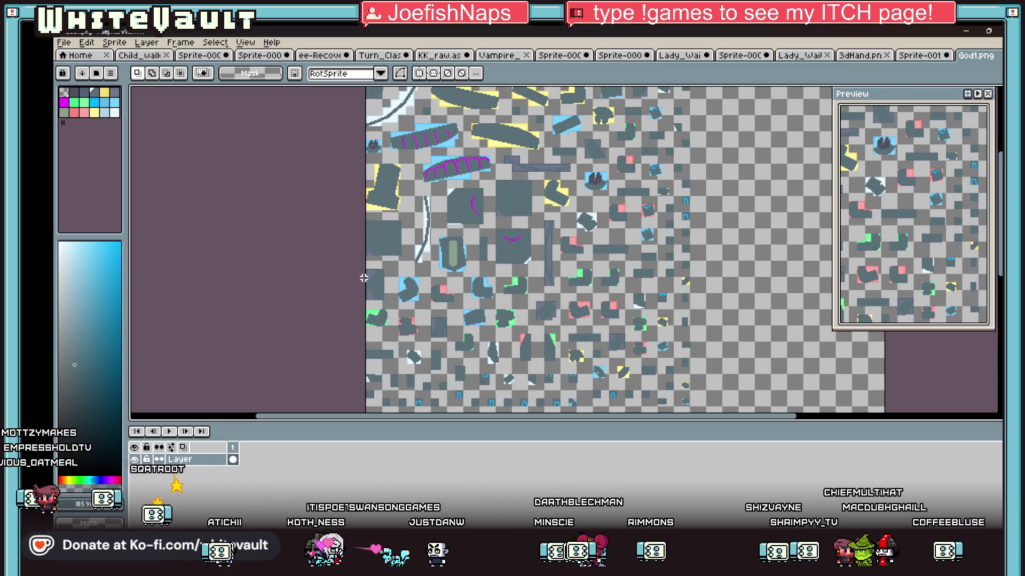
{"action": "scroll", "coordinate": [363, 278], "scroll_direction": "up", "scroll_amount": 4}
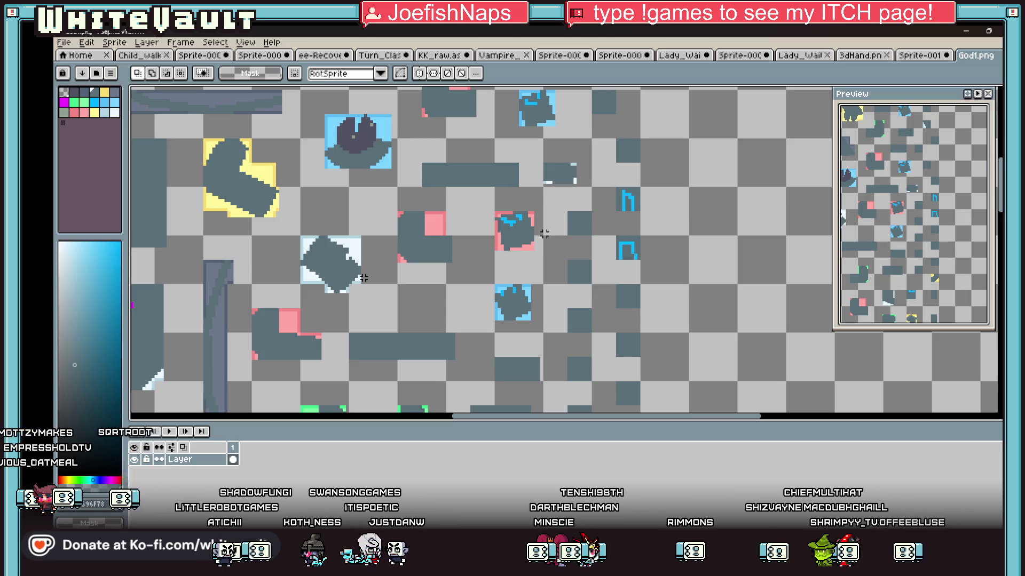
{"action": "scroll", "coordinate": [544, 234], "scroll_direction": "down", "scroll_amount": 2}
{"action": "scroll", "coordinate": [545, 233], "scroll_direction": "down", "scroll_amount": 1}
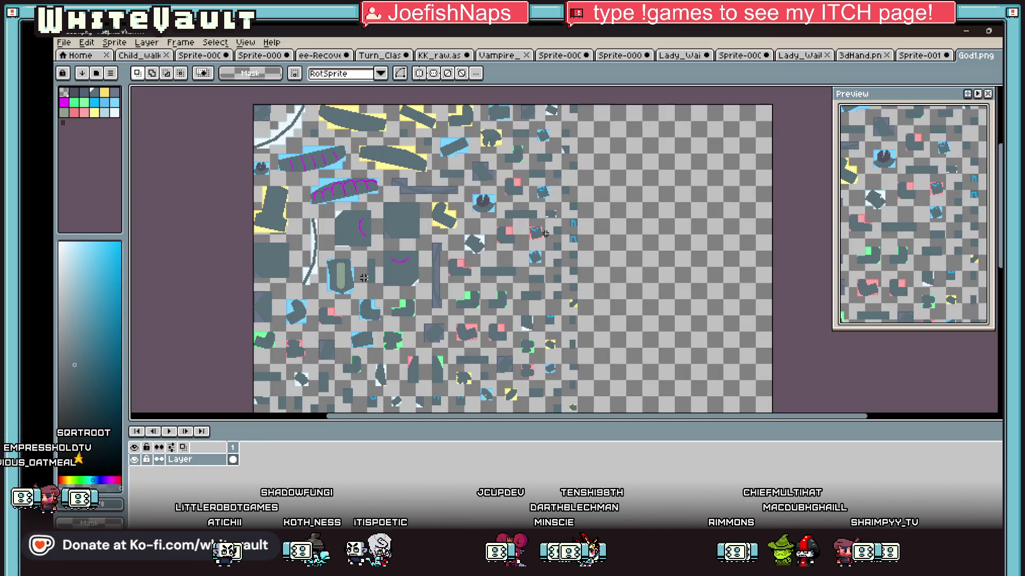
{"action": "key", "text": "ctrl+v"}
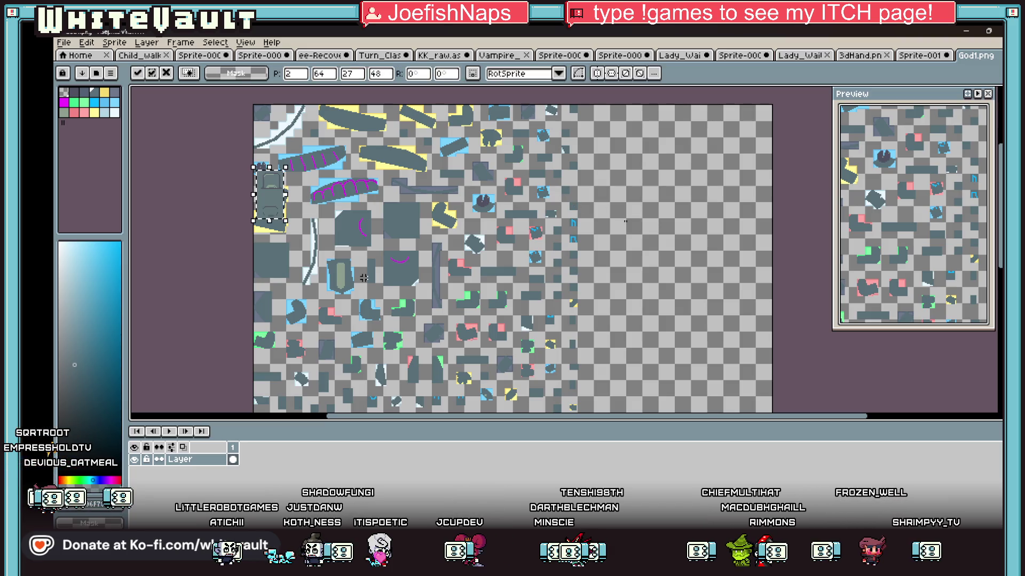
{"action": "mouse_move", "coordinate": [288, 210]}
{"action": "left_mouse_down"}
{"action": "mouse_move", "coordinate": [357, 227]}
{"action": "mouse_move", "coordinate": [644, 246]}
{"action": "left_mouse_up"}
{"action": "left_click", "coordinate": [597, 213]}
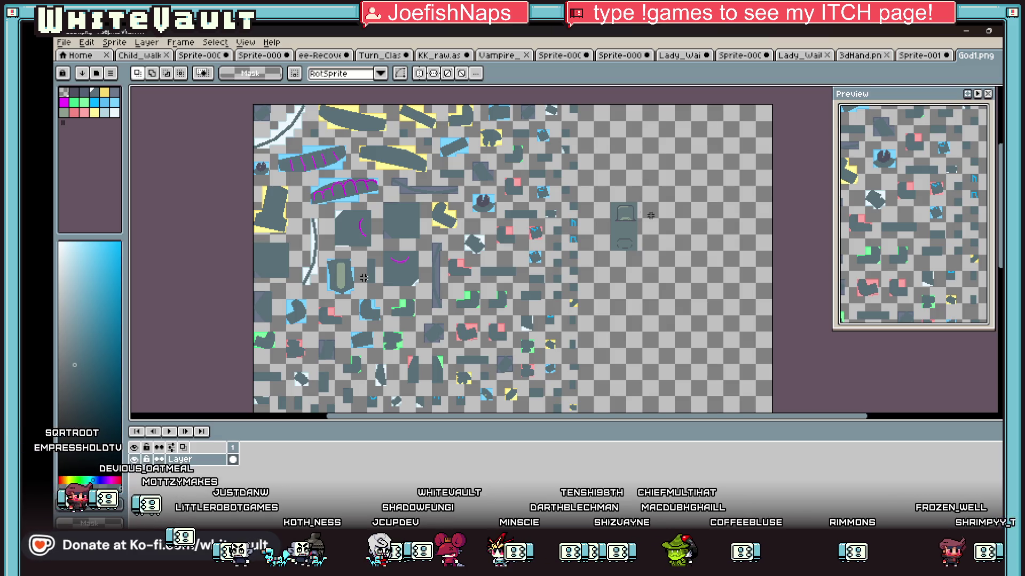
Sample the dark blue-grey from the pasted piece and switch to the Pencil
{"action": "key", "text": "i"}
{"action": "scroll", "coordinate": [626, 219], "scroll_direction": "up", "scroll_amount": 1}
{"action": "left_click", "coordinate": [625, 220]}
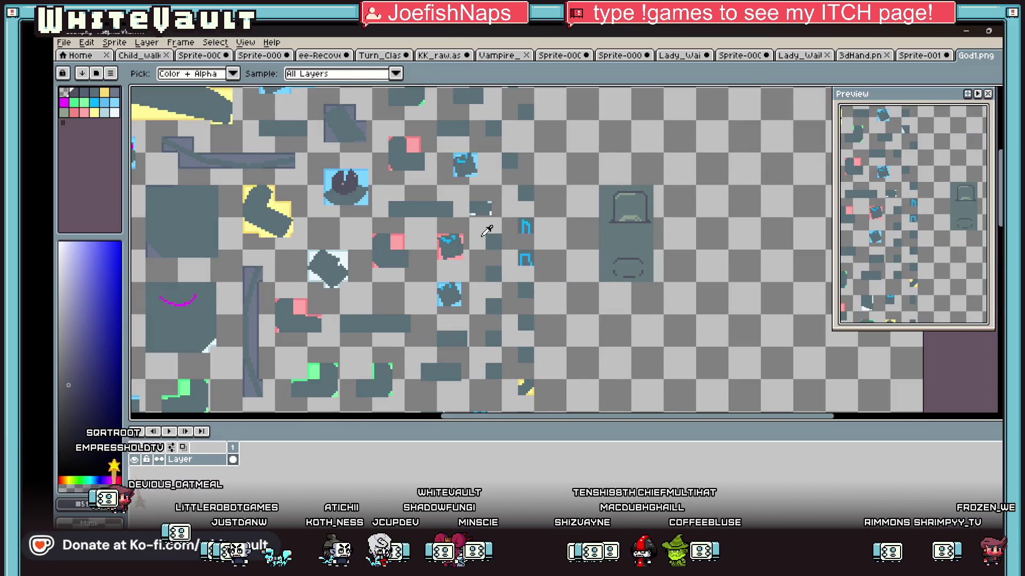
{"action": "scroll", "coordinate": [486, 230], "scroll_direction": "down", "scroll_amount": 3}
{"action": "scroll", "coordinate": [459, 214], "scroll_direction": "up", "scroll_amount": 5}
{"action": "key", "text": "b"}
{"action": "scroll", "coordinate": [475, 211], "scroll_direction": "up", "scroll_amount": 1}
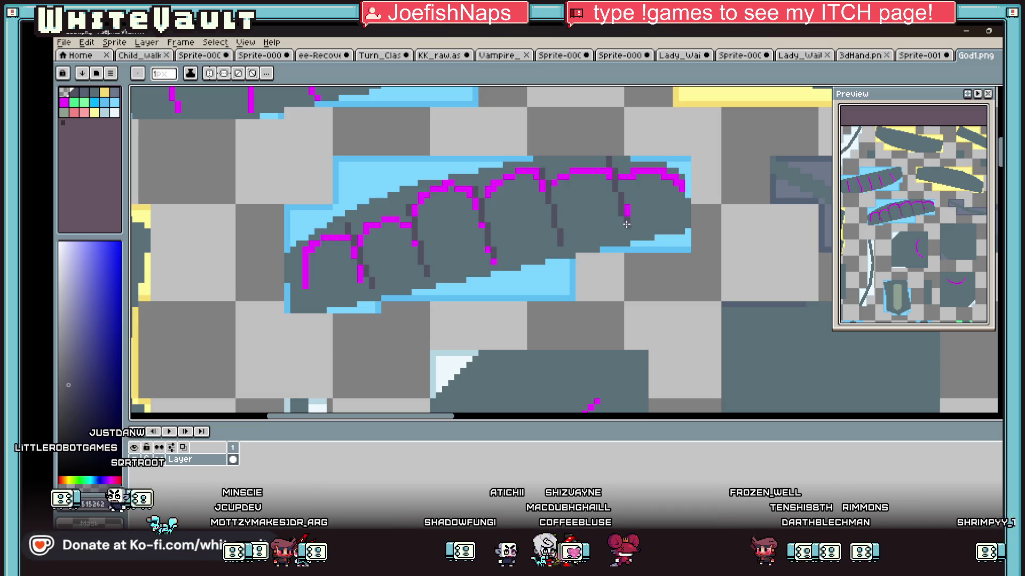
Cover the magenta stroke end and fill the claw's upper band dark grey with contiguous fills
{"action": "left_click_drag", "start_coordinate": [300, 282], "coordinate": [304, 293]}
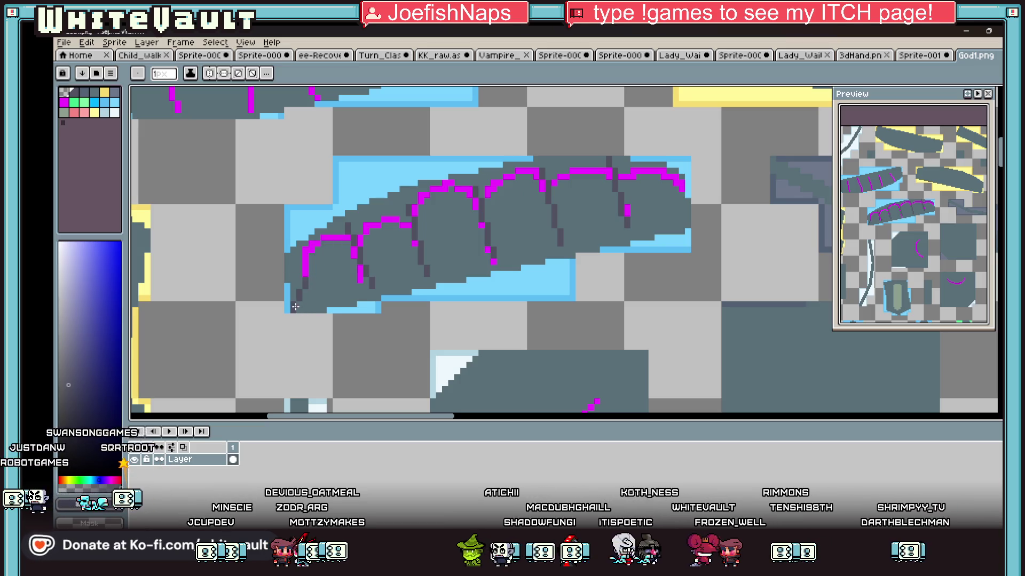
{"action": "key", "text": "g"}
{"action": "left_click", "coordinate": [290, 266]}
{"action": "left_click", "coordinate": [236, 73]}
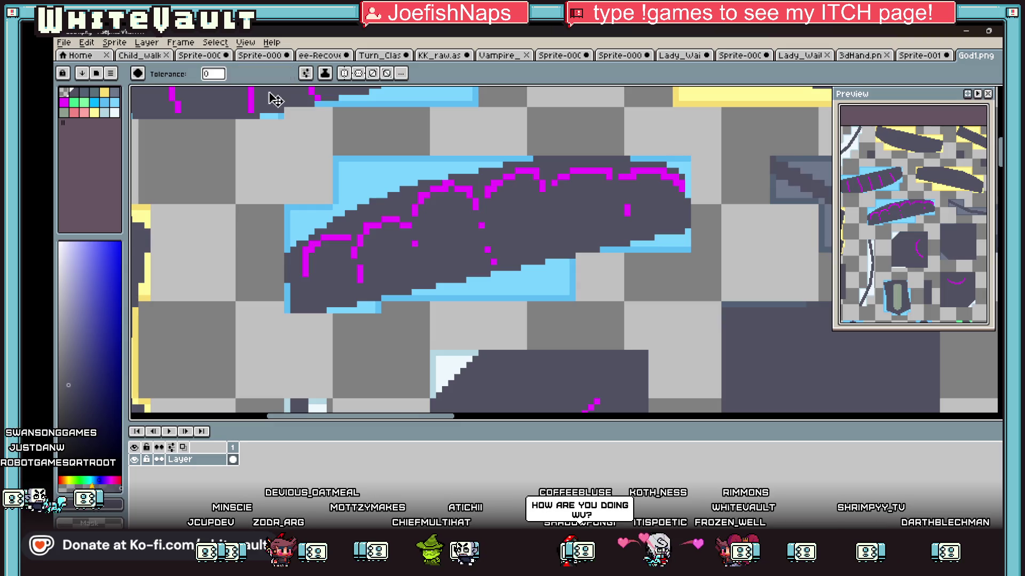
{"action": "key", "text": "ctrl+z"}
{"action": "left_click", "coordinate": [304, 257]}
{"action": "left_click", "coordinate": [333, 236]}
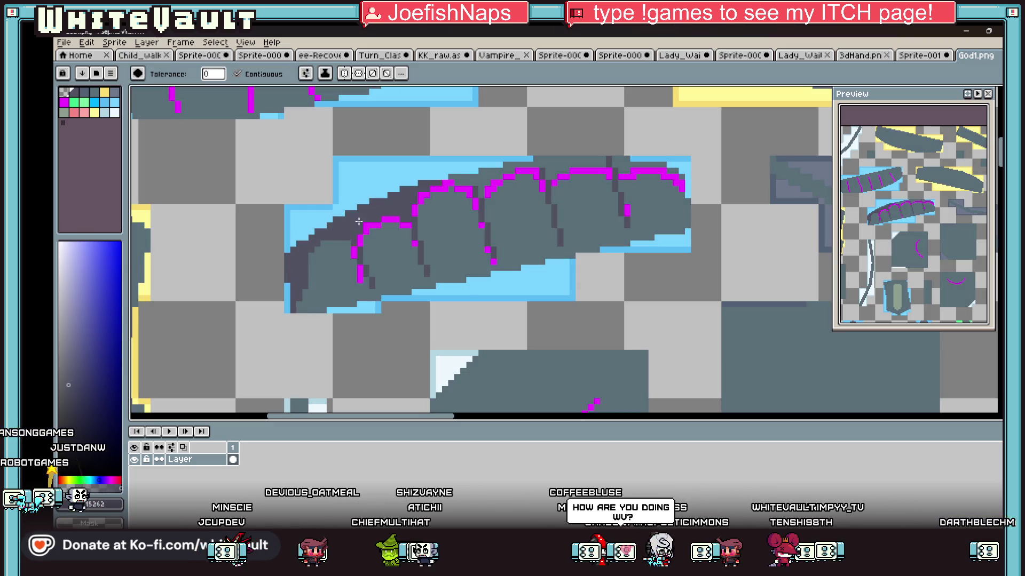
{"action": "left_click", "coordinate": [467, 189]}
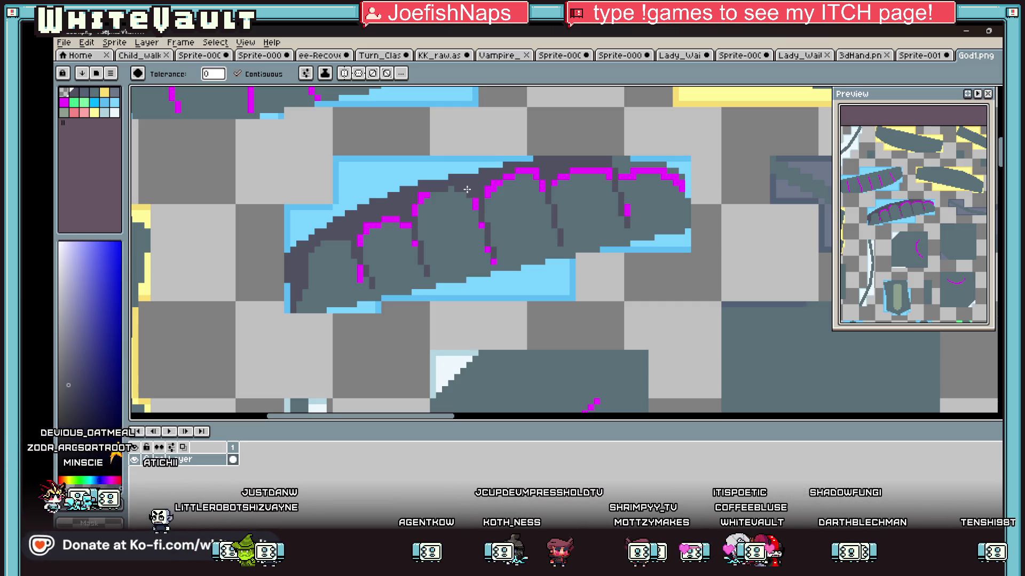
Fill over the remaining stray magenta pixels with the dark colour
{"action": "key", "text": "i"}
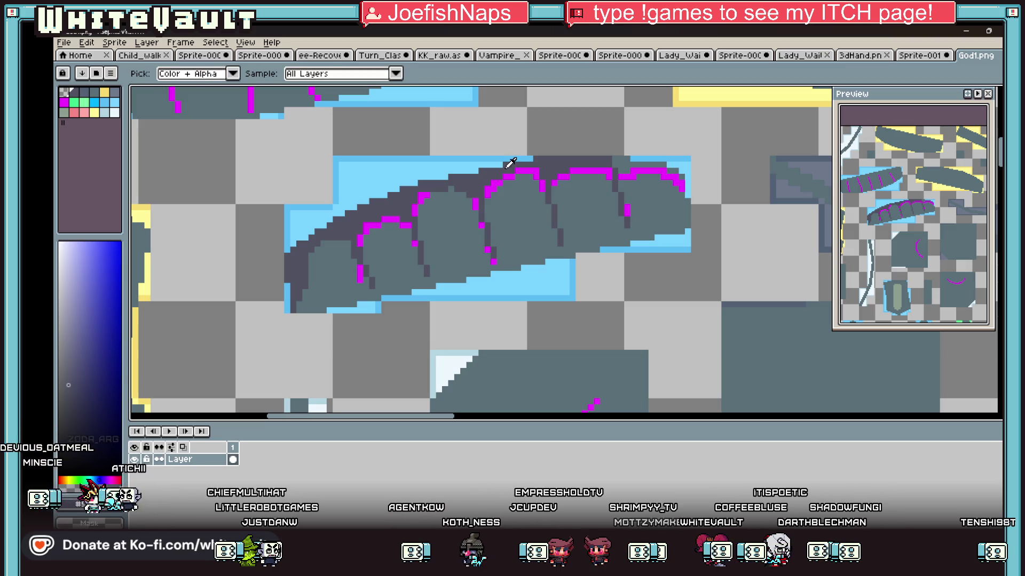
{"action": "key", "text": "g"}
{"action": "scroll", "coordinate": [493, 175], "scroll_direction": "up", "scroll_amount": 1}
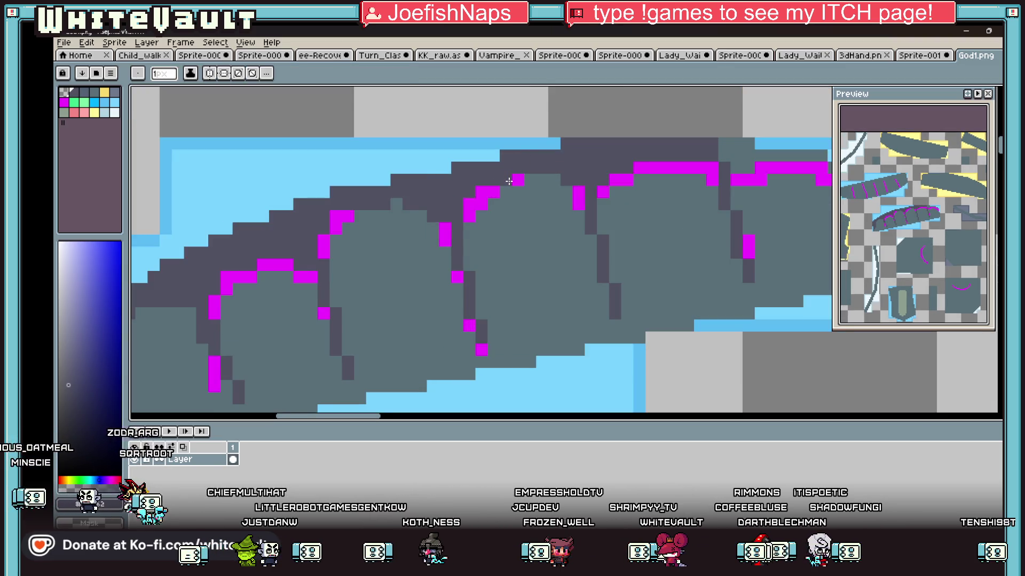
{"action": "left_click", "coordinate": [451, 232], "text": "alt"}
{"action": "left_click", "coordinate": [445, 239]}
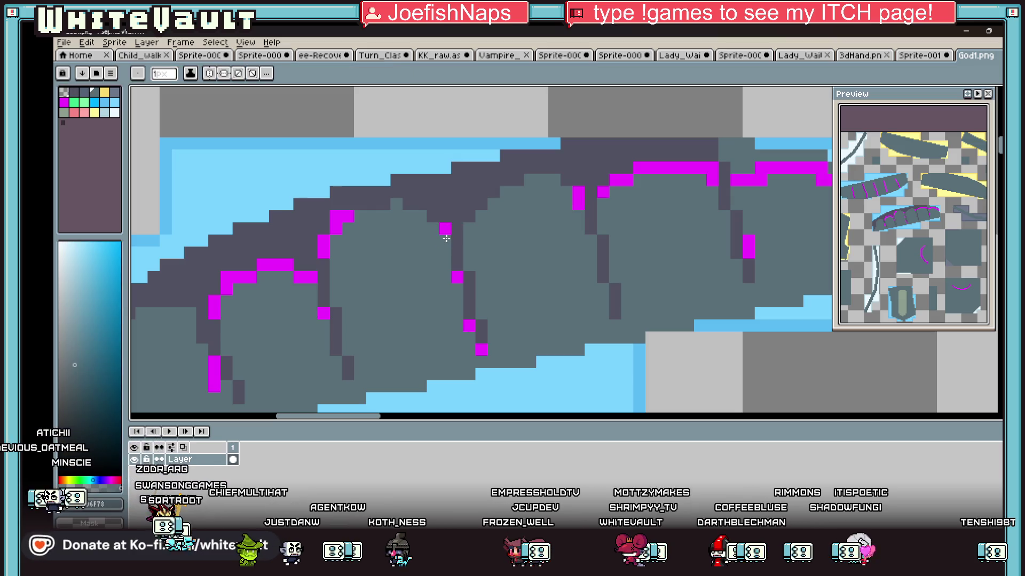
{"action": "scroll", "coordinate": [287, 129], "scroll_direction": "down", "scroll_amount": 3}
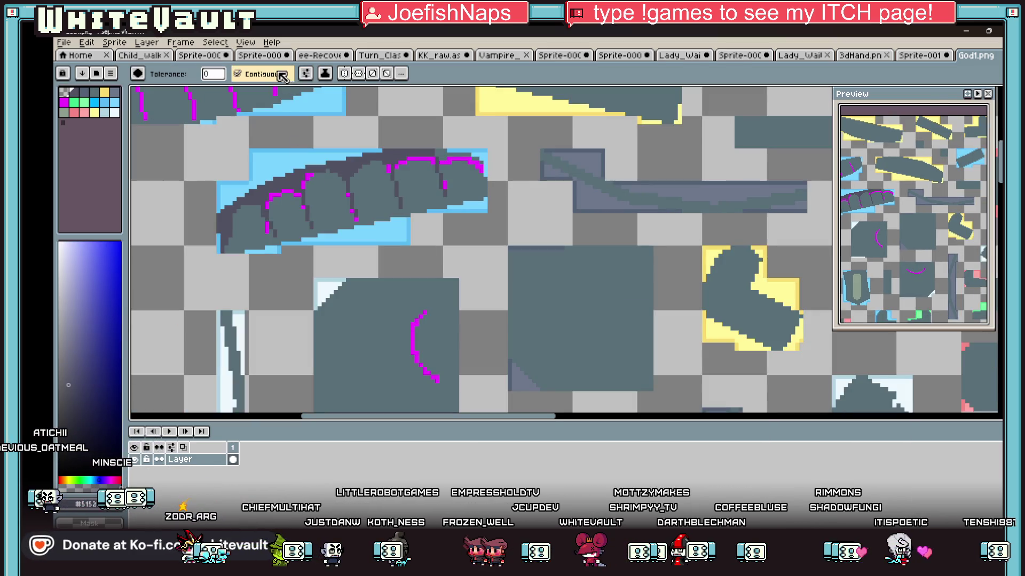
With non-contiguous fill, recolour all light-blue pixels in the dark outline colour
{"action": "left_click", "coordinate": [262, 75]}
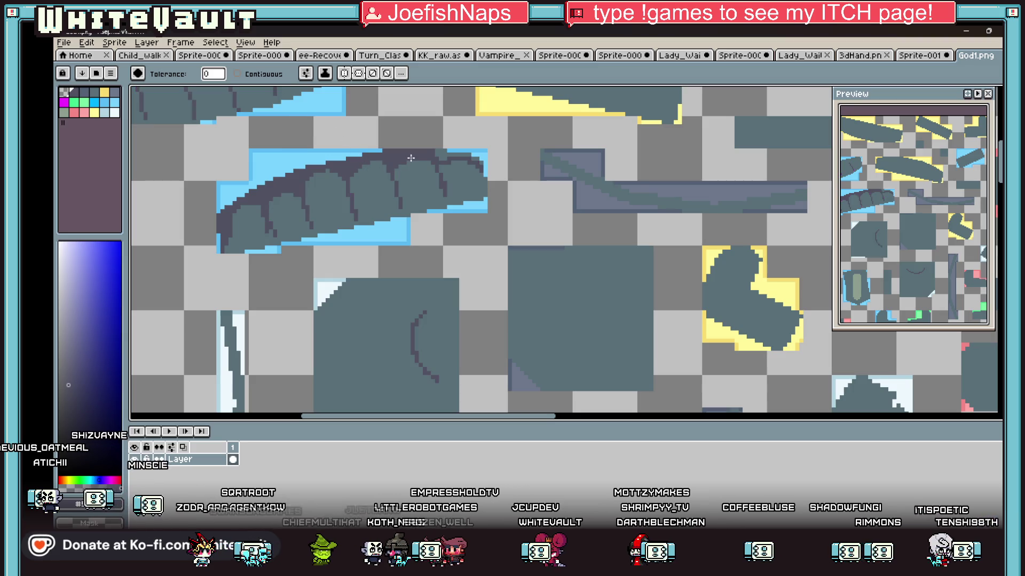
{"action": "key", "text": "alt"}
{"action": "left_click", "coordinate": [325, 166], "text": "alt"}
{"action": "left_click", "coordinate": [307, 159]}
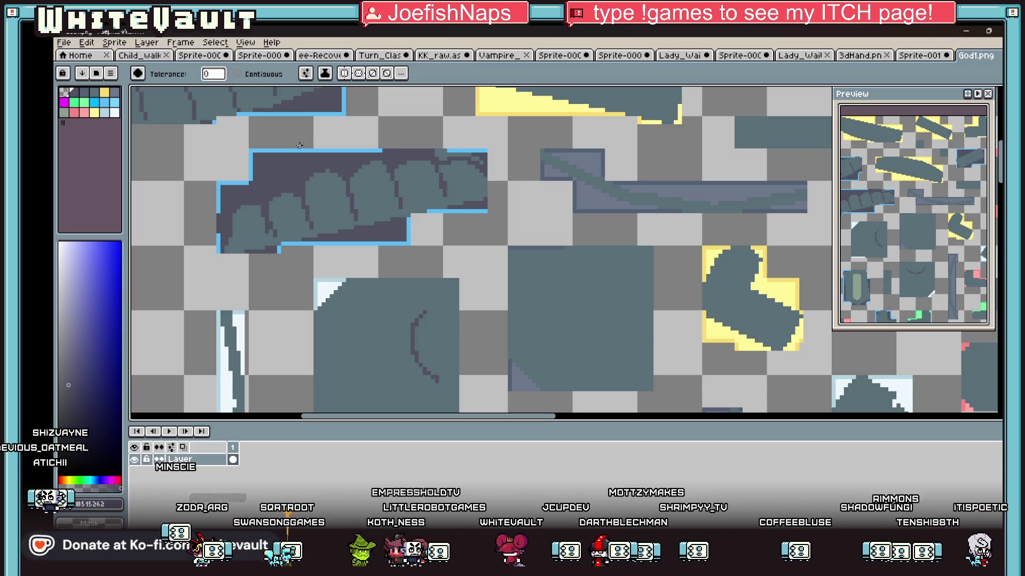
{"action": "left_click", "coordinate": [300, 149]}
{"action": "scroll", "coordinate": [300, 150], "scroll_direction": "down", "scroll_amount": 3}
{"action": "scroll", "coordinate": [305, 208], "scroll_direction": "up", "scroll_amount": 3}
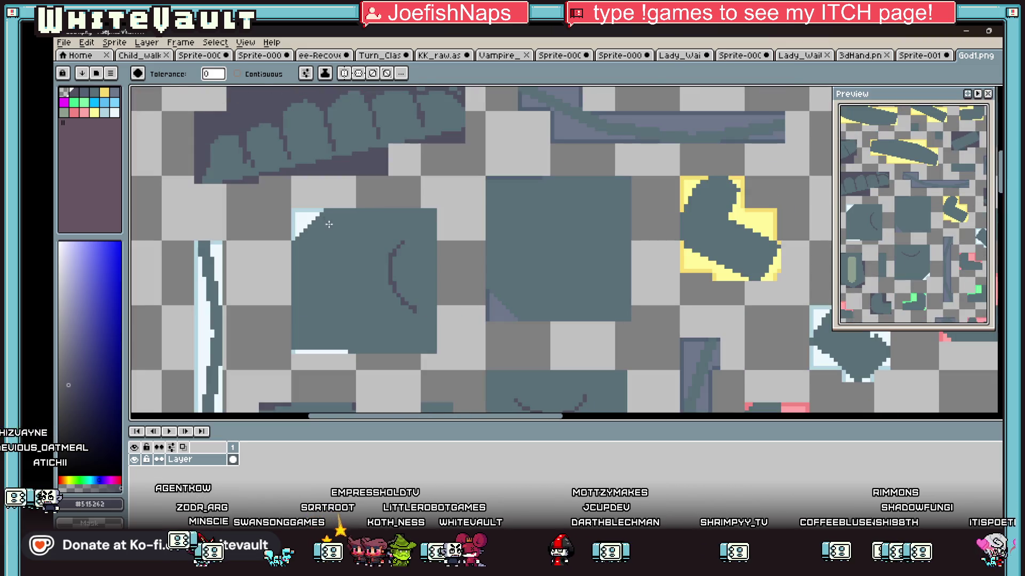
Try filling the transparent background with #596F78, then undo it
{"action": "left_click", "coordinate": [305, 208], "text": "alt"}
{"action": "left_click", "coordinate": [299, 208]}
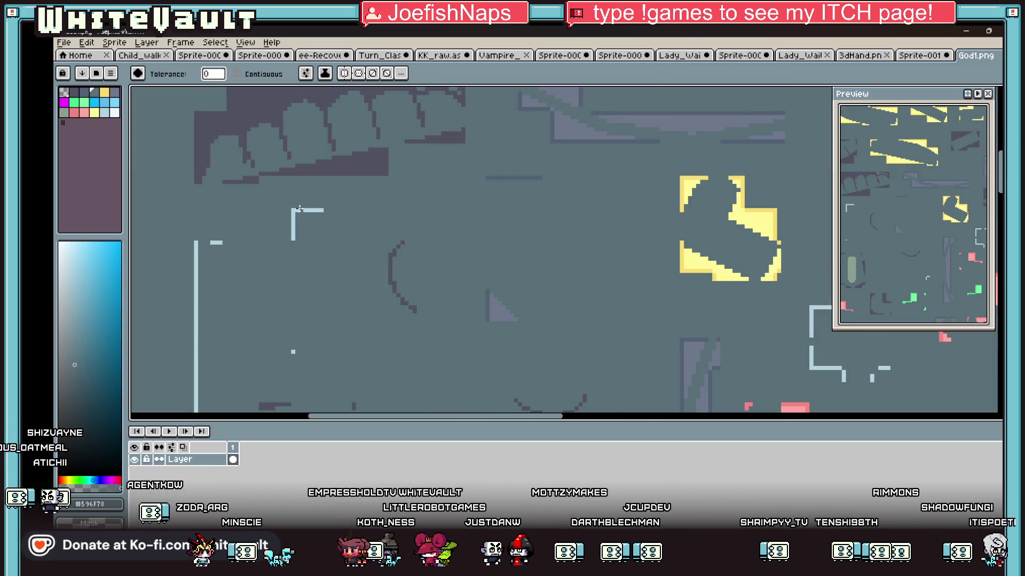
{"action": "key", "text": "ctrl+z"}
{"action": "scroll", "coordinate": [315, 209], "scroll_direction": "down", "scroll_amount": 2}
{"action": "scroll", "coordinate": [427, 205], "scroll_direction": "down", "scroll_amount": 2}
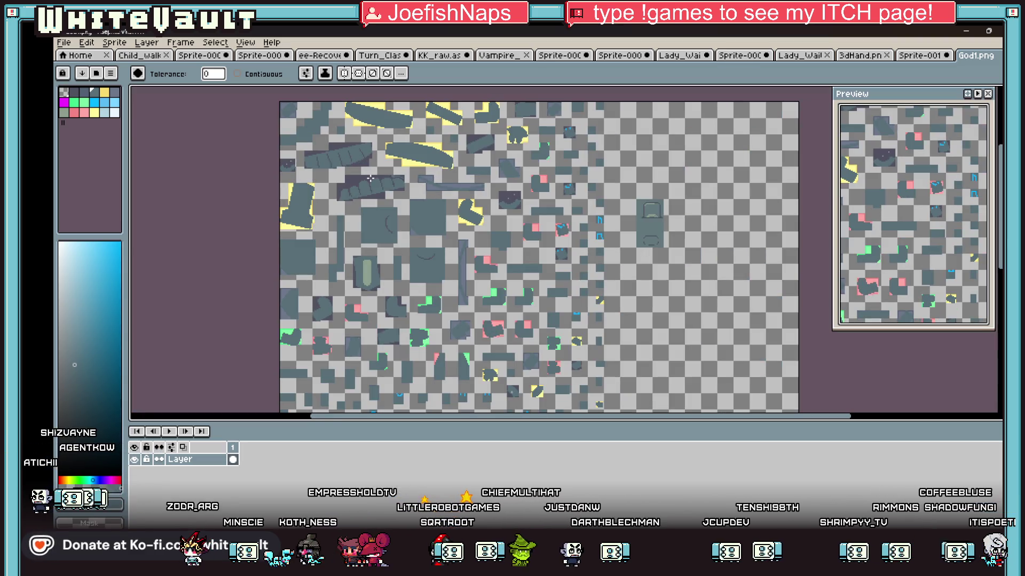
Fill a single teal region dark purple, undoing the fill that covered every teal area
{"action": "scroll", "coordinate": [368, 170], "scroll_direction": "up", "scroll_amount": 4}
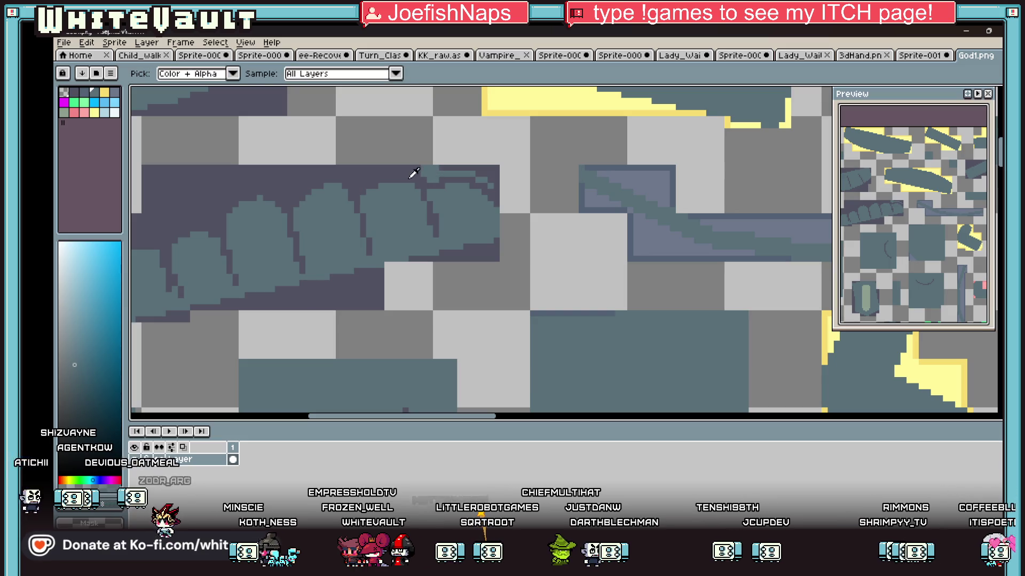
{"action": "left_click", "coordinate": [411, 172], "text": "alt"}
{"action": "left_click", "coordinate": [426, 172]}
{"action": "left_click", "coordinate": [255, 75]}
{"action": "key", "text": "ctrl+z"}
{"action": "left_click", "coordinate": [432, 182]}
{"action": "scroll", "coordinate": [434, 180], "scroll_direction": "down", "scroll_amount": 1}
Sample the teal body colour and paint two pixels dark teal to smooth the edge
{"action": "key", "text": "i"}
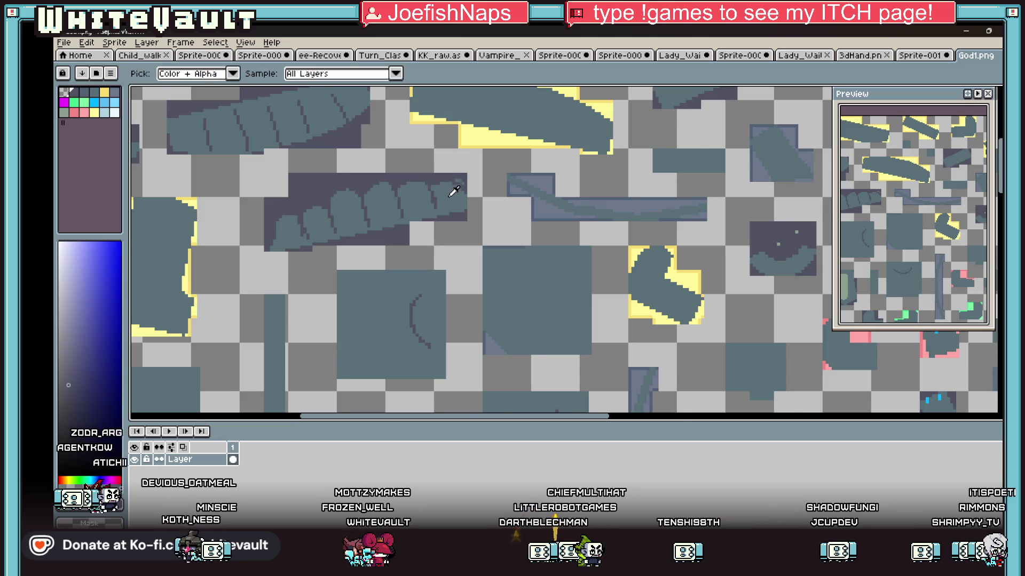
{"action": "scroll", "coordinate": [450, 192], "scroll_direction": "down", "scroll_amount": 2}
{"action": "scroll", "coordinate": [407, 210], "scroll_direction": "up", "scroll_amount": 3}
{"action": "left_click", "coordinate": [412, 283]}
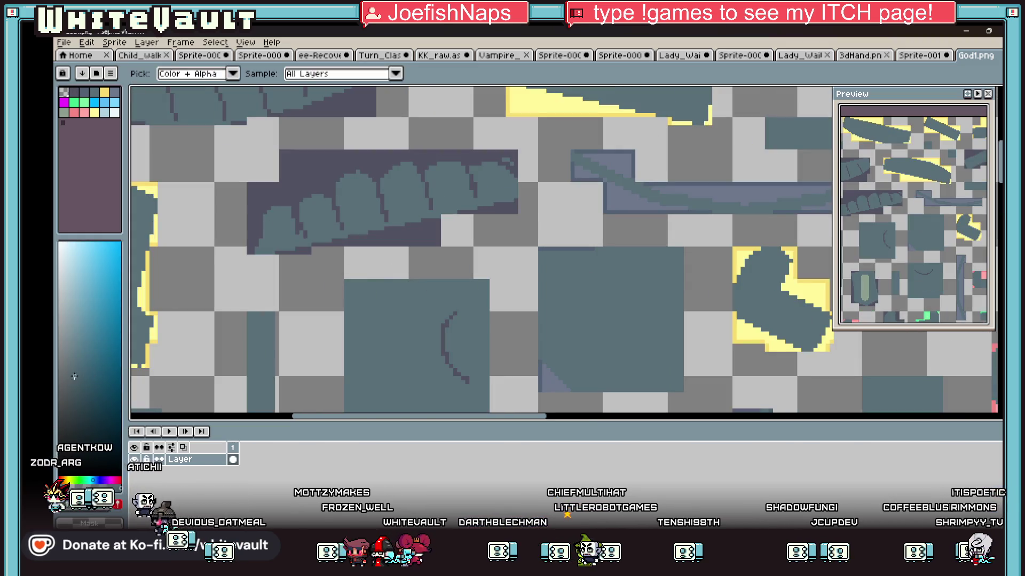
{"action": "key", "text": "b"}
{"action": "scroll", "coordinate": [365, 201], "scroll_direction": "up", "scroll_amount": 4}
{"action": "left_click", "coordinate": [226, 216]}
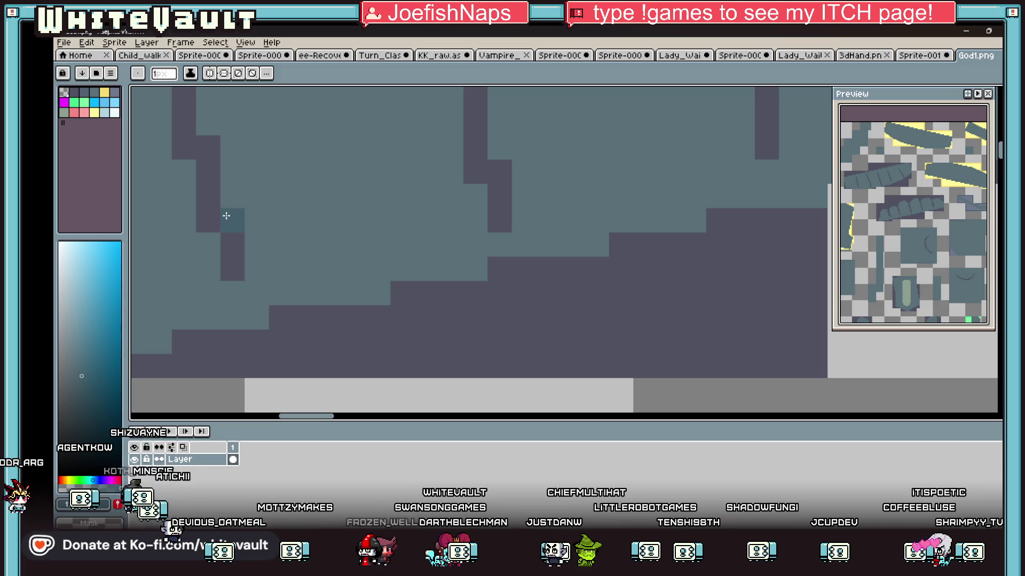
{"action": "left_click", "coordinate": [213, 242]}
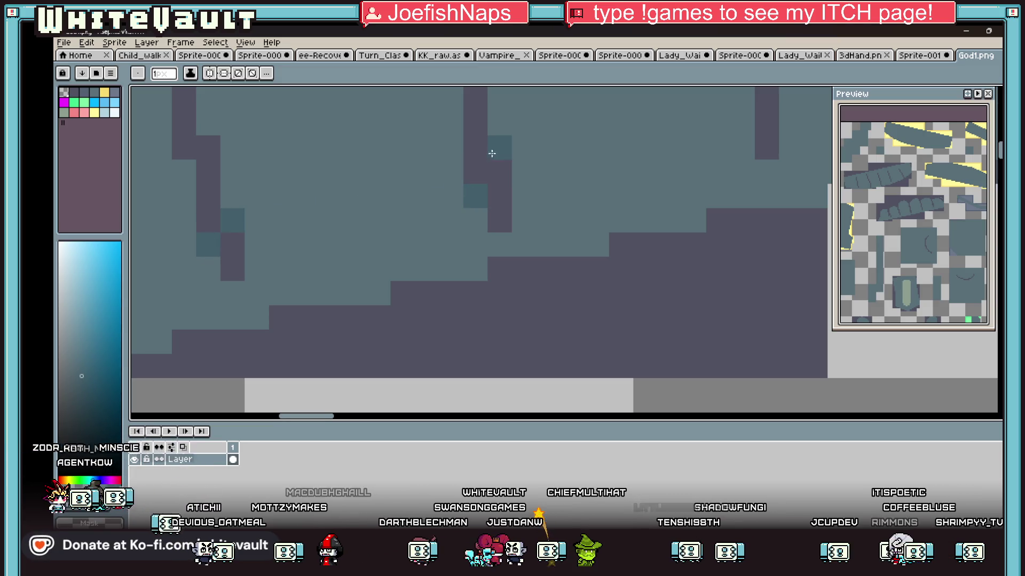
{"action": "scroll", "coordinate": [621, 177], "scroll_direction": "down", "scroll_amount": 4}
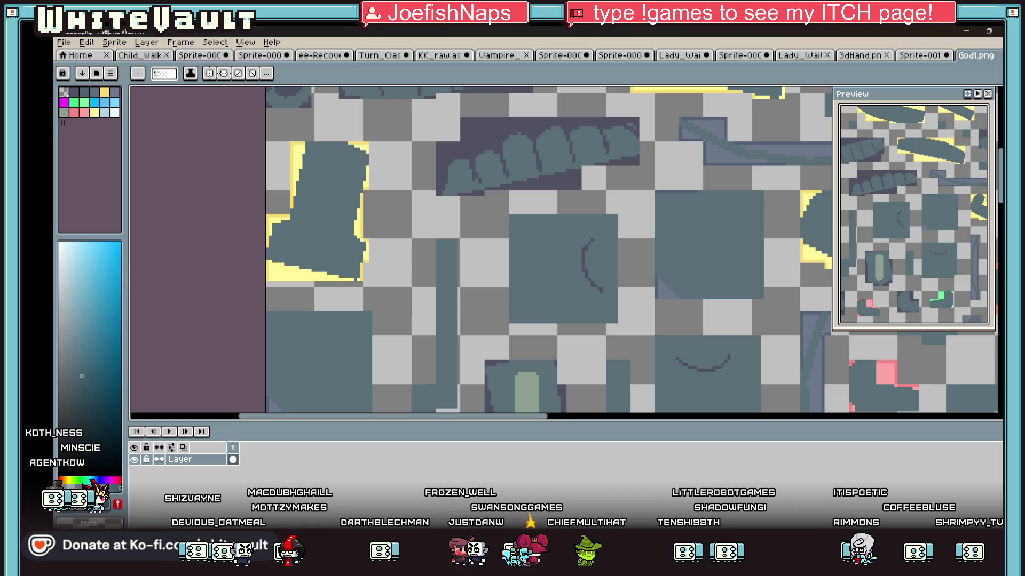
{"action": "scroll", "coordinate": [463, 283], "scroll_direction": "down", "scroll_amount": 3}
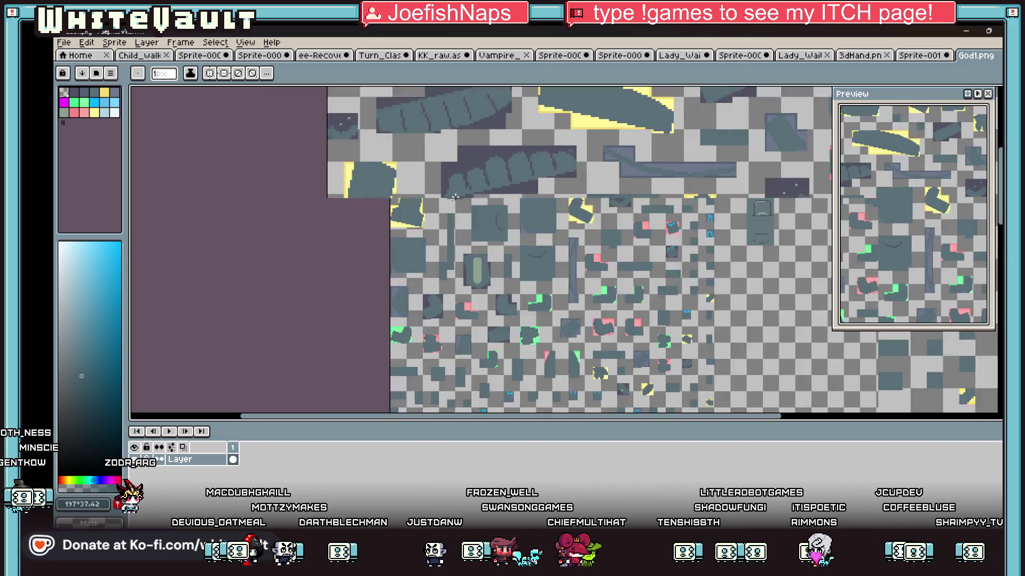
{"action": "scroll", "coordinate": [463, 283], "scroll_direction": "up", "scroll_amount": 2}
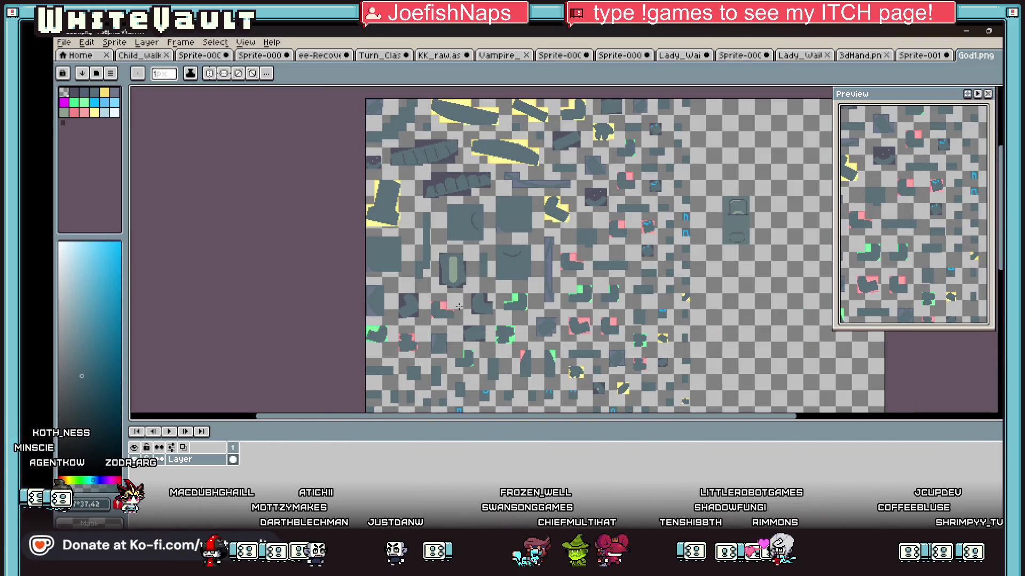
{"action": "scroll", "coordinate": [699, 227], "scroll_direction": "up", "scroll_amount": 1}
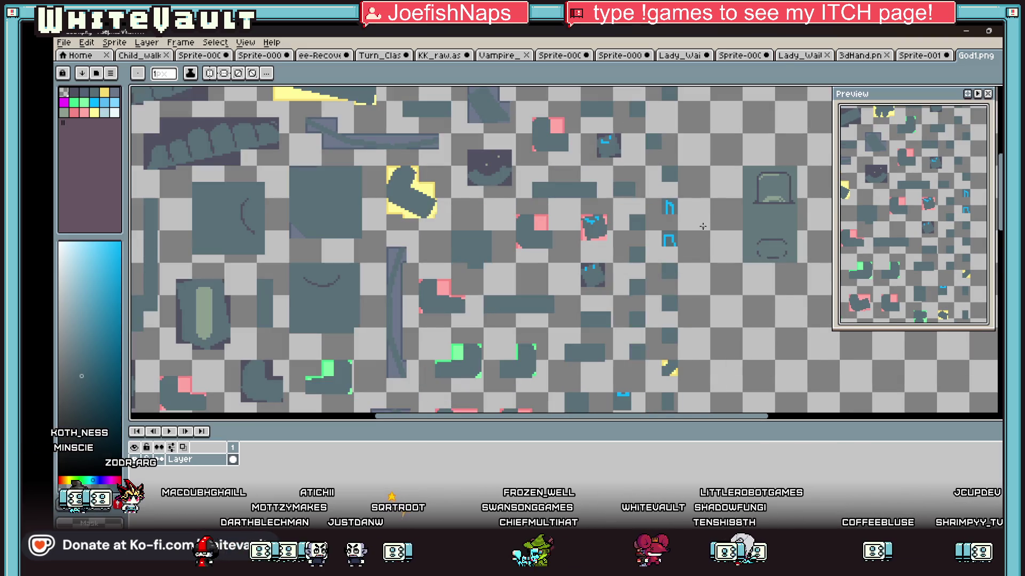
{"action": "scroll", "coordinate": [705, 227], "scroll_direction": "down", "scroll_amount": 1}
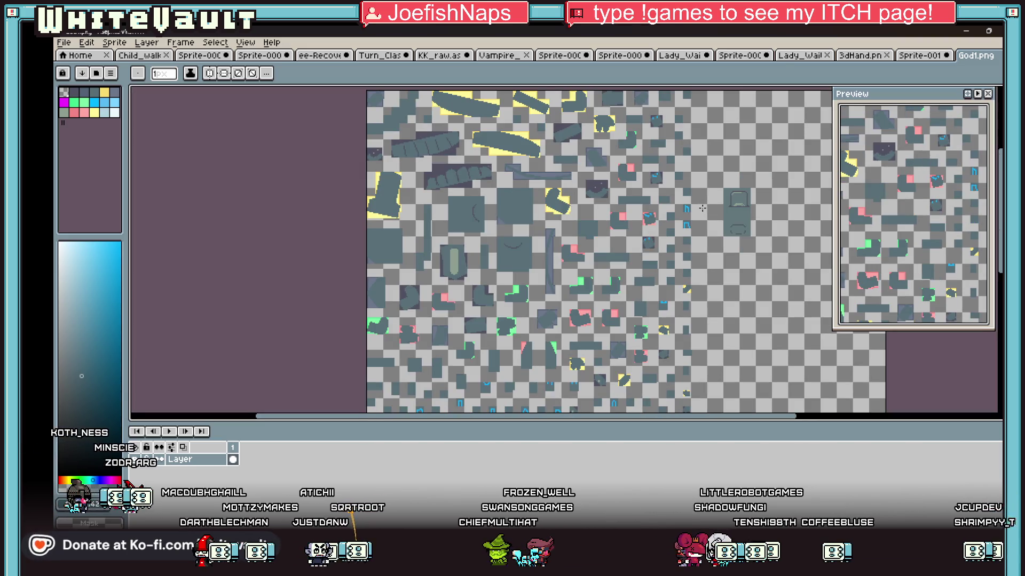
Marquee-select the small two-shape piece and commit its new position
{"action": "key", "text": "i"}
{"action": "scroll", "coordinate": [737, 210], "scroll_direction": "up", "scroll_amount": 1}
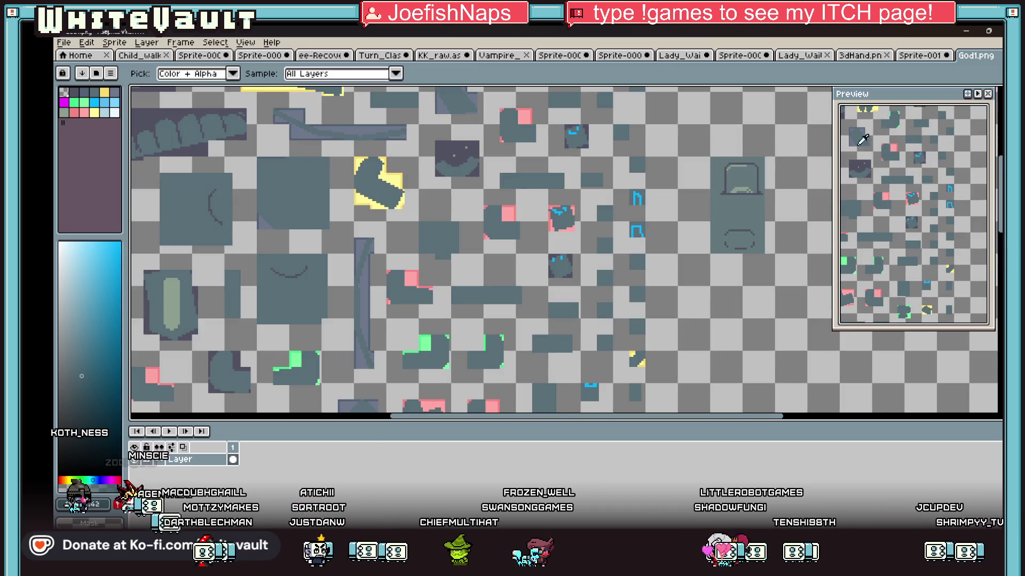
{"action": "key", "text": "m"}
{"action": "mouse_move", "coordinate": [705, 150]}
{"action": "left_mouse_down"}
{"action": "mouse_move", "coordinate": [787, 198]}
{"action": "mouse_move", "coordinate": [737, 181]}
{"action": "mouse_move", "coordinate": [659, 418]}
{"action": "mouse_move", "coordinate": [715, 318]}
{"action": "mouse_move", "coordinate": [694, 366]}
{"action": "mouse_move", "coordinate": [509, 299]}
{"action": "left_mouse_up"}
{"action": "scroll", "coordinate": [539, 266], "scroll_direction": "down", "scroll_amount": 5}
{"action": "key", "text": "Return"}
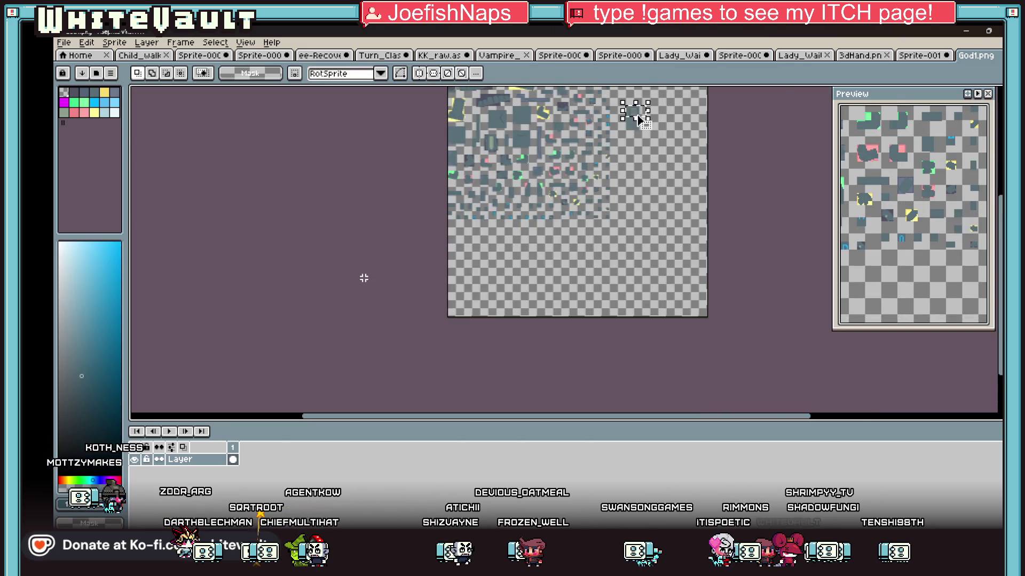
Drag the two-shape piece down-left to the sheet's left edge and commit the move
{"action": "mouse_move", "coordinate": [633, 113]}
{"action": "left_mouse_down"}
{"action": "mouse_move", "coordinate": [635, 125]}
{"action": "mouse_move", "coordinate": [491, 240]}
{"action": "mouse_move", "coordinate": [451, 245]}
{"action": "left_mouse_up"}
{"action": "scroll", "coordinate": [465, 240], "scroll_direction": "up", "scroll_amount": 3}
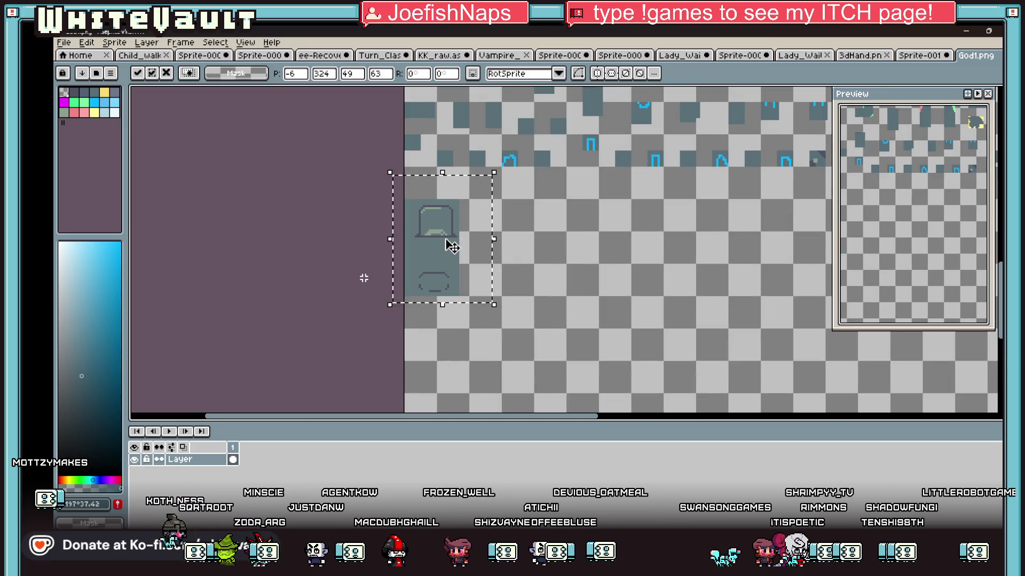
{"action": "key", "text": "Return"}
{"action": "scroll", "coordinate": [488, 210], "scroll_direction": "down", "scroll_amount": 5}
{"action": "scroll", "coordinate": [558, 139], "scroll_direction": "up", "scroll_amount": 5}
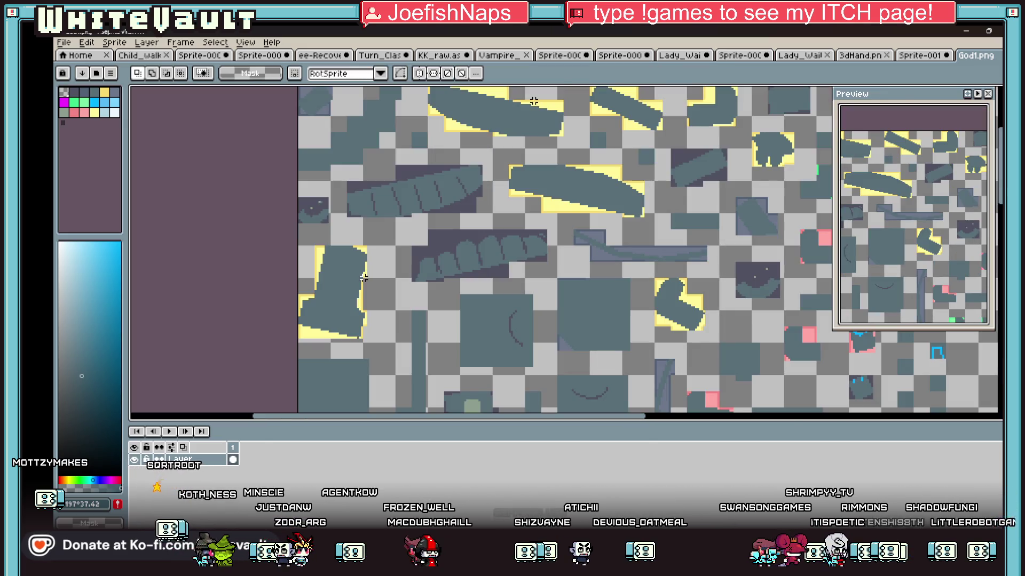
{"action": "key", "text": "w"}
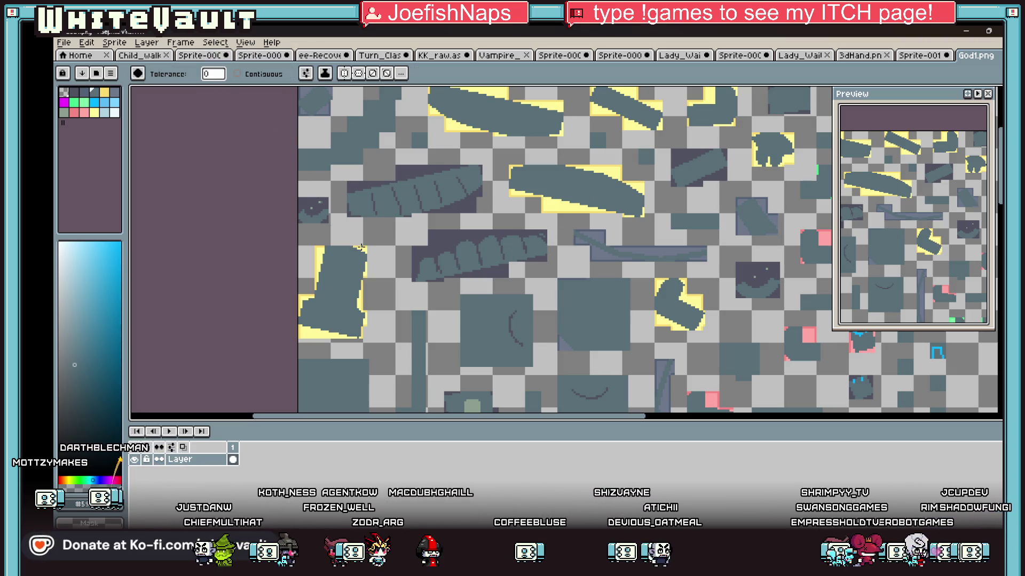
{"action": "scroll", "coordinate": [361, 247], "scroll_direction": "up", "scroll_amount": 1}
{"action": "scroll", "coordinate": [361, 247], "scroll_direction": "down", "scroll_amount": 5}
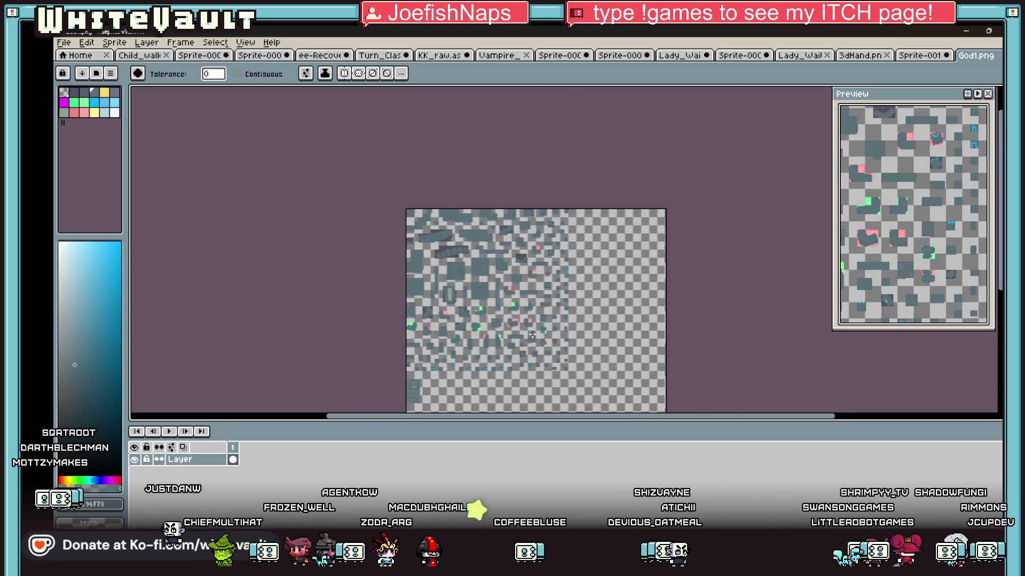
Recolour every bright-green pixel on God1.png to grey-blue #596F78 with one non-contiguous fill
{"action": "scroll", "coordinate": [532, 335], "scroll_direction": "up", "scroll_amount": 5}
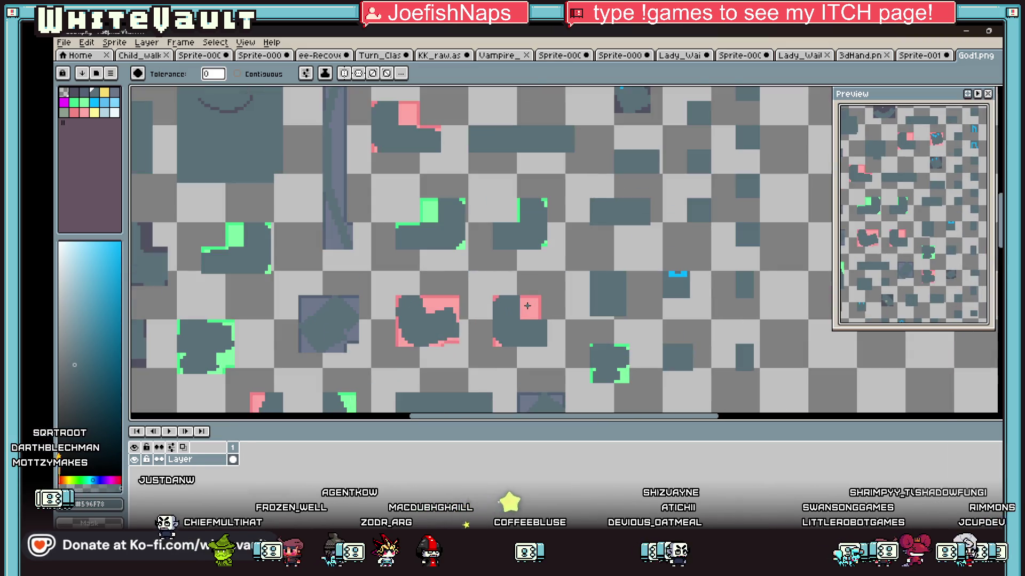
{"action": "left_click", "coordinate": [605, 353]}
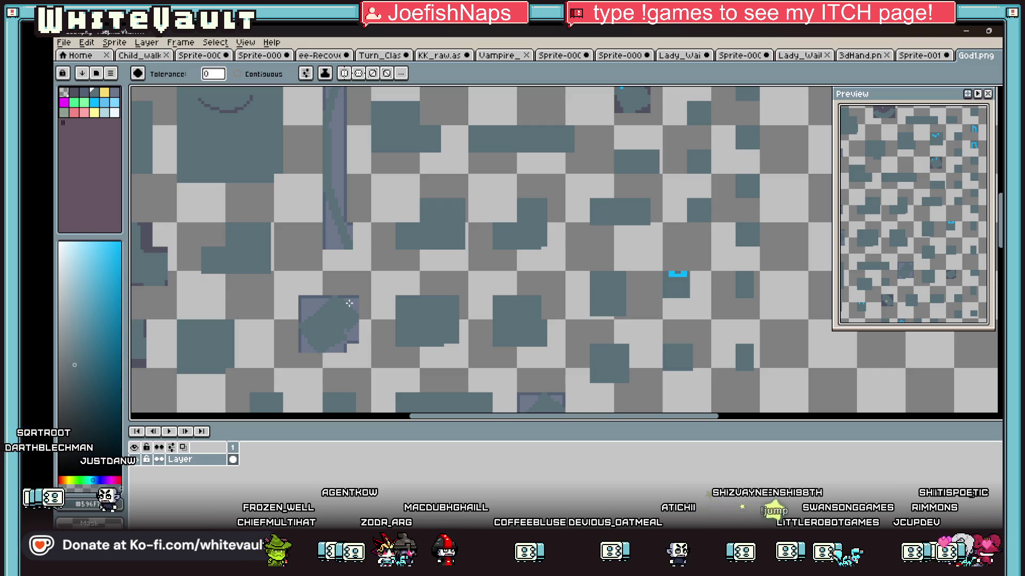
{"action": "scroll", "coordinate": [412, 320], "scroll_direction": "down", "scroll_amount": 3}
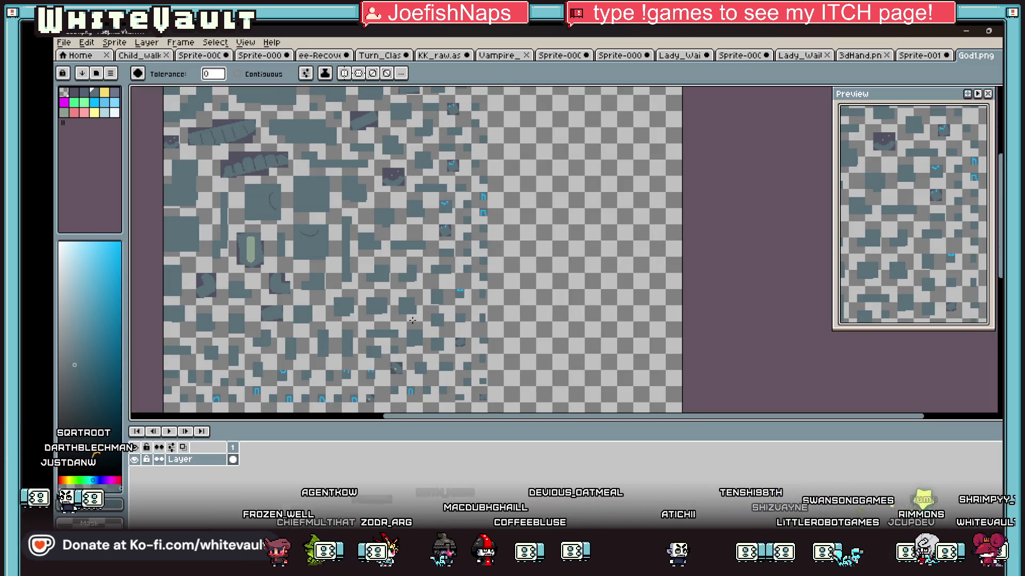
{"action": "scroll", "coordinate": [336, 385], "scroll_direction": "up", "scroll_amount": 3}
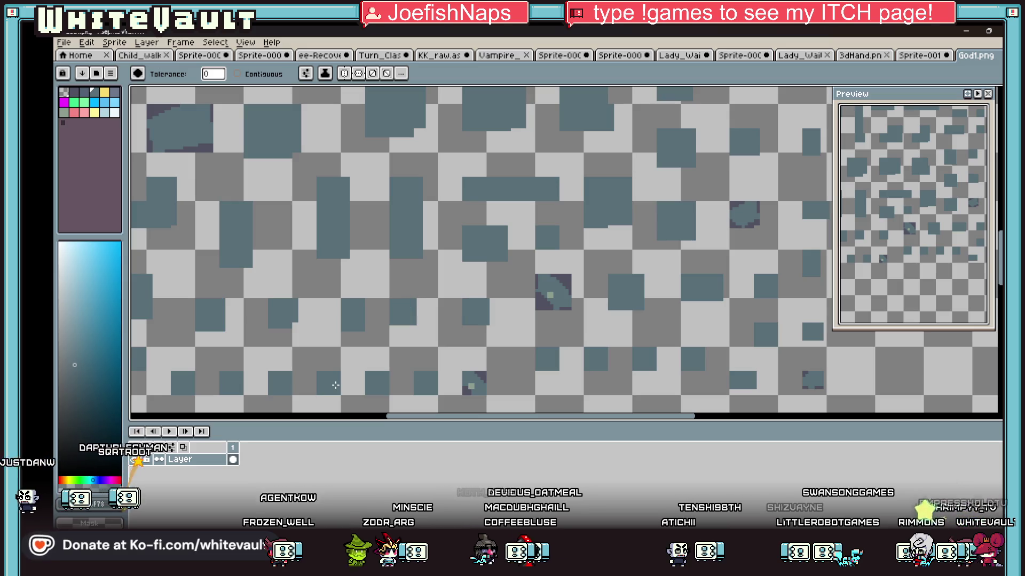
{"action": "scroll", "coordinate": [491, 341], "scroll_direction": "down", "scroll_amount": 3}
{"action": "scroll", "coordinate": [375, 251], "scroll_direction": "up", "scroll_amount": 1}
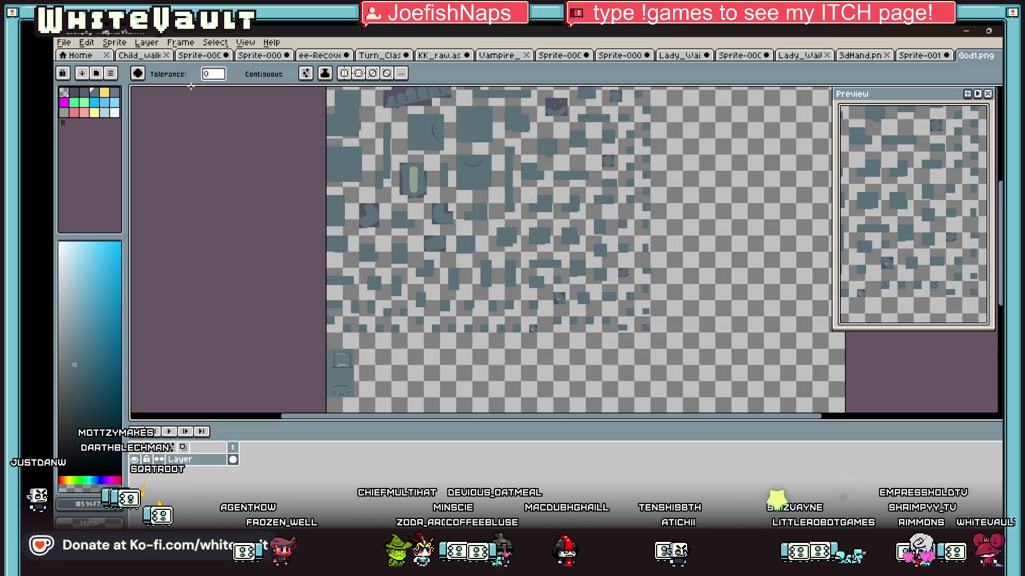
Return to the Blockbench window showing the statue and God1.png texture
{"action": "left_click", "coordinate": [64, 43]}
{"action": "left_click", "coordinate": [325, 227]}
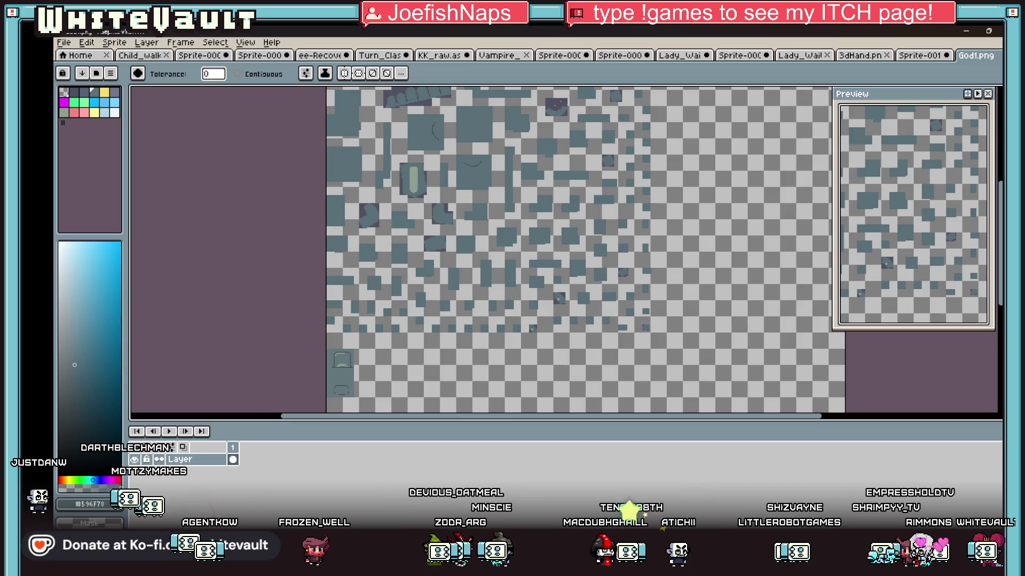
{"action": "left_click", "coordinate": [617, 494]}
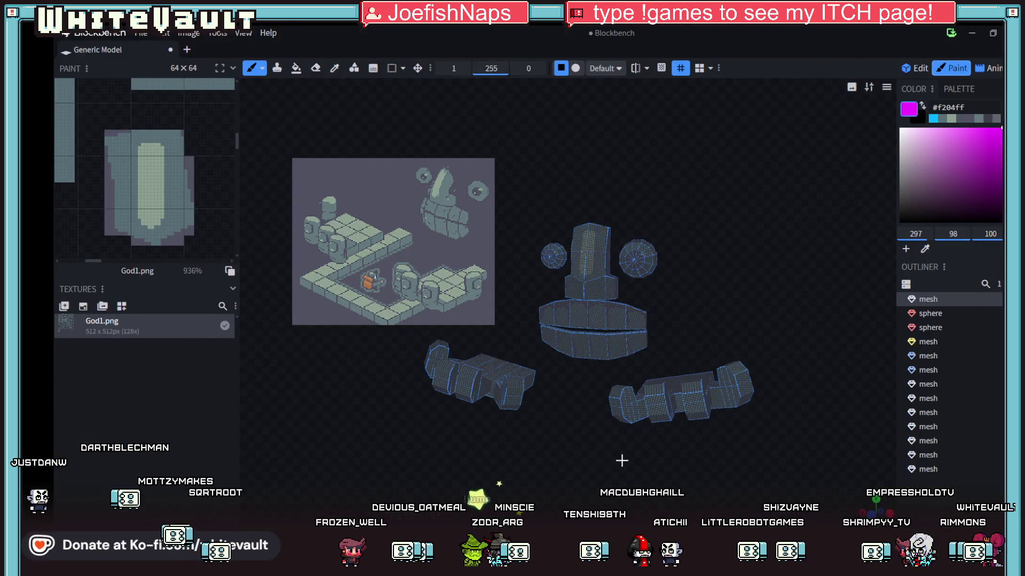
Cycle through Animate, Paint and Edit modes, orbit the statue, and settle back in Paint mode
{"action": "scroll", "coordinate": [586, 441], "scroll_direction": "up", "scroll_amount": 5}
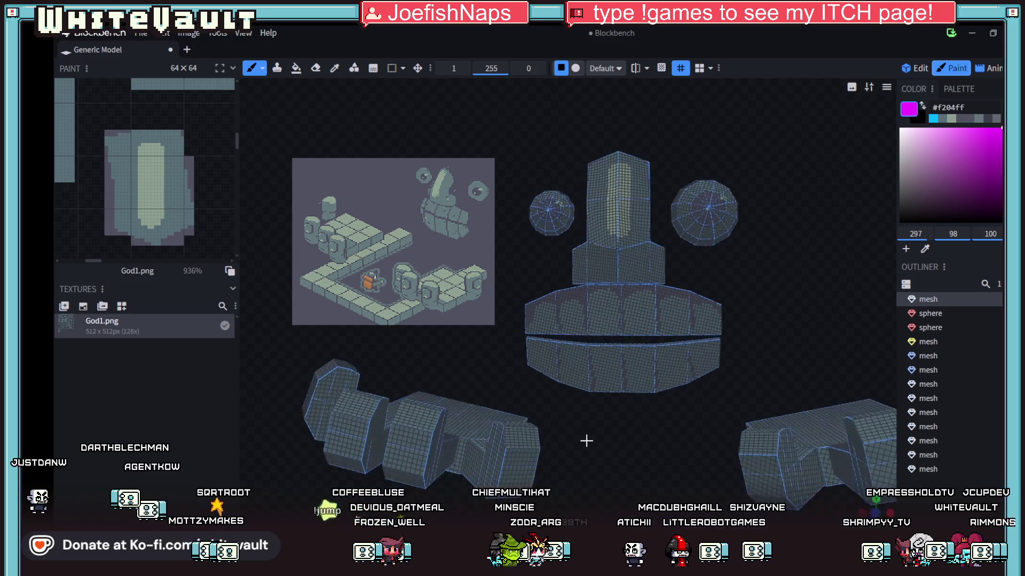
{"action": "scroll", "coordinate": [586, 441], "scroll_direction": "up", "scroll_amount": 2}
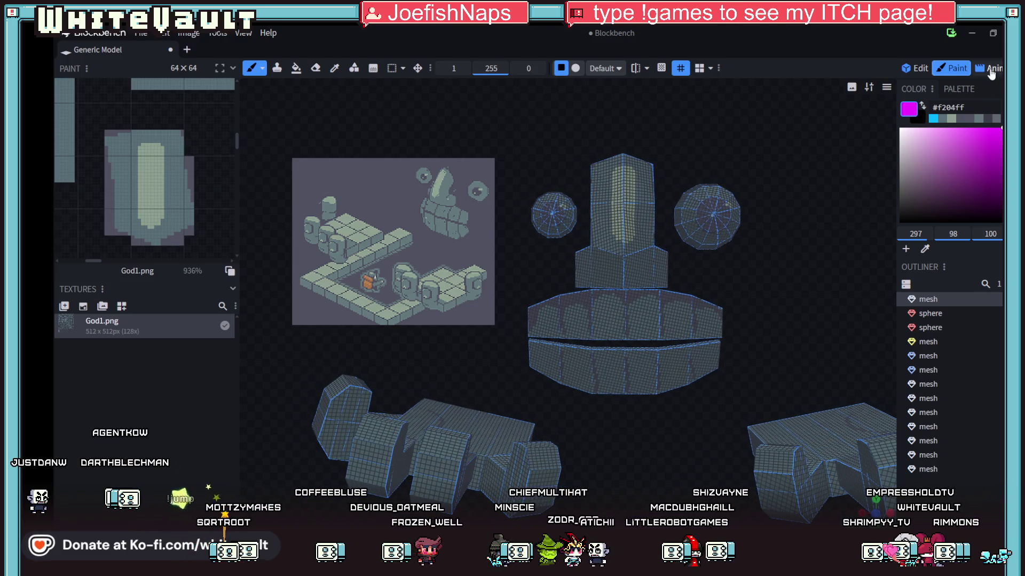
{"action": "left_click", "coordinate": [989, 70]}
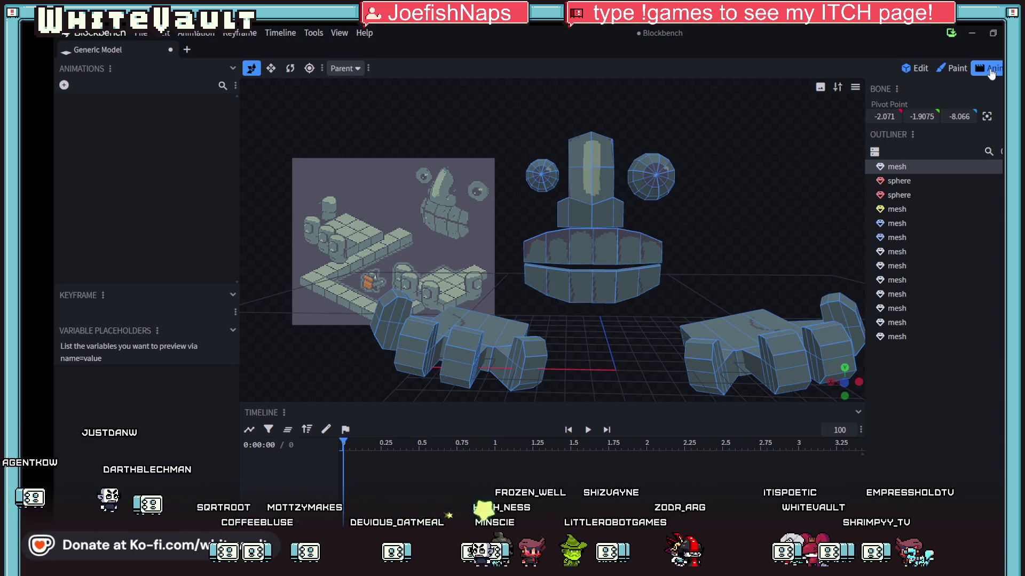
{"action": "left_click", "coordinate": [952, 69]}
{"action": "left_click", "coordinate": [916, 69]}
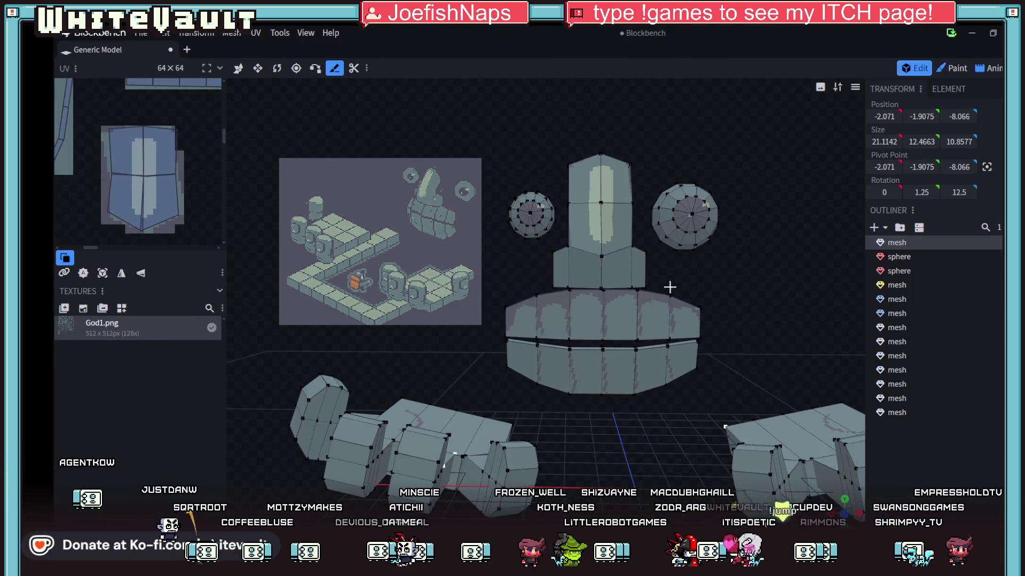
{"action": "left_click_drag", "start_coordinate": [660, 361], "coordinate": [827, 245]}
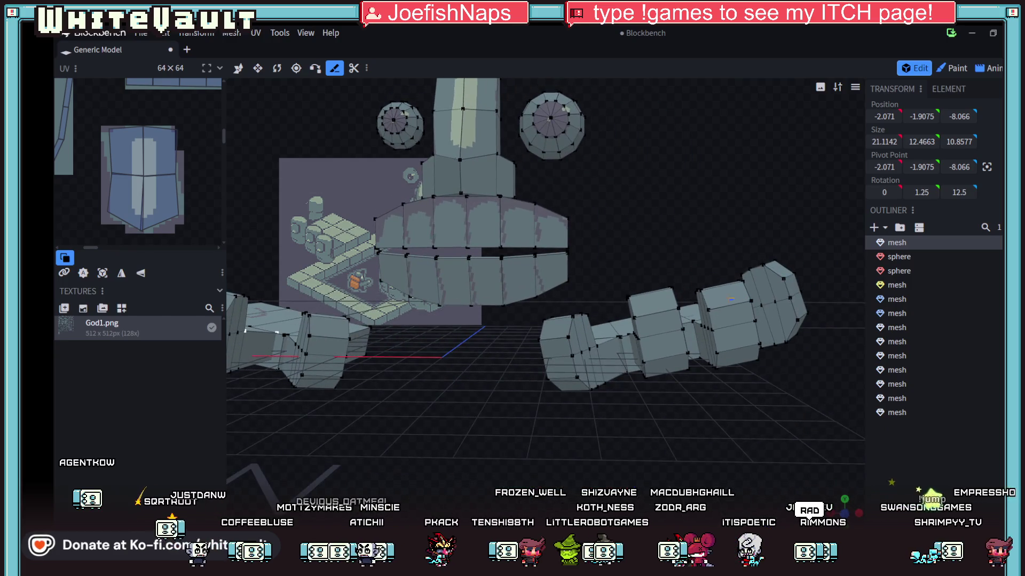
{"action": "left_click", "coordinate": [827, 245]}
{"action": "left_click", "coordinate": [951, 70]}
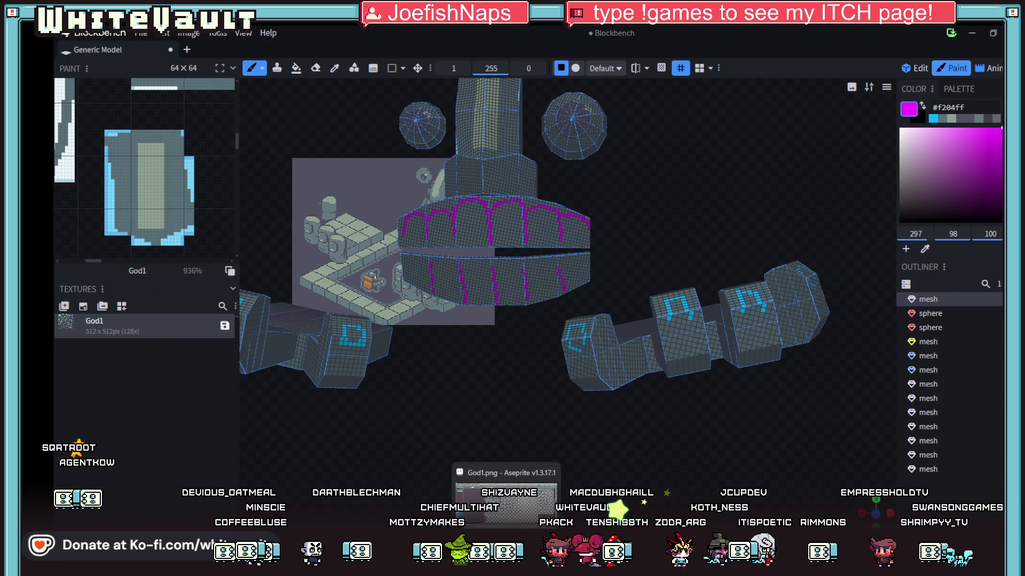
Undo the last texture change twice in Blockbench
{"action": "left_click", "coordinate": [163, 33]}
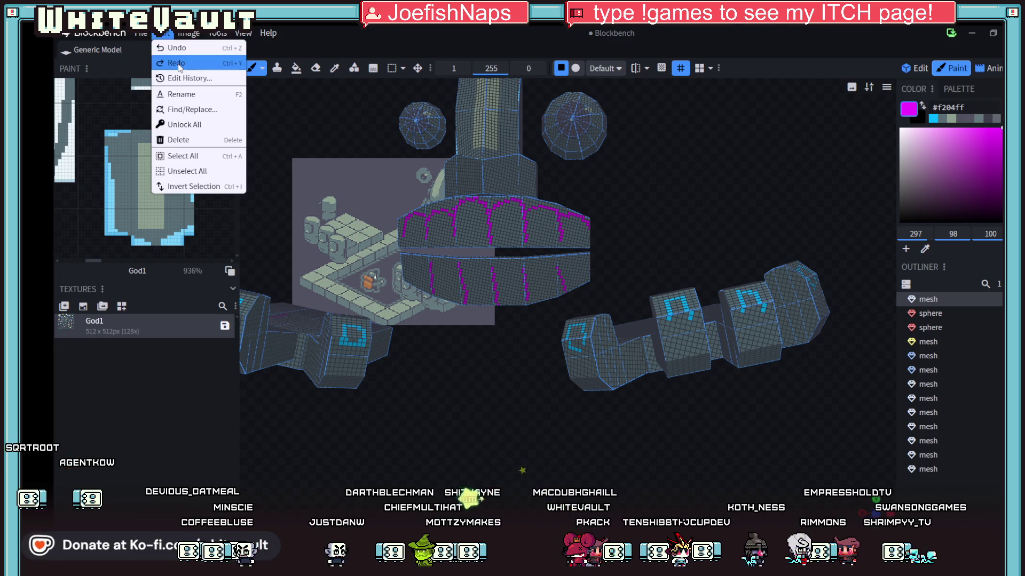
{"action": "left_click", "coordinate": [179, 68]}
{"action": "left_click", "coordinate": [166, 34]}
{"action": "left_click", "coordinate": [187, 72]}
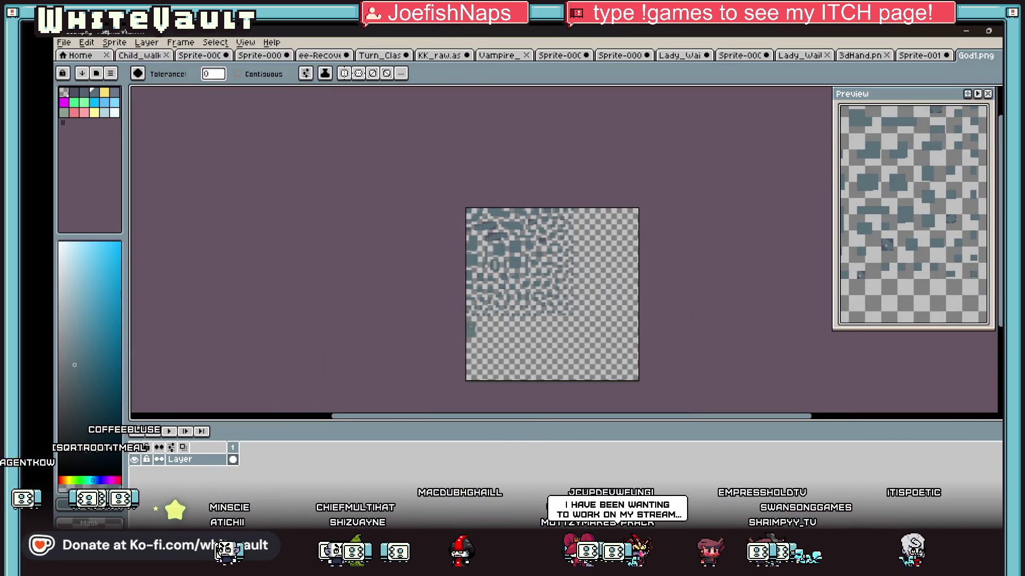
In Aseprite, select the whole texture sheet, then close God1.png
{"action": "key", "text": "m"}
{"action": "key", "text": "ctrl+a"}
{"action": "left_click", "coordinate": [592, 283]}
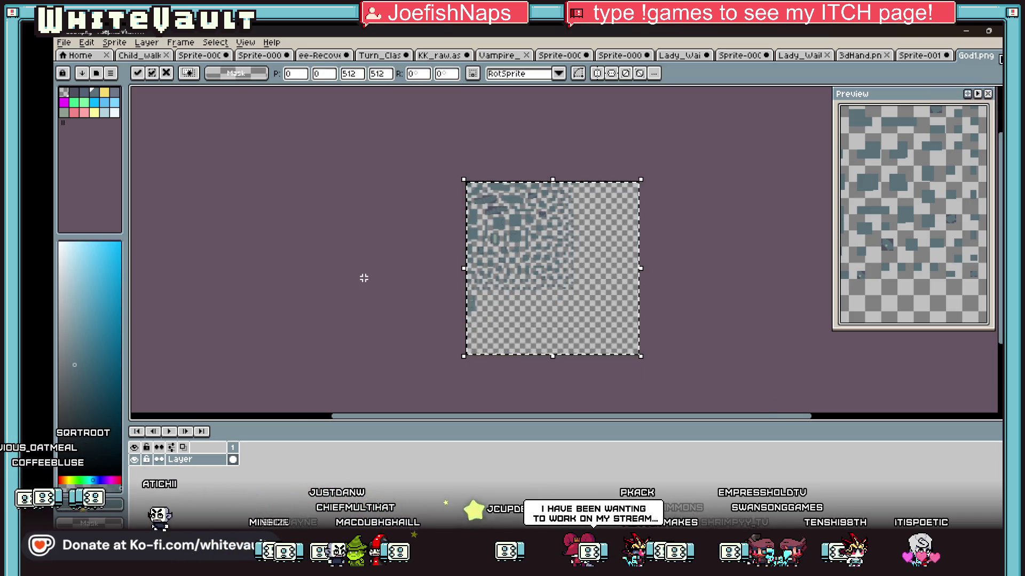
{"action": "key", "text": "ctrl+w"}
{"action": "key", "text": "Tab"}
{"action": "key", "text": "Tab"}
{"action": "key", "text": "shift+Tab"}
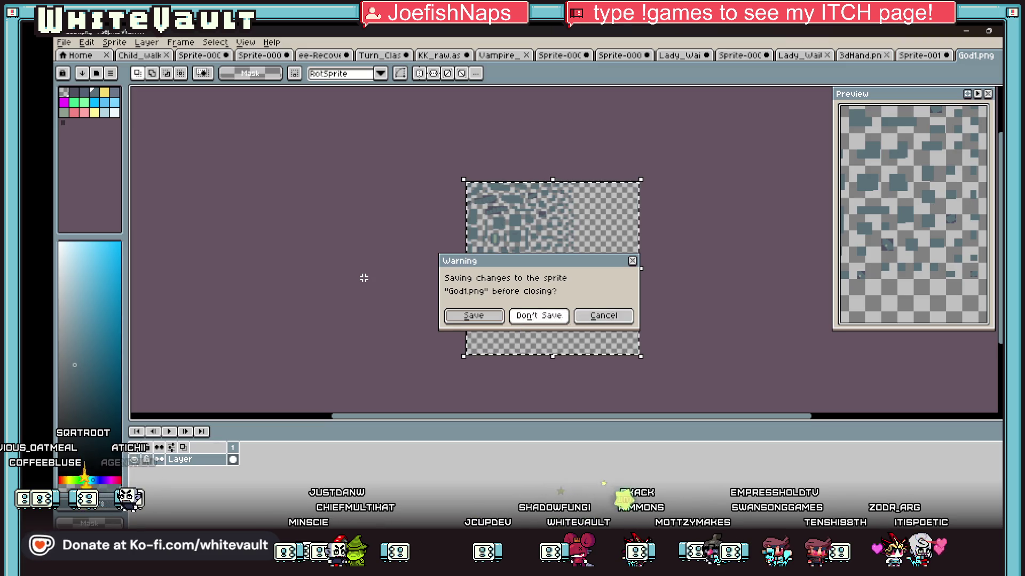
{"action": "key", "text": "shift+Tab"}
{"action": "key", "text": "Return"}
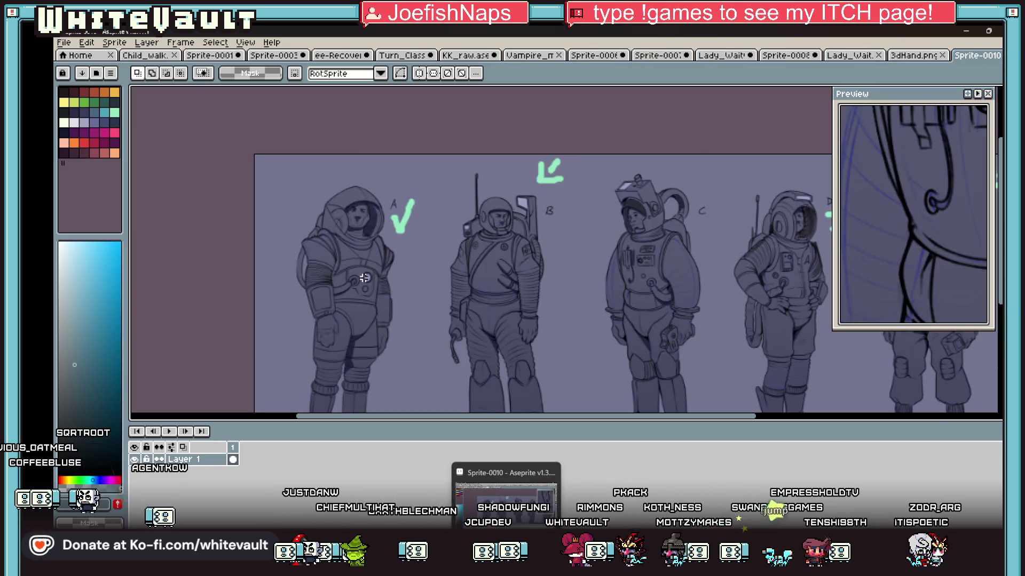
Save Blockbench's texture as God1.png, overwriting the existing file
{"action": "key", "text": "alt+Tab"}
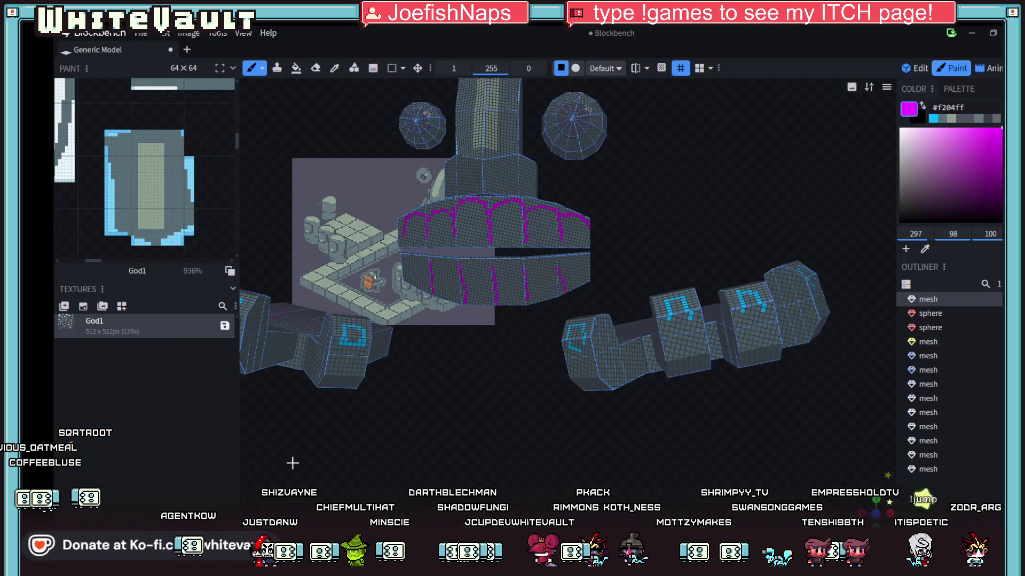
{"action": "left_click", "coordinate": [225, 325]}
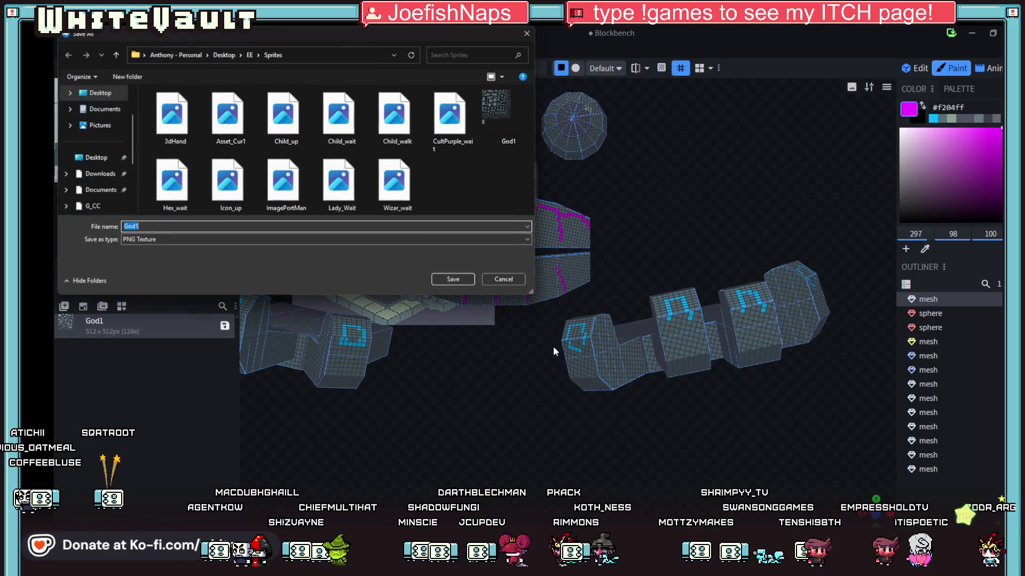
{"action": "left_click", "coordinate": [455, 279]}
{"action": "left_click", "coordinate": [558, 290]}
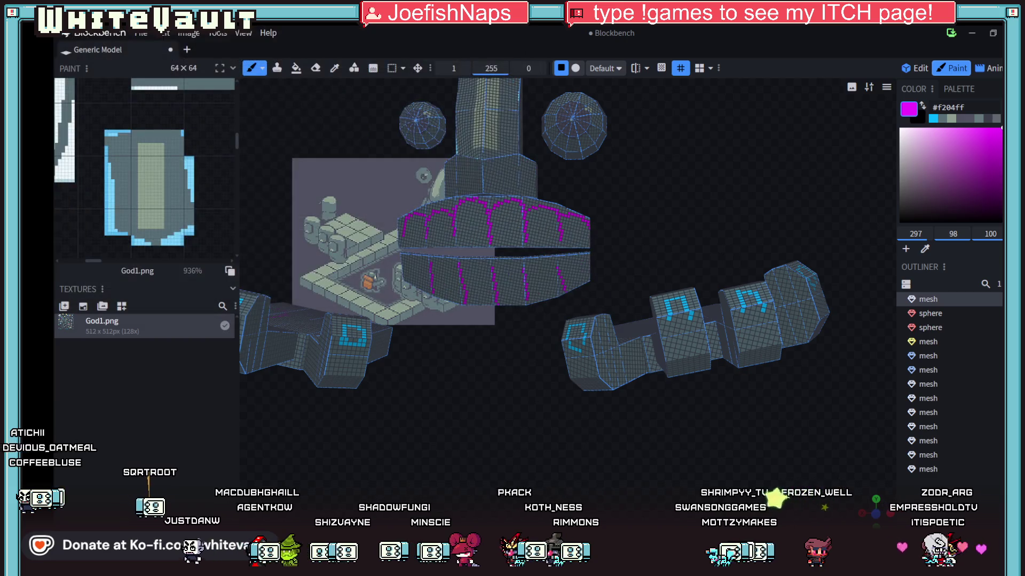
Reopen God1.png from disk in Aseprite, then minimize Aseprite
{"action": "key", "text": "alt+Tab"}
{"action": "left_click", "coordinate": [64, 42]}
{"action": "mouse_move", "coordinate": [95, 80]}
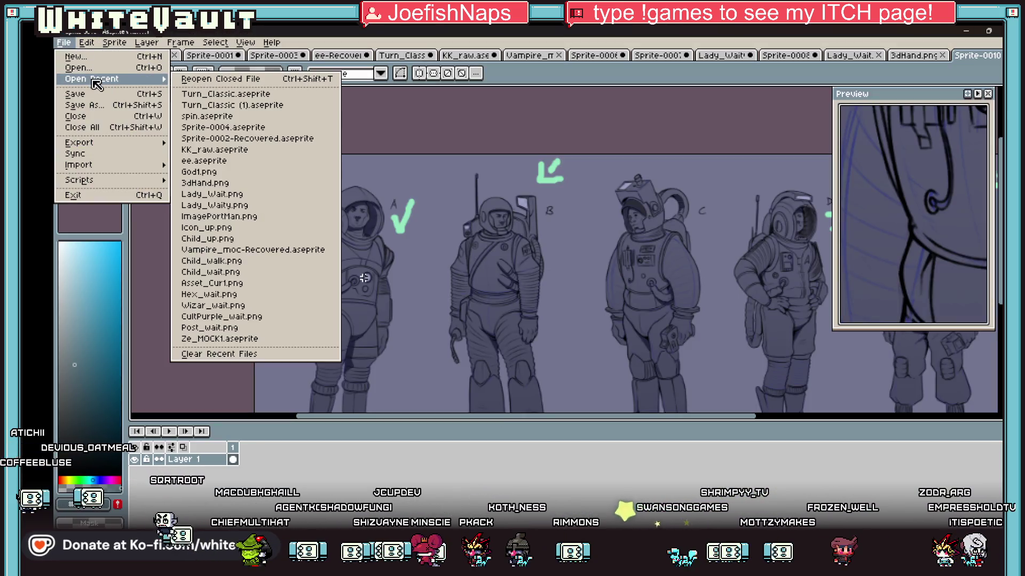
{"action": "left_click", "coordinate": [77, 68]}
{"action": "double_click", "coordinate": [217, 215]}
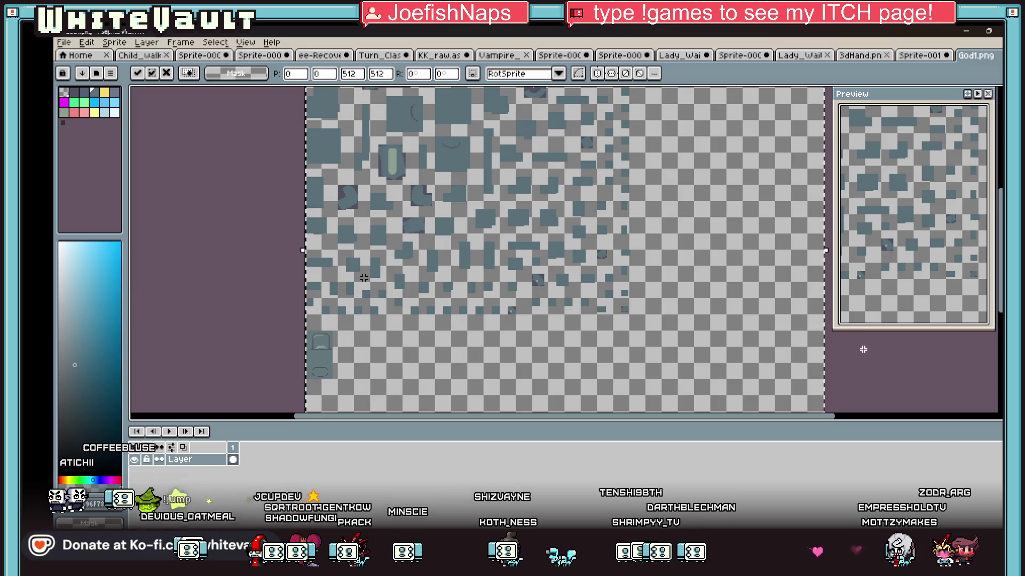
{"action": "left_click", "coordinate": [64, 42]}
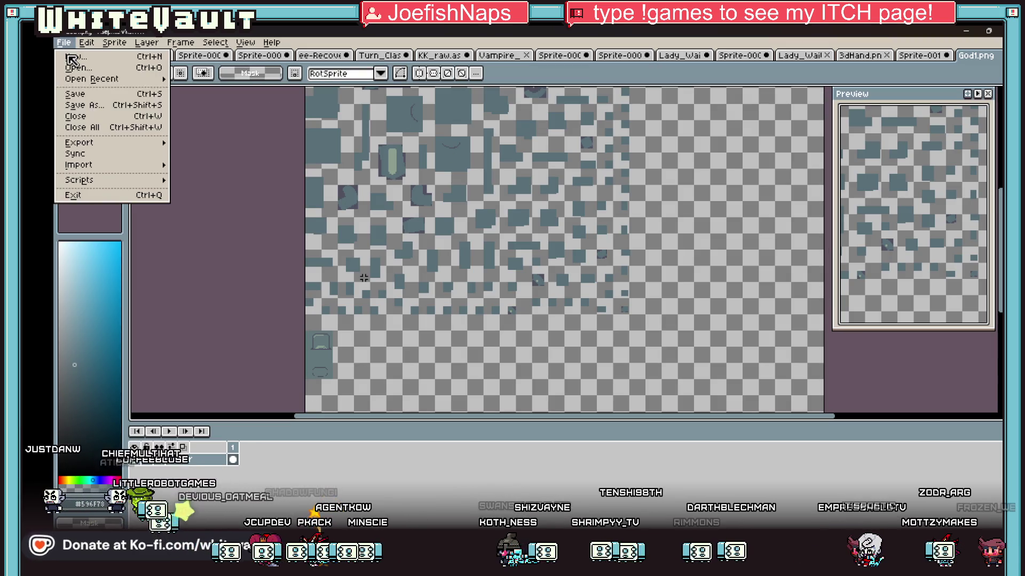
{"action": "left_click", "coordinate": [250, 116]}
{"action": "left_click", "coordinate": [966, 31]}
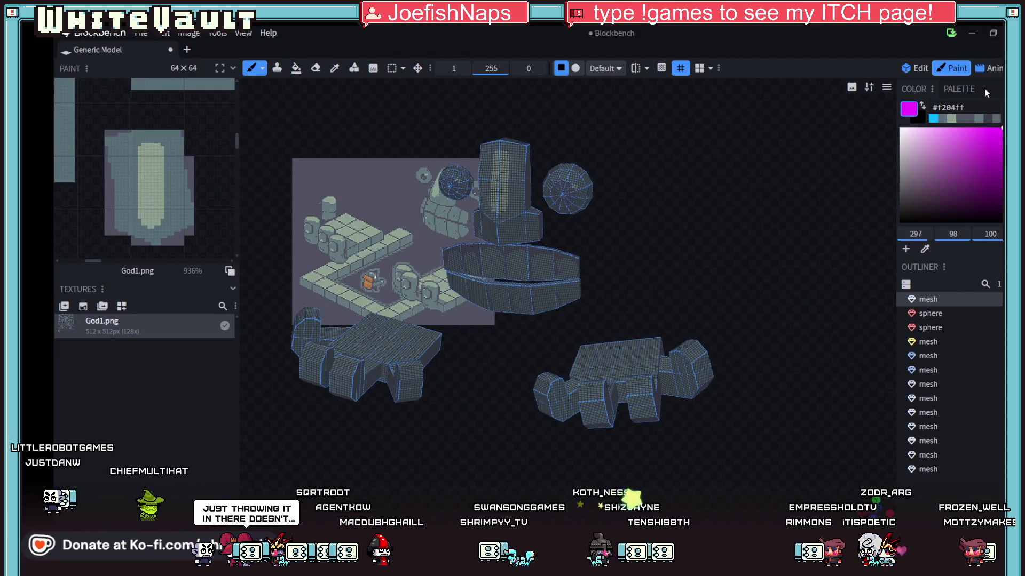
Toggle between Edit and Paint modes while orbiting to look down on the statue
{"action": "left_click", "coordinate": [913, 69]}
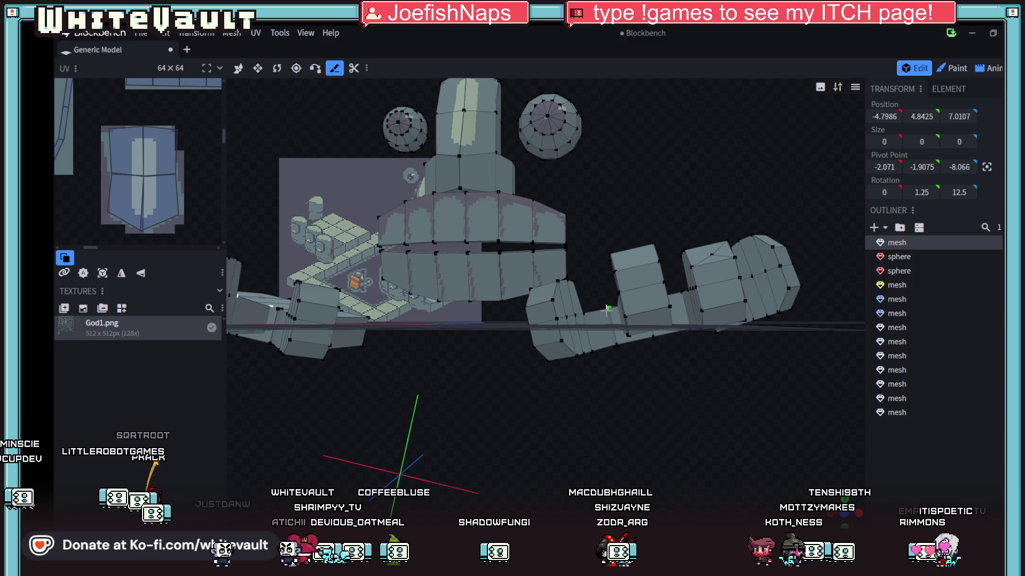
{"action": "mouse_move", "coordinate": [694, 375]}
{"action": "left_mouse_down"}
{"action": "mouse_move", "coordinate": [531, 373]}
{"action": "mouse_move", "coordinate": [635, 338]}
{"action": "mouse_move", "coordinate": [619, 407]}
{"action": "mouse_move", "coordinate": [647, 410]}
{"action": "left_mouse_up"}
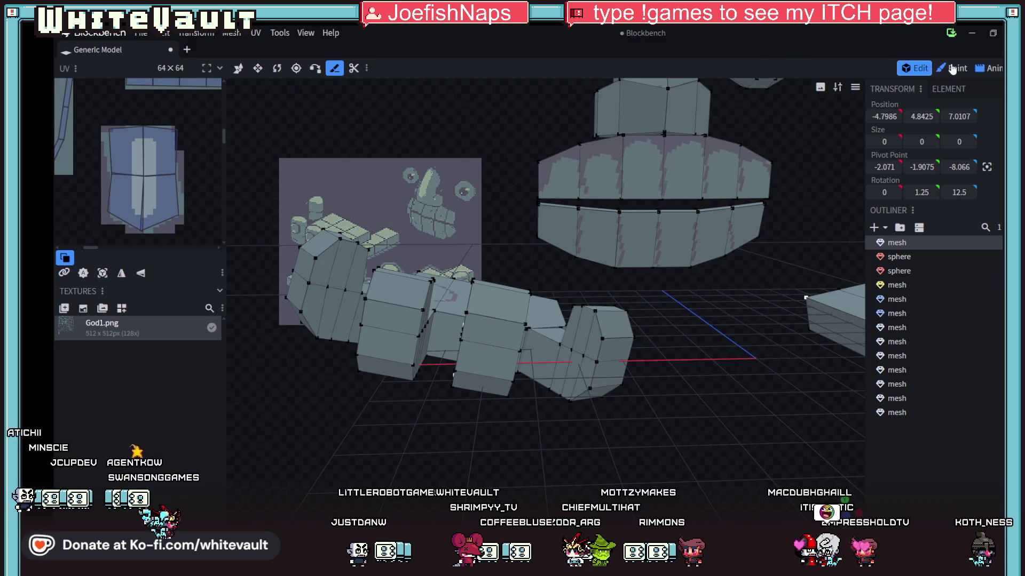
{"action": "left_click", "coordinate": [507, 312]}
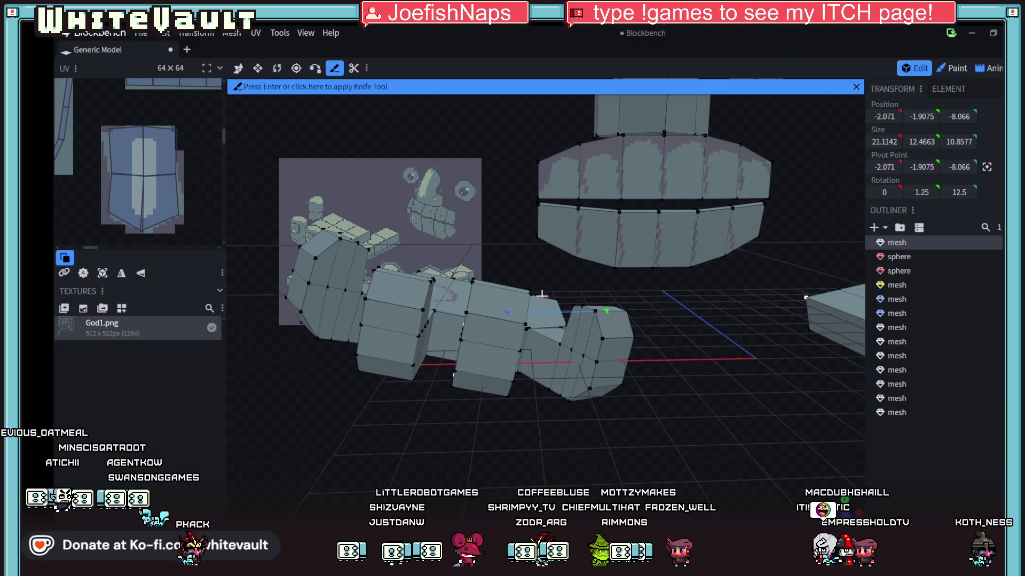
{"action": "scroll", "coordinate": [501, 276], "scroll_direction": "up", "scroll_amount": 1}
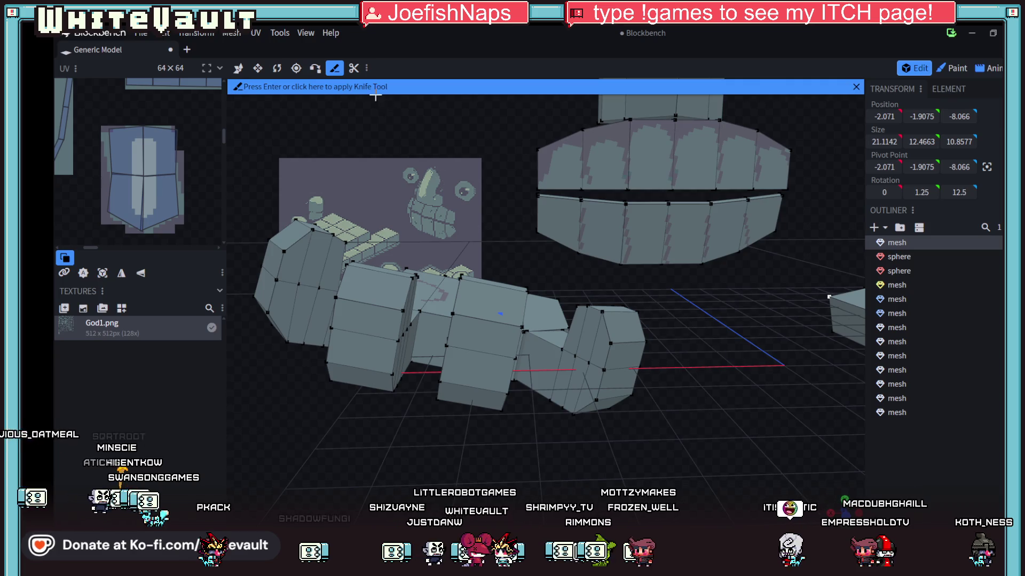
{"action": "key", "text": "Tab"}
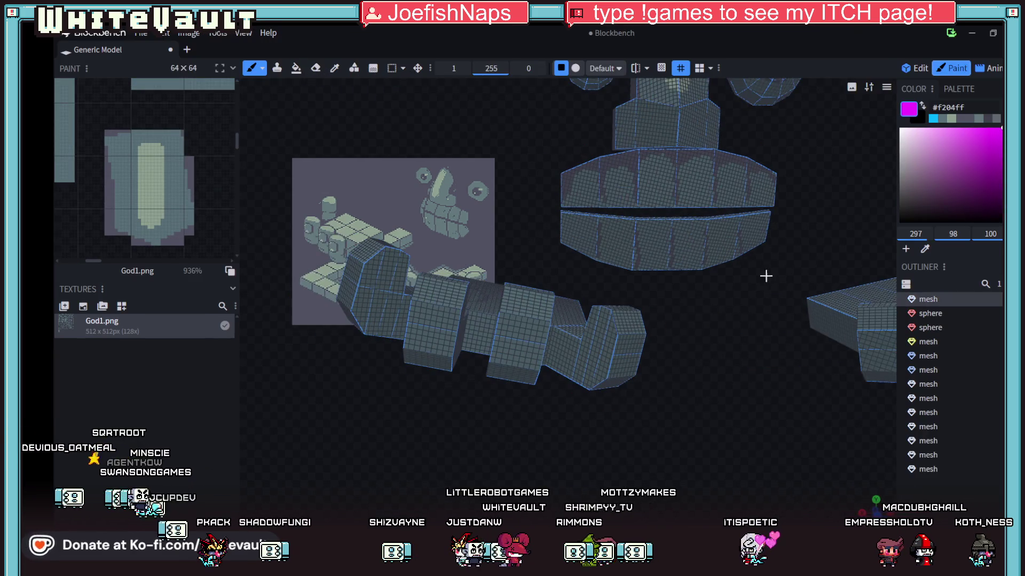
{"action": "left_click", "coordinate": [911, 69]}
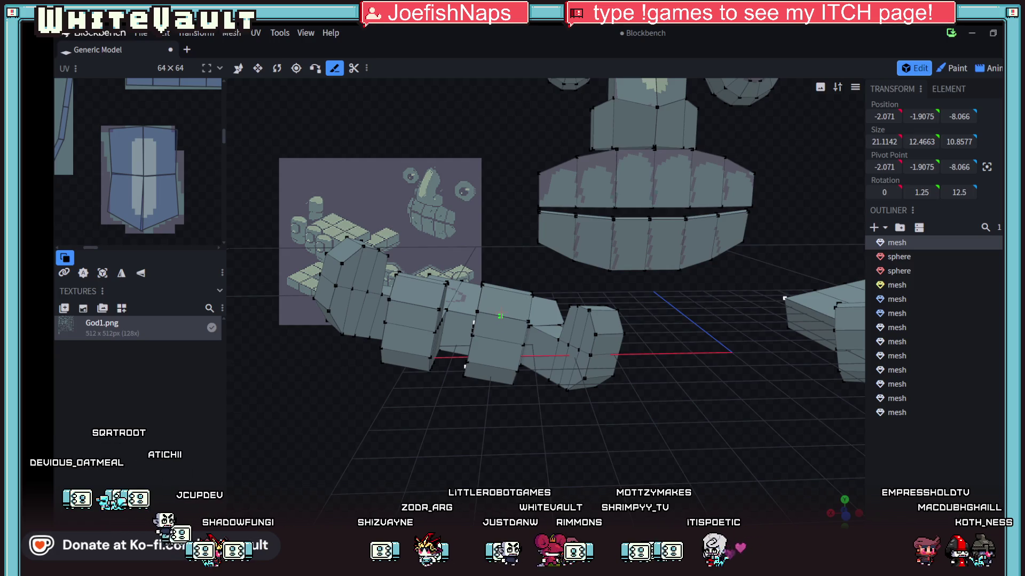
{"action": "left_click", "coordinate": [949, 70]}
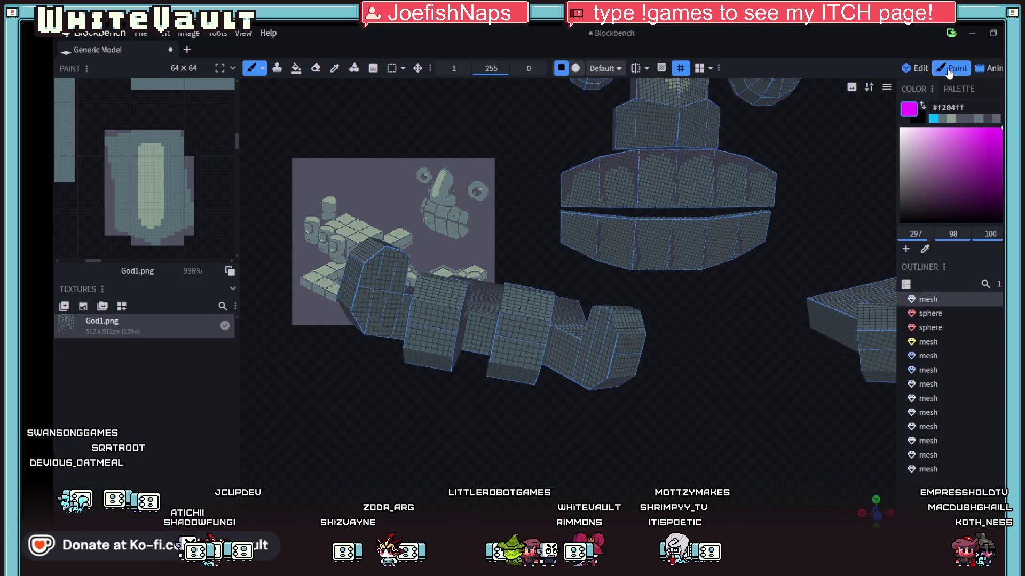
{"action": "left_click", "coordinate": [914, 69]}
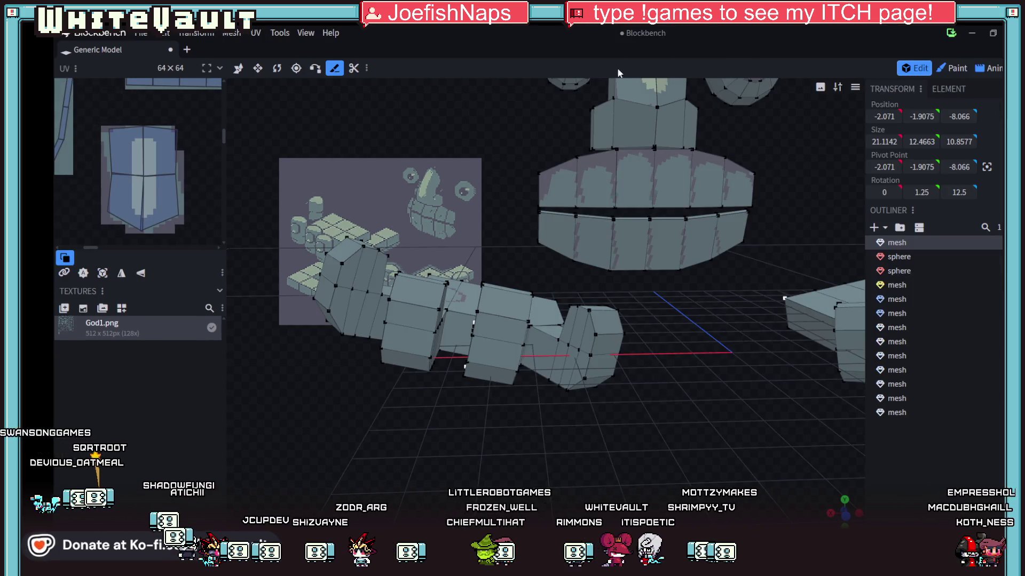
Hide UV face outlines, settle in Paint mode, frame the whole statue, and open the File menu
{"action": "left_click", "coordinate": [367, 68]}
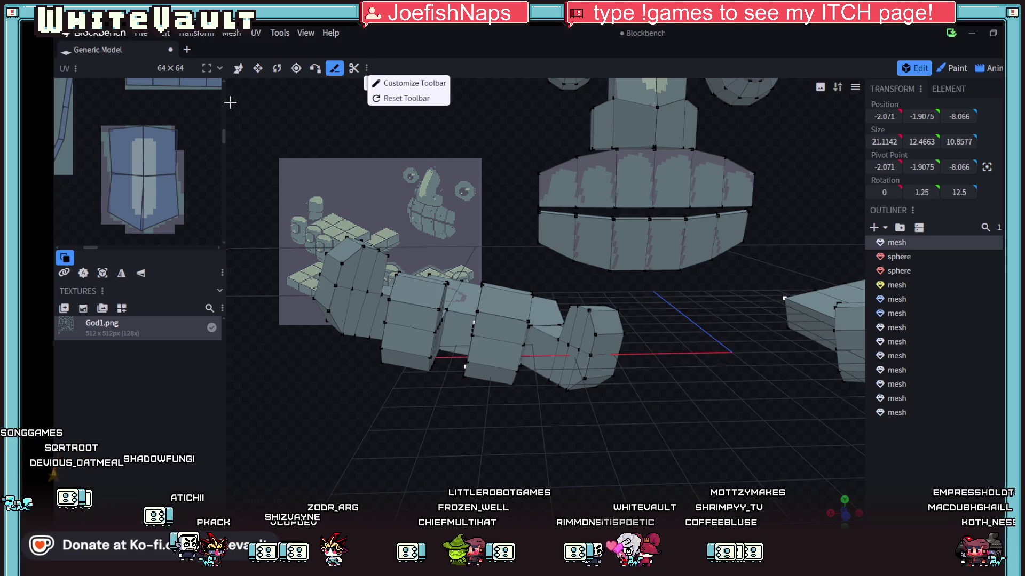
{"action": "left_click", "coordinate": [64, 258]}
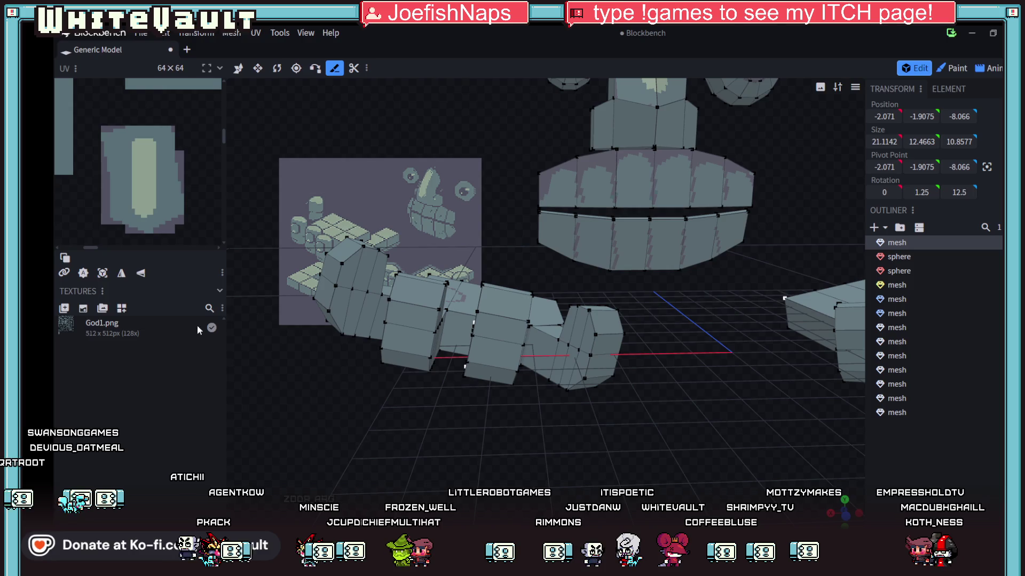
{"action": "scroll", "coordinate": [587, 224], "scroll_direction": "up", "scroll_amount": 1}
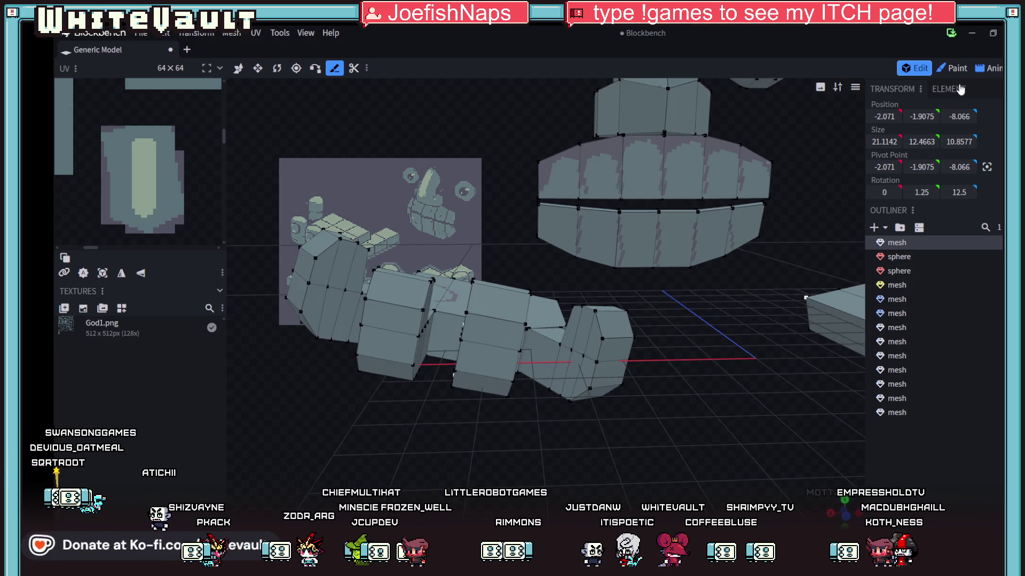
{"action": "left_click", "coordinate": [955, 68]}
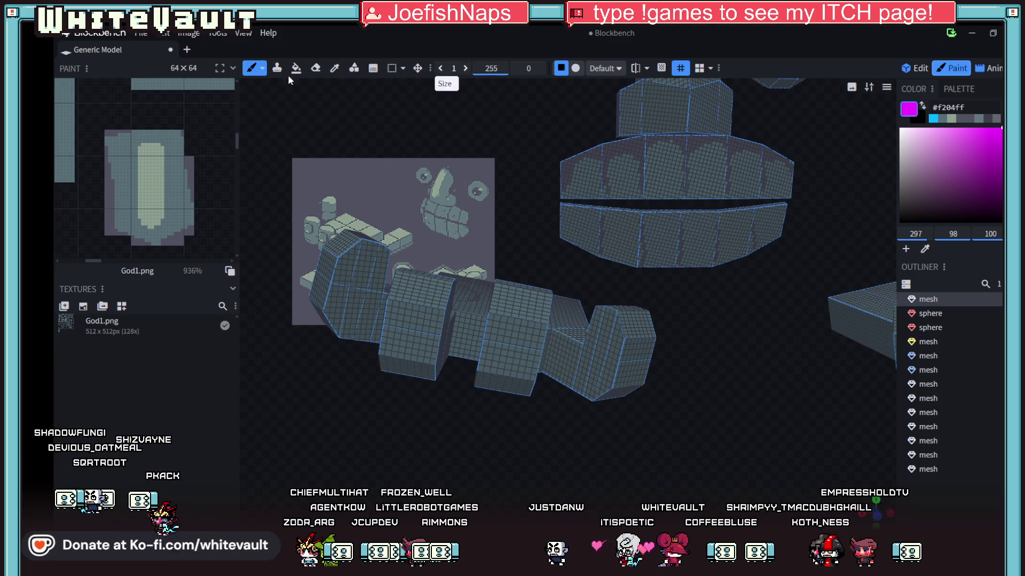
{"action": "scroll", "coordinate": [694, 346], "scroll_direction": "down", "scroll_amount": 4}
{"action": "mouse_move", "coordinate": [684, 410]}
{"action": "left_mouse_down"}
{"action": "mouse_move", "coordinate": [570, 439]}
{"action": "mouse_move", "coordinate": [613, 430]}
{"action": "mouse_move", "coordinate": [598, 406]}
{"action": "left_mouse_up"}
{"action": "scroll", "coordinate": [580, 352], "scroll_direction": "up", "scroll_amount": 3}
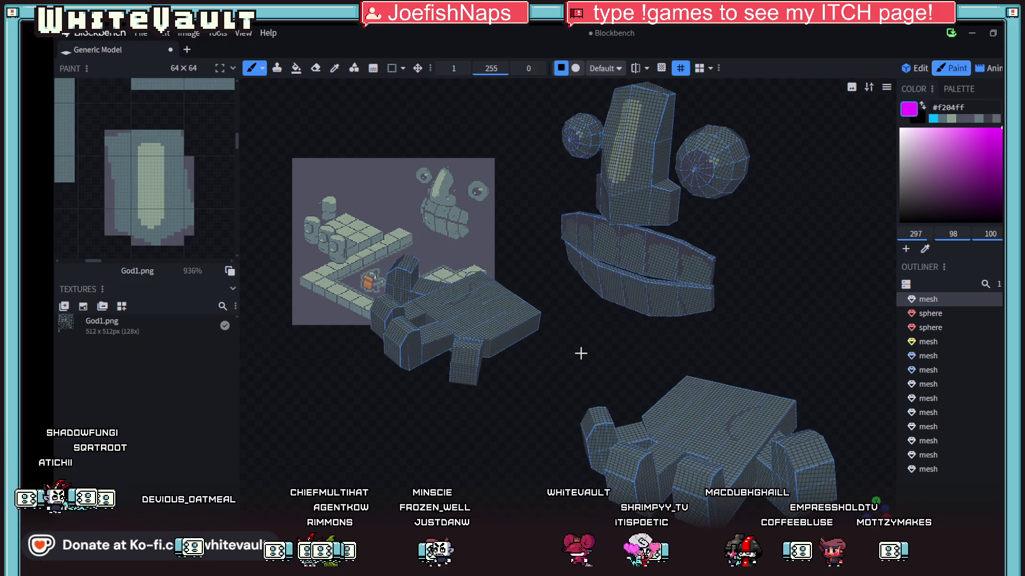
{"action": "left_click", "coordinate": [140, 34]}
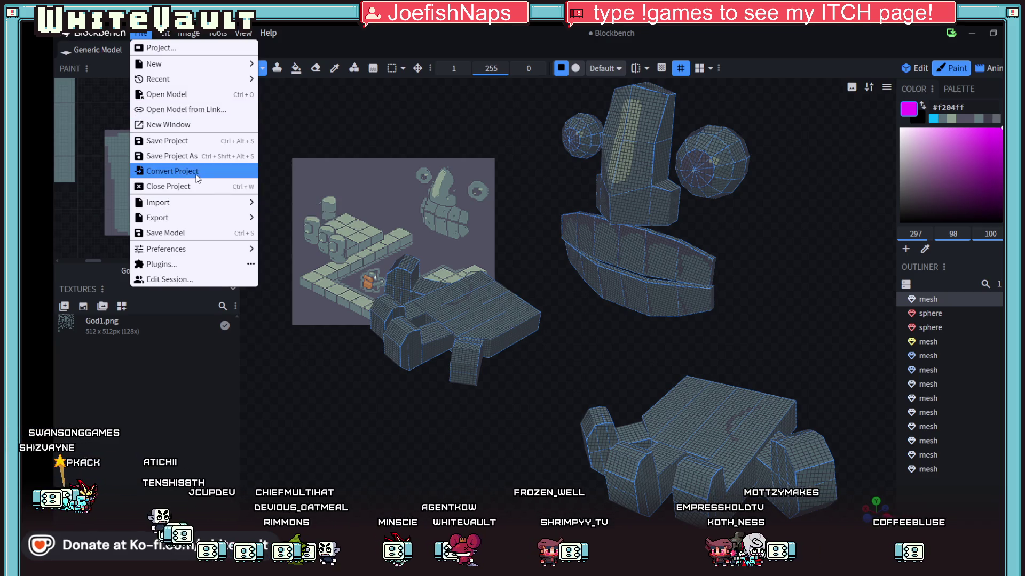
Export the statue as FBX named GodMod1 into Sprites, then minimize Blockbench
{"action": "mouse_move", "coordinate": [201, 209]}
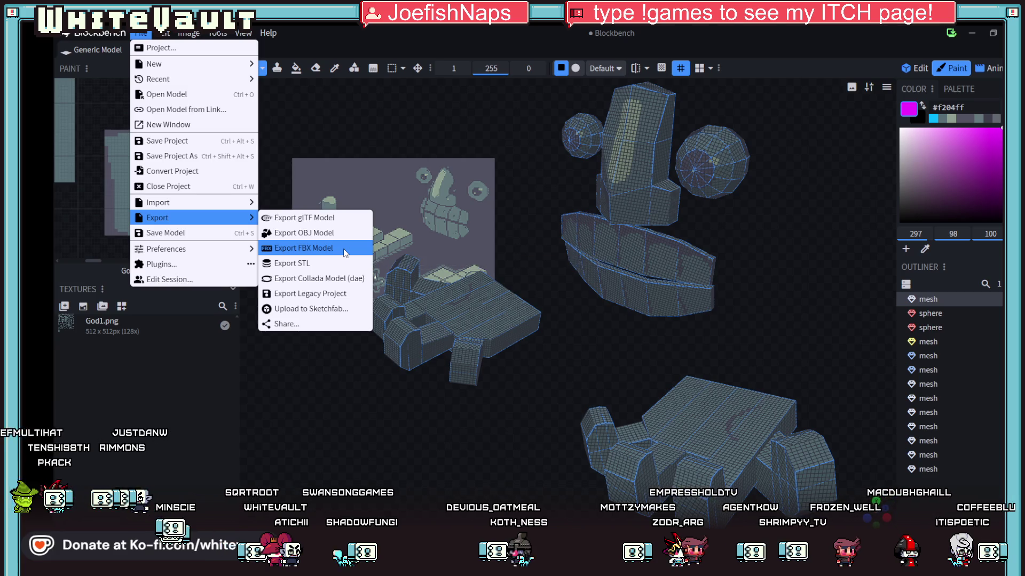
{"action": "left_click", "coordinate": [345, 252]}
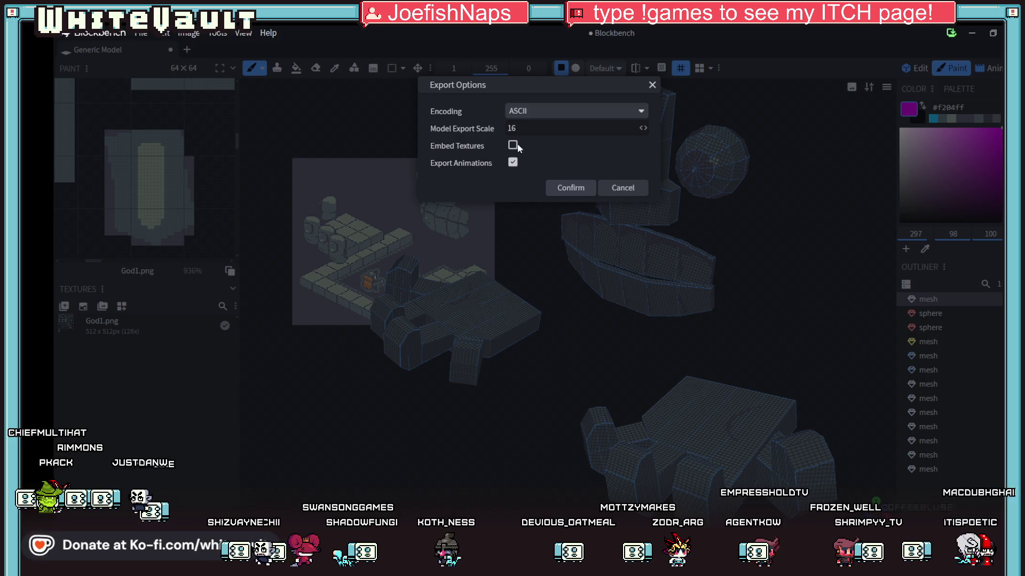
{"action": "left_click", "coordinate": [580, 188]}
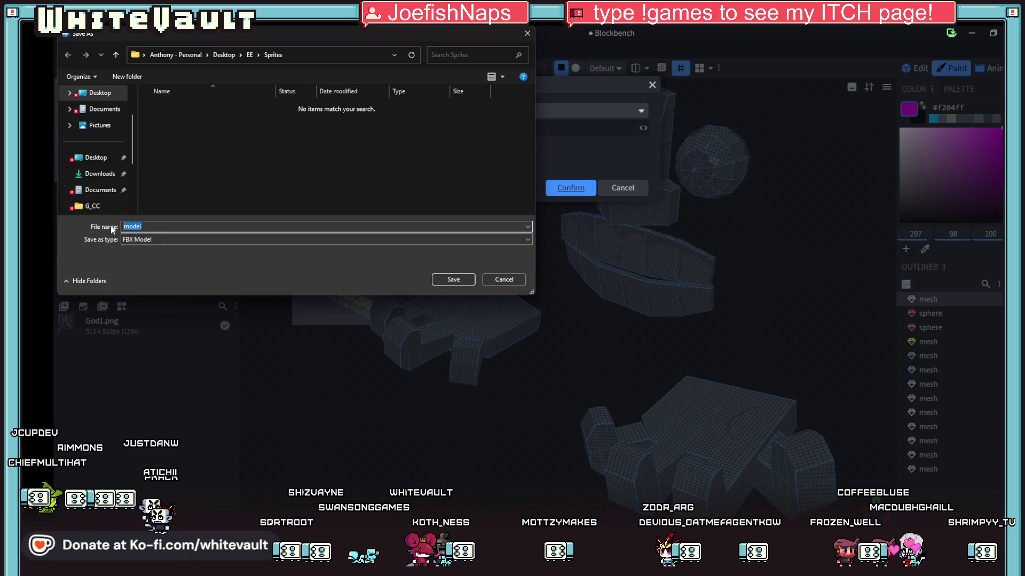
{"action": "type", "text": "God"}
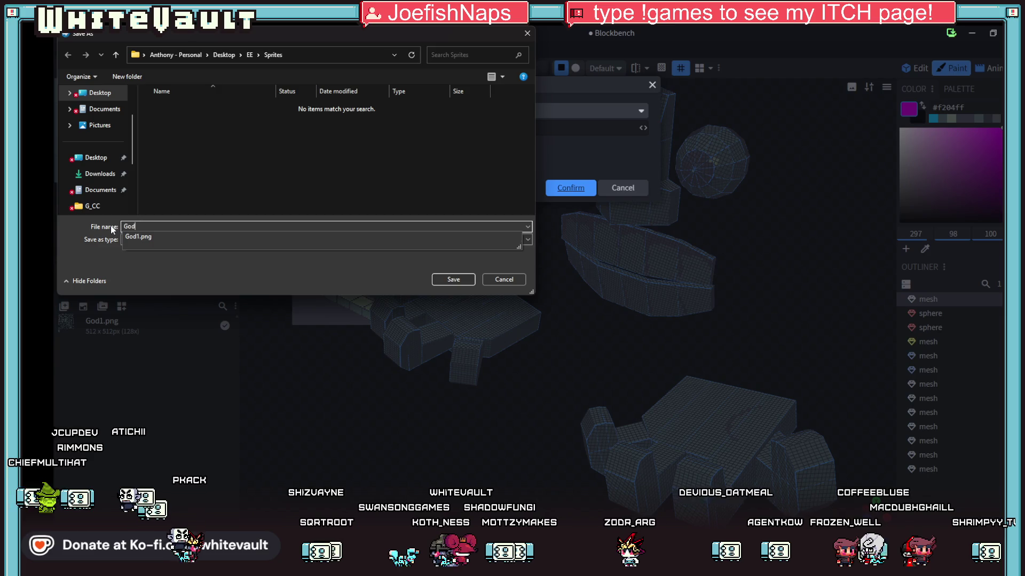
{"action": "type", "text": "Mod1"}
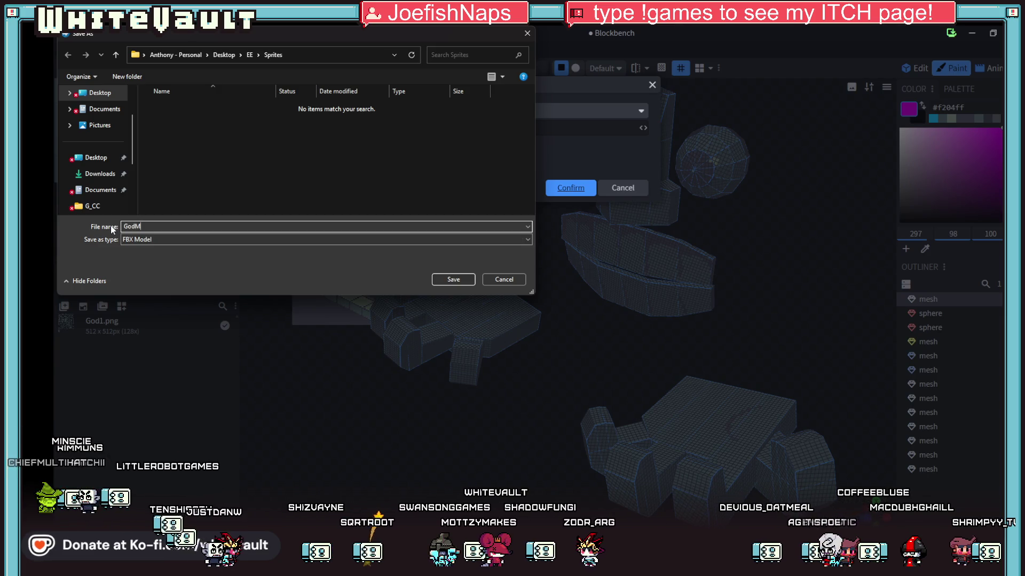
{"action": "left_click", "coordinate": [453, 279]}
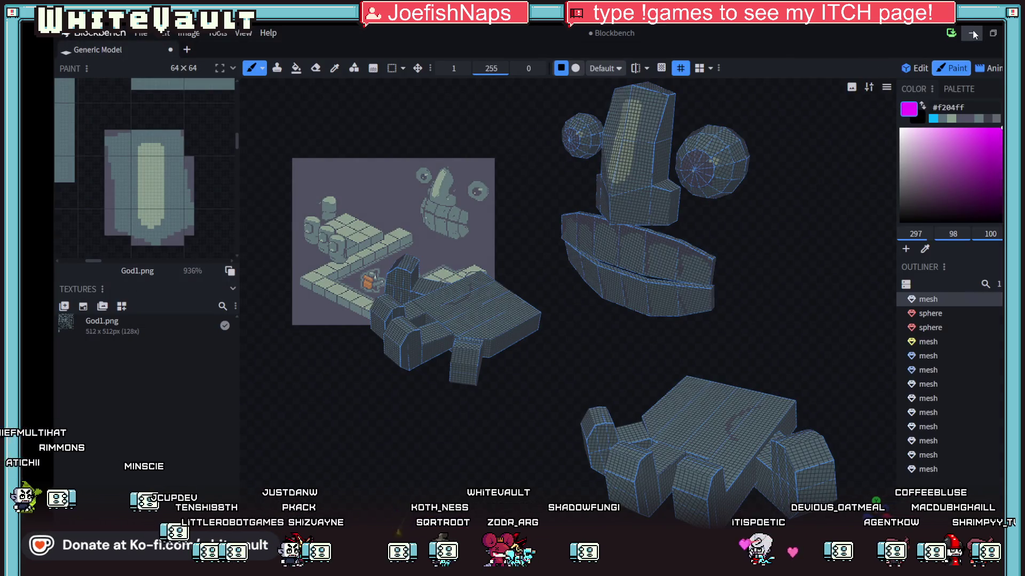
{"action": "left_click", "coordinate": [971, 33]}
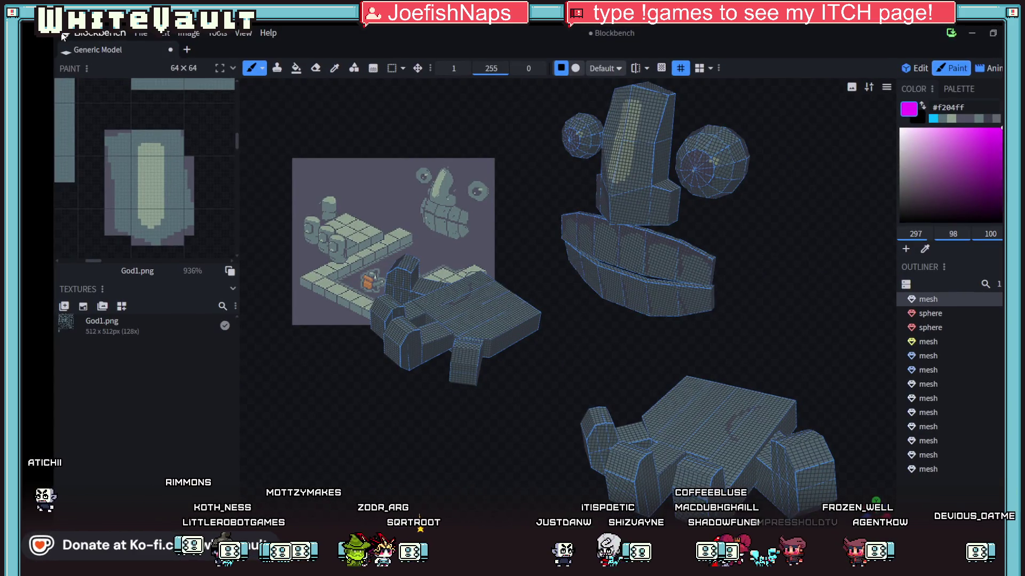
Open Blockbench's File menu on the statue project
{"action": "left_click", "coordinate": [145, 32]}
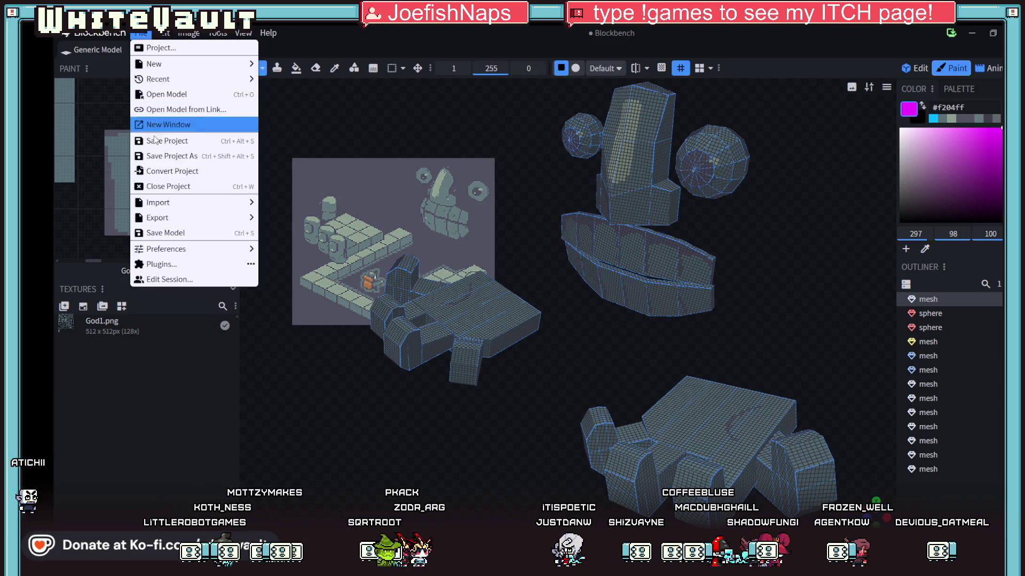
Copy the Sprites folder path from the FBX Save As dialog, cancel, and minimize Blockbench
{"action": "mouse_move", "coordinate": [173, 216]}
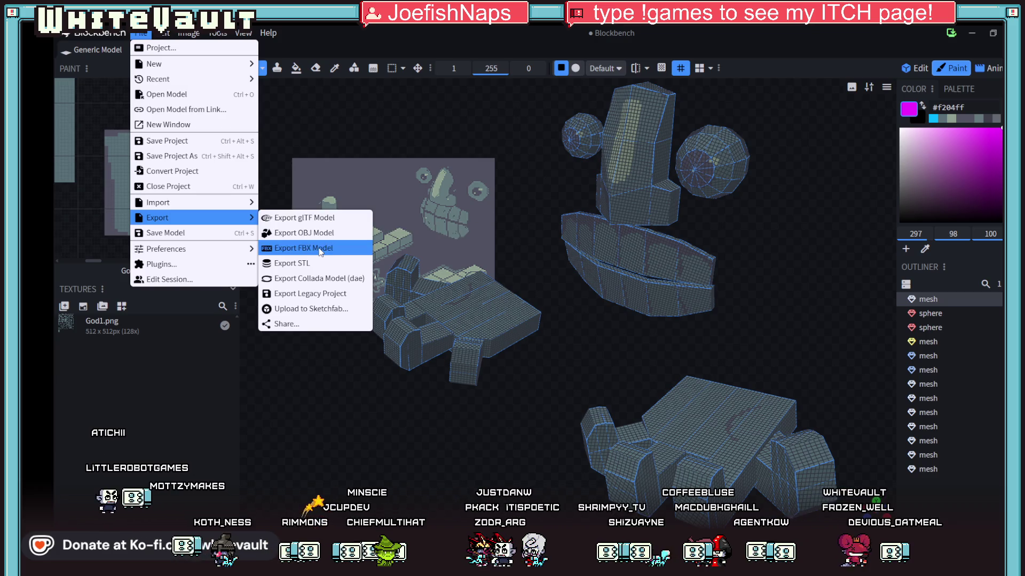
{"action": "left_click", "coordinate": [318, 248]}
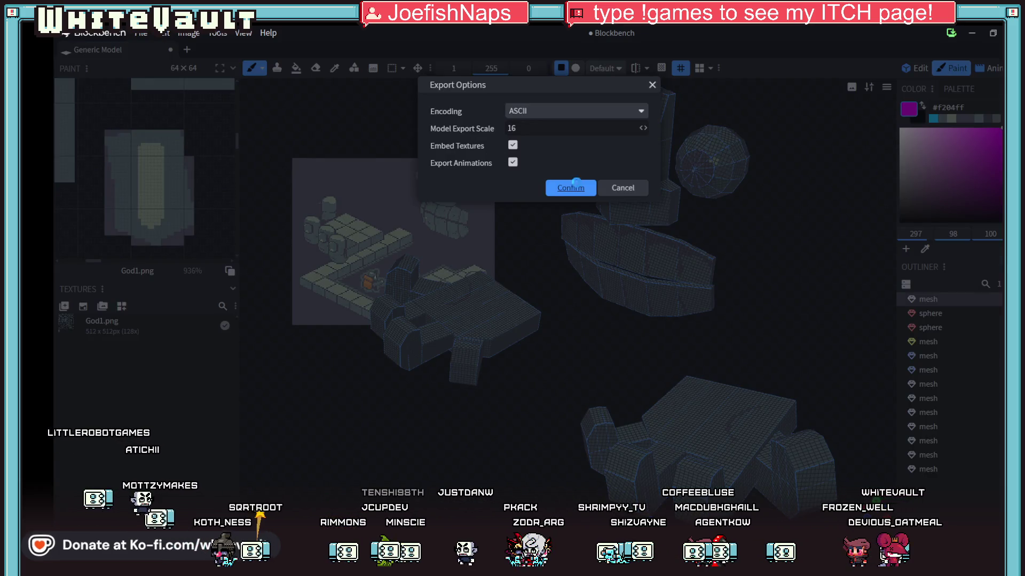
{"action": "left_click", "coordinate": [570, 188]}
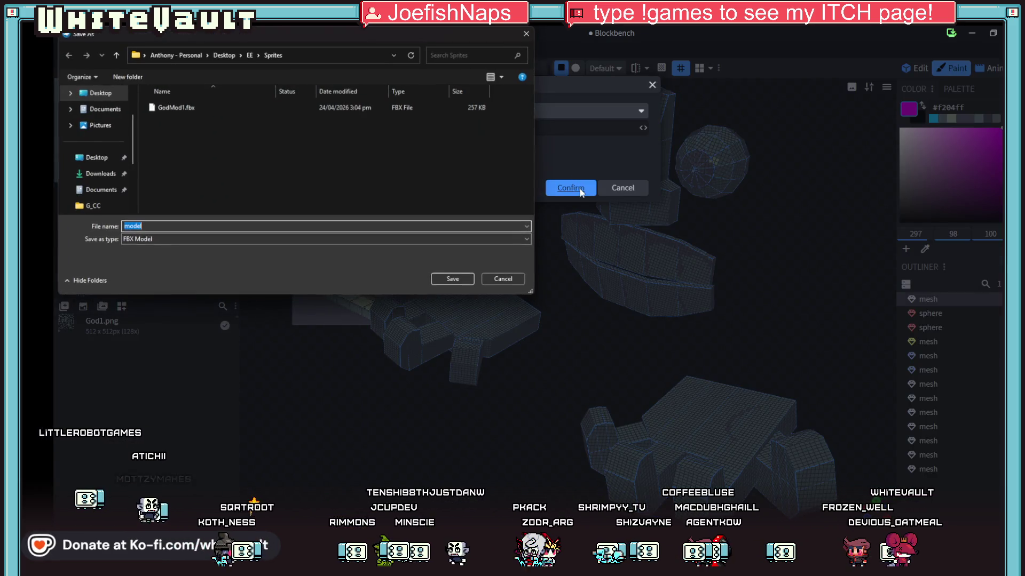
{"action": "left_click", "coordinate": [314, 53]}
{"action": "right_click", "coordinate": [314, 52]}
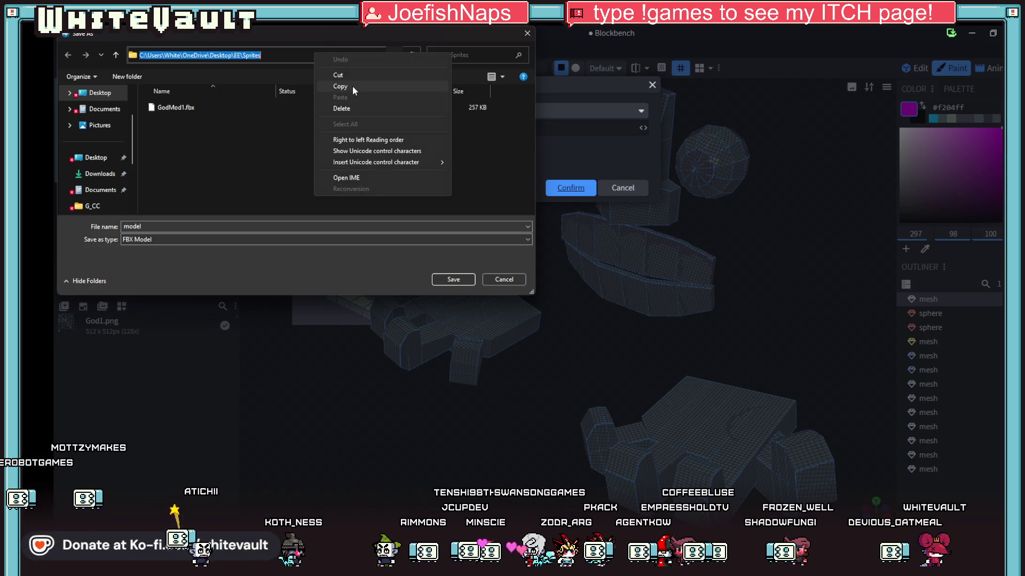
{"action": "left_click", "coordinate": [352, 87]}
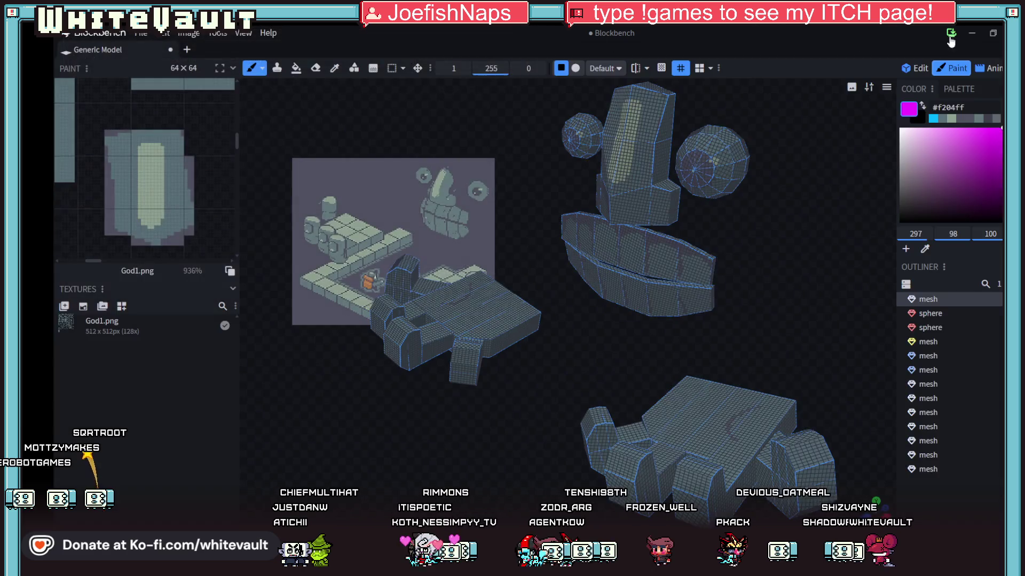
{"action": "left_click", "coordinate": [527, 33]}
{"action": "left_click", "coordinate": [978, 33]}
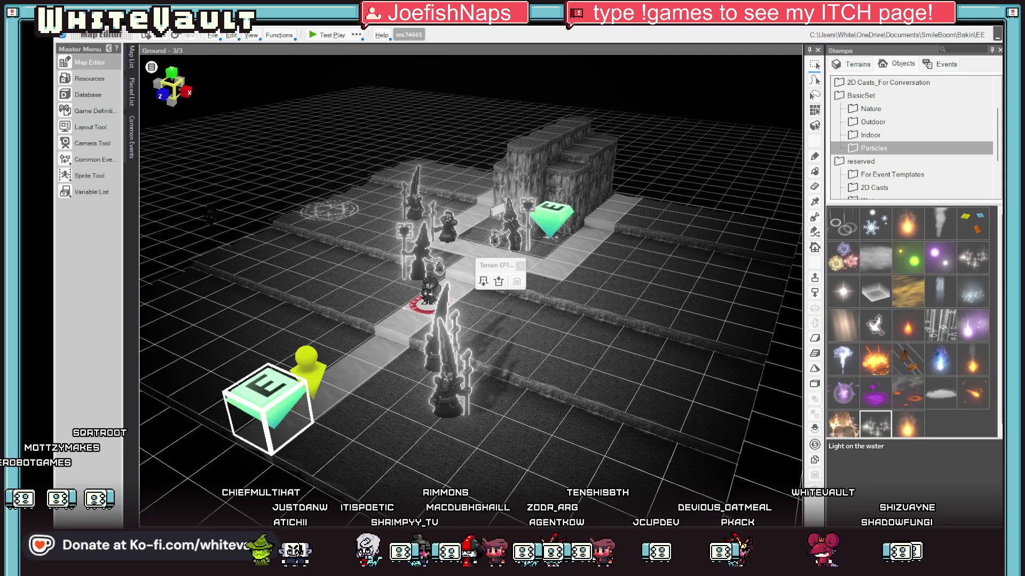
Drop the GodMod1 FBX into Bakin's map editor and save the project
{"action": "left_click_drag", "start_coordinate": [977, 33], "coordinate": [555, 348]}
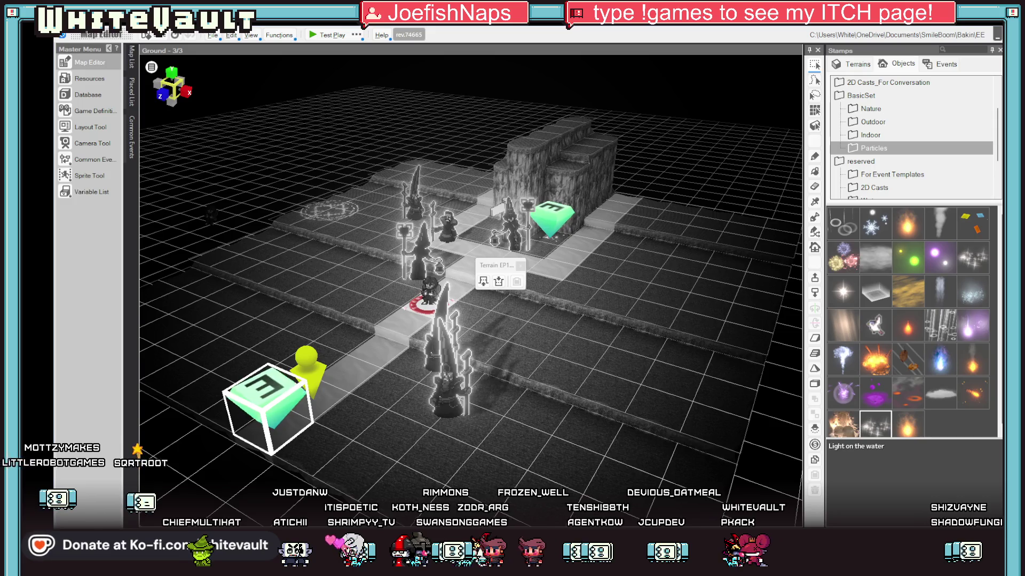
{"action": "left_click", "coordinate": [158, 38]}
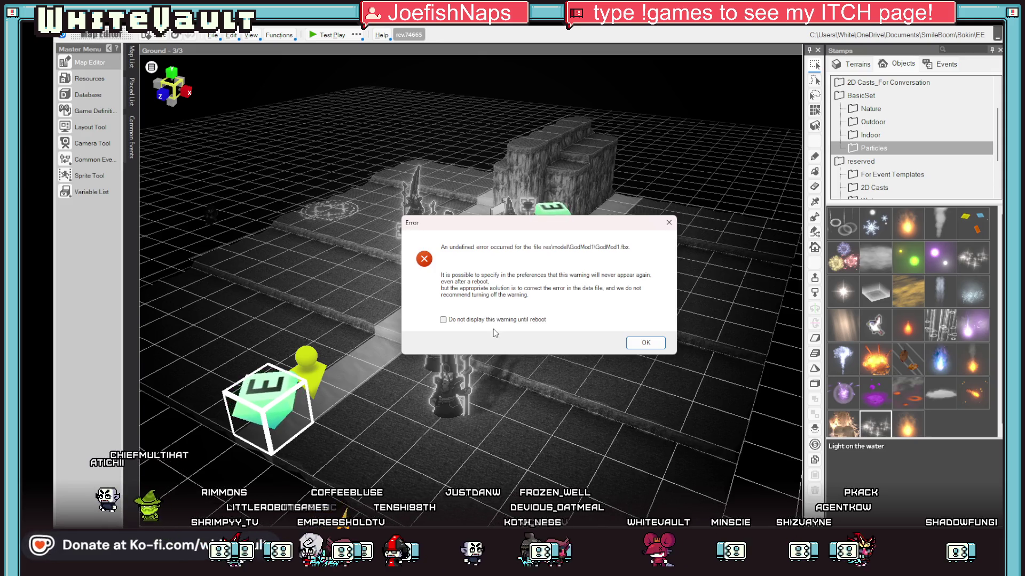
Dismiss the GodMod1.fbx import error, confirm importing GodMod1, and acknowledge the new model and stamp
{"action": "left_click", "coordinate": [443, 320]}
{"action": "left_click", "coordinate": [645, 344]}
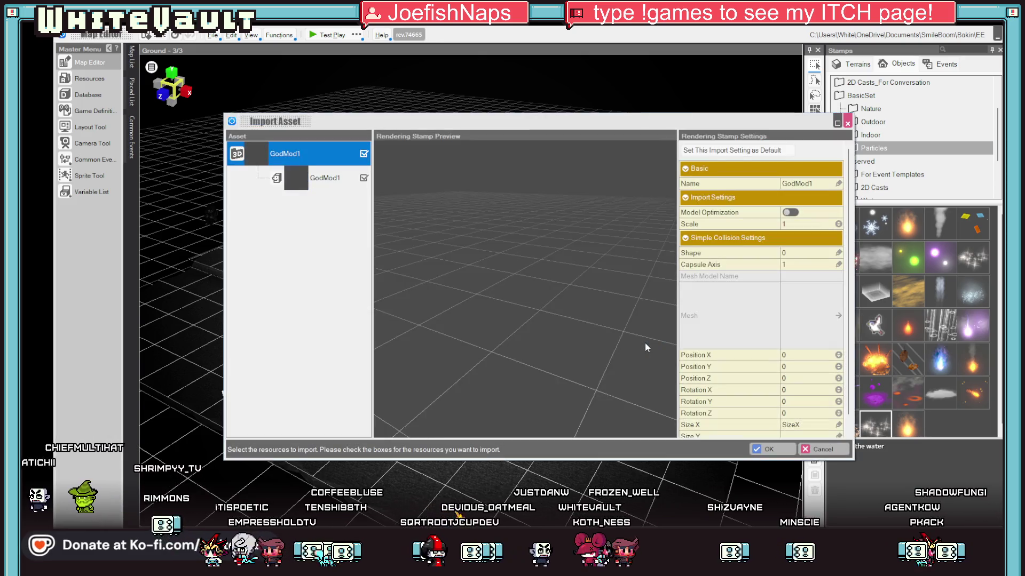
{"action": "left_click", "coordinate": [305, 178]}
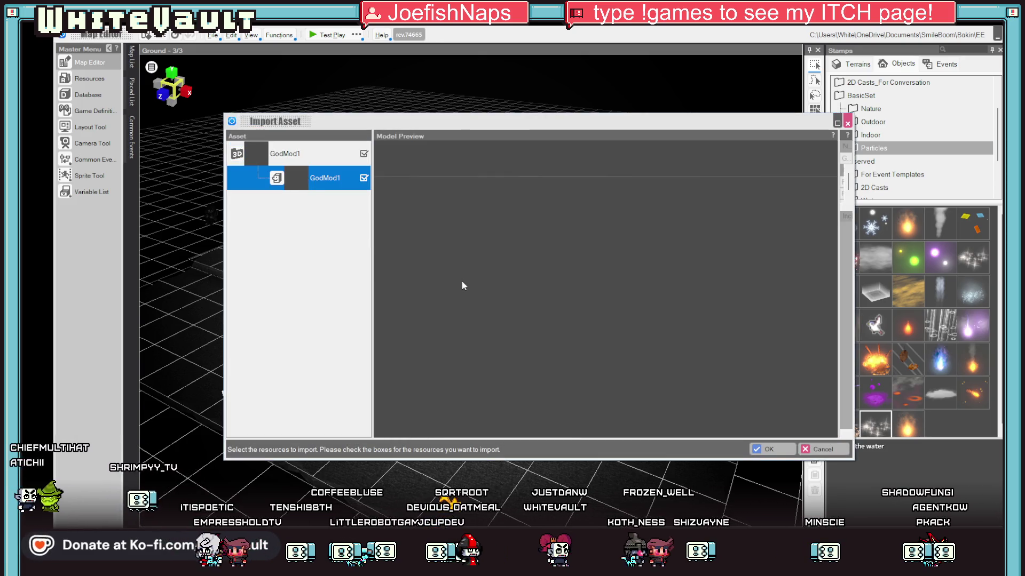
{"action": "left_click", "coordinate": [274, 153]}
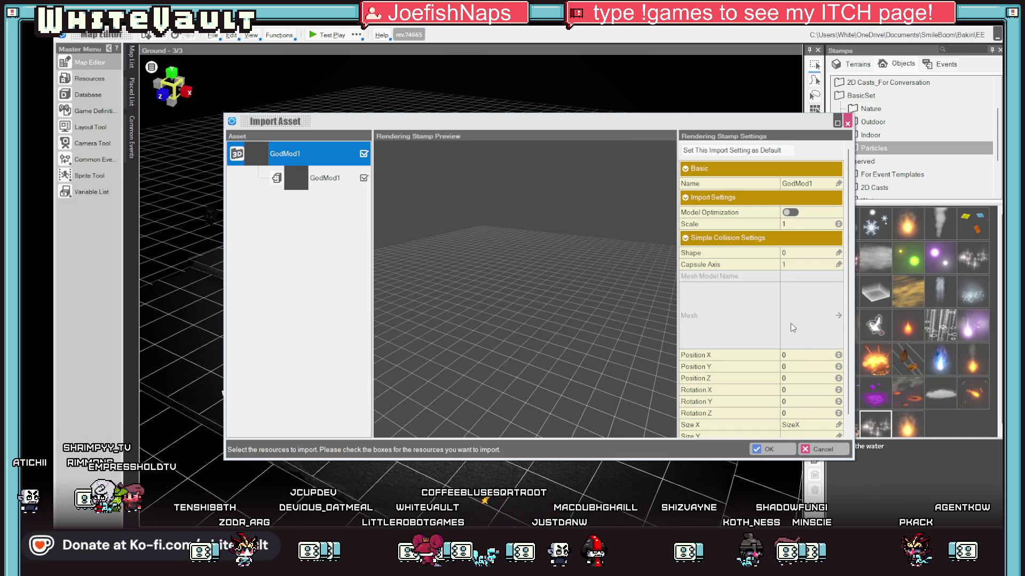
{"action": "left_click", "coordinate": [768, 450]}
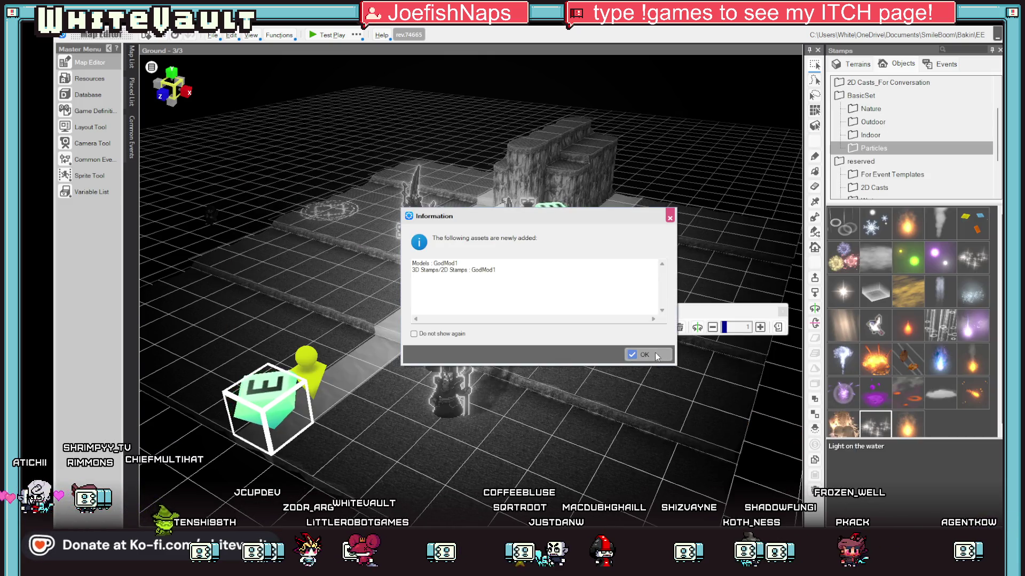
{"action": "left_click", "coordinate": [654, 353]}
{"action": "scroll", "coordinate": [636, 418], "scroll_direction": "down", "scroll_amount": 5}
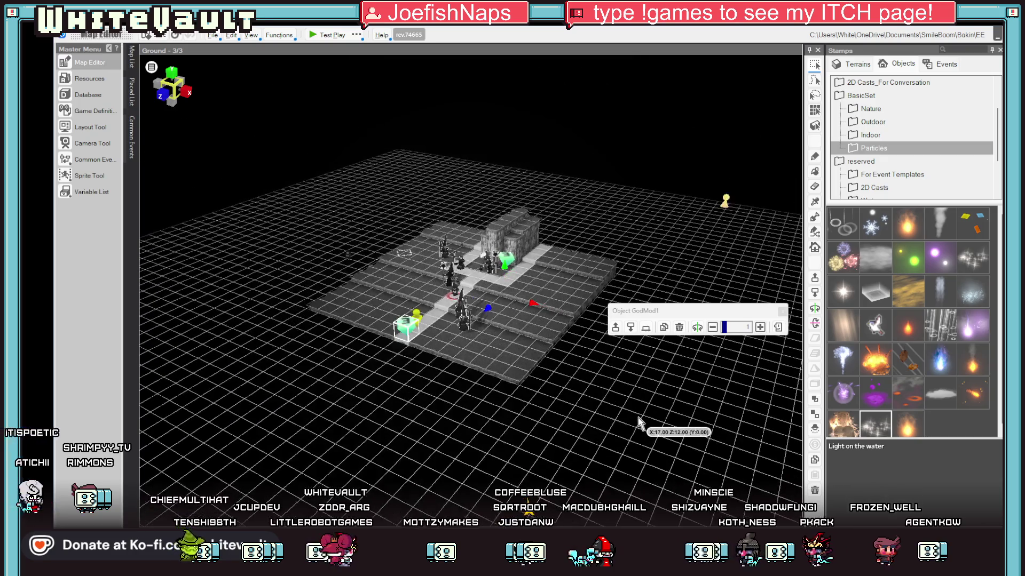
Tilt Bakin's view top-down, open the Ground - 3/3_1 map, and switch to Blockbench
{"action": "left_click", "coordinate": [652, 405]}
{"action": "mouse_move", "coordinate": [652, 409]}
{"action": "left_mouse_down"}
{"action": "mouse_move", "coordinate": [625, 401]}
{"action": "mouse_move", "coordinate": [646, 385]}
{"action": "mouse_move", "coordinate": [637, 388]}
{"action": "mouse_move", "coordinate": [663, 445]}
{"action": "left_mouse_up"}
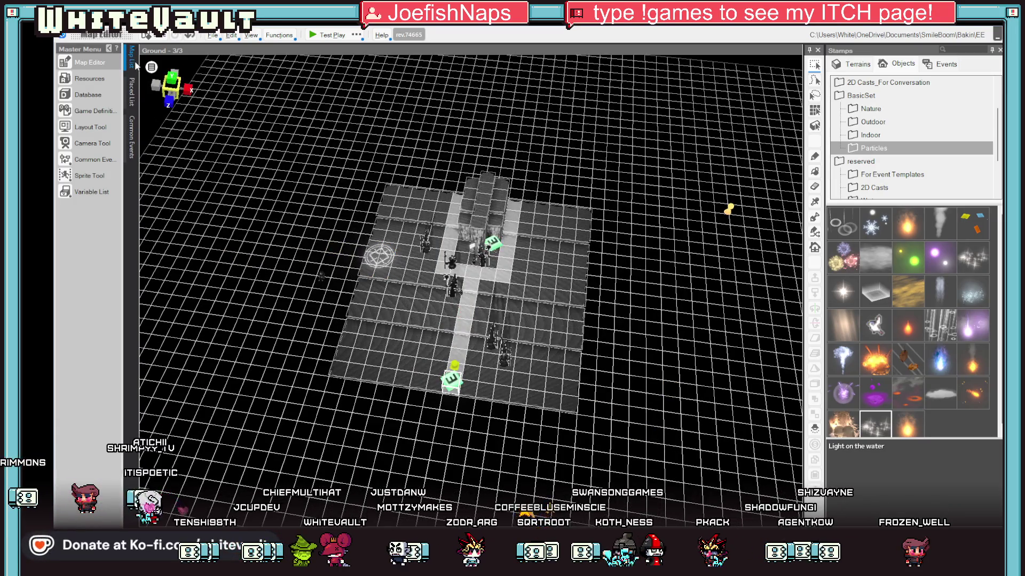
{"action": "left_click", "coordinate": [133, 60]}
{"action": "left_click", "coordinate": [199, 254]}
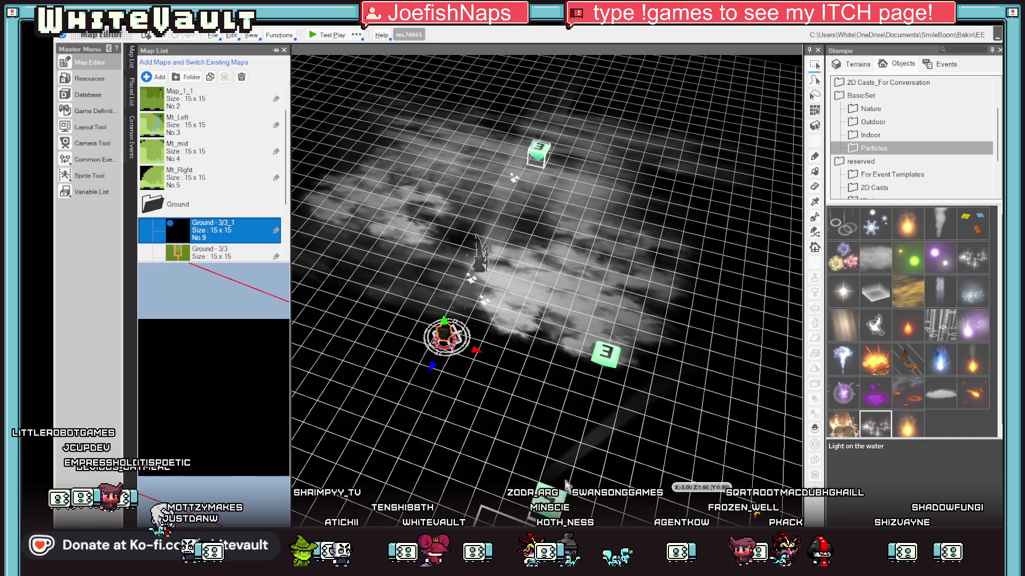
{"action": "key", "text": "alt+Tab"}
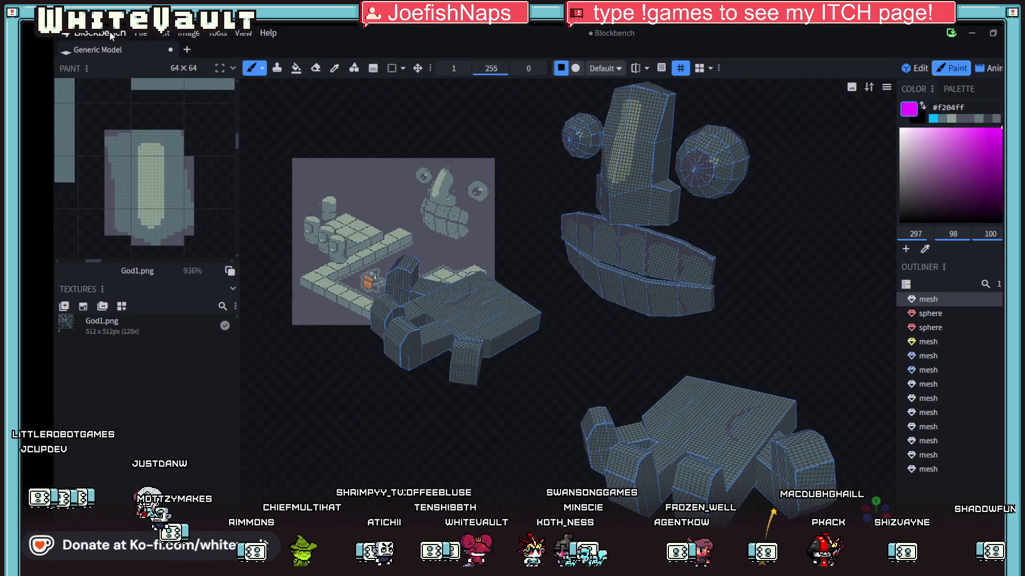
Begin exporting the statue as an OBJ model, then switch to RPG Developer Bakin
{"action": "left_click", "coordinate": [141, 33]}
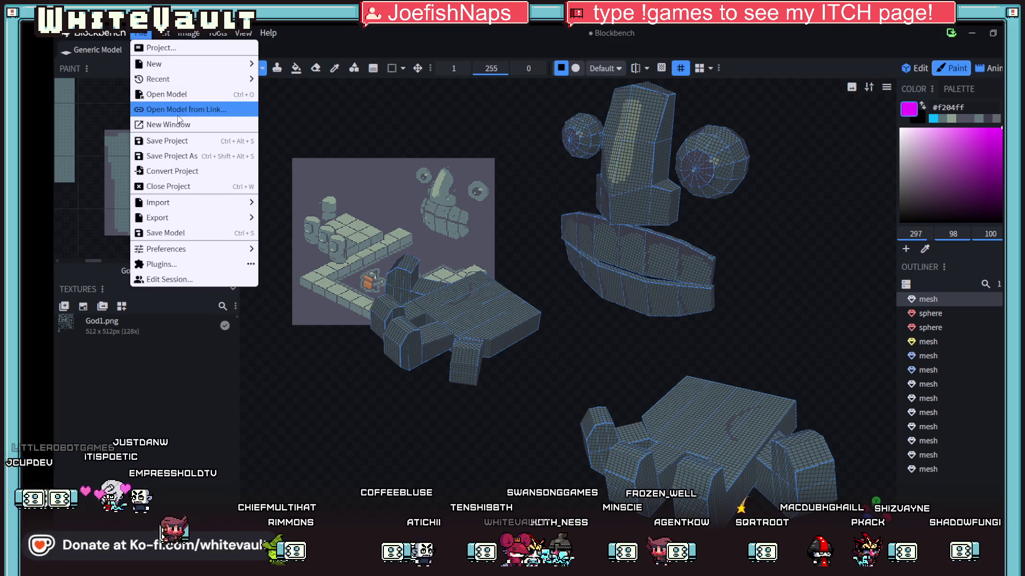
{"action": "mouse_move", "coordinate": [159, 35]}
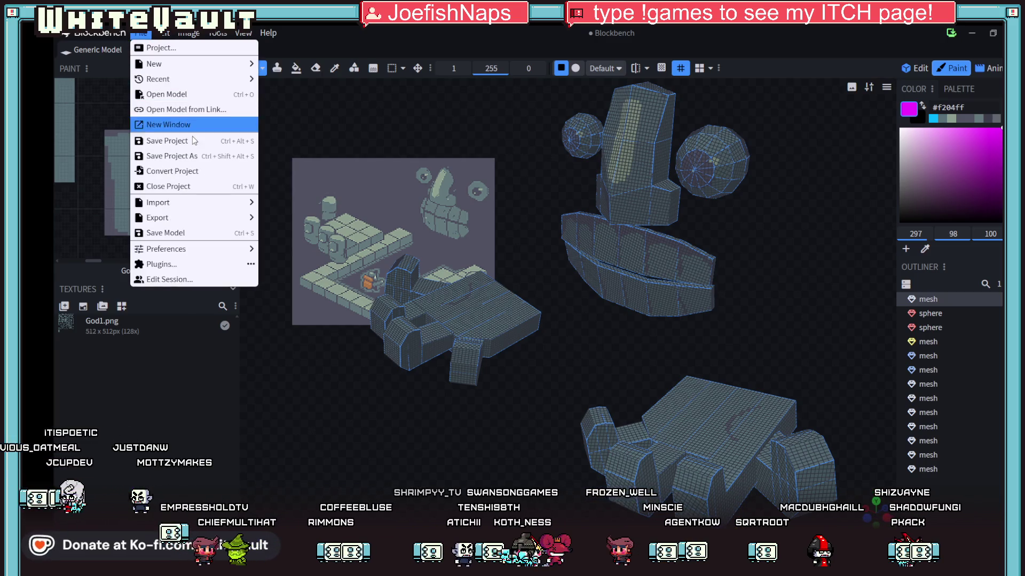
{"action": "mouse_move", "coordinate": [208, 209]}
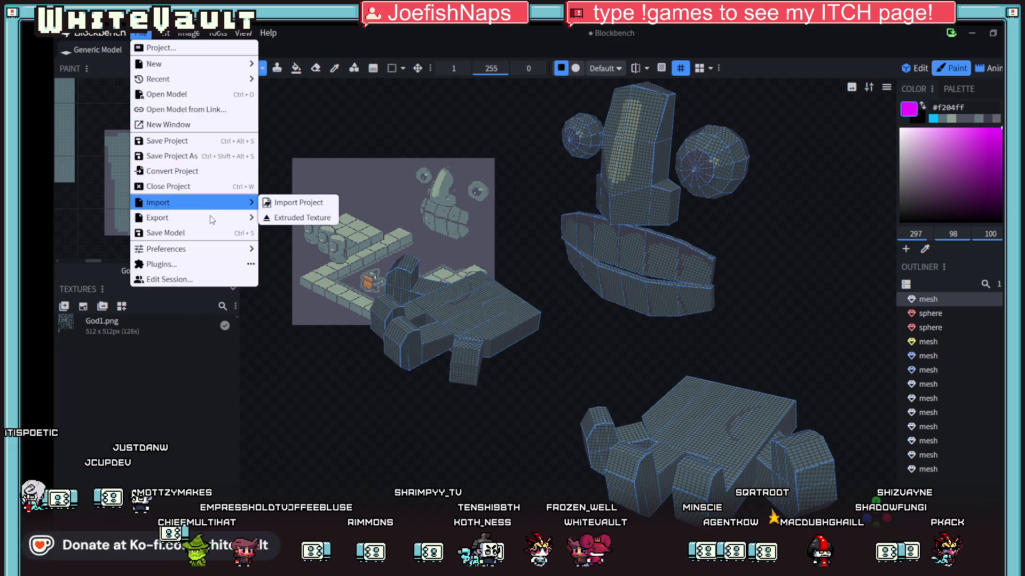
{"action": "left_click", "coordinate": [335, 233]}
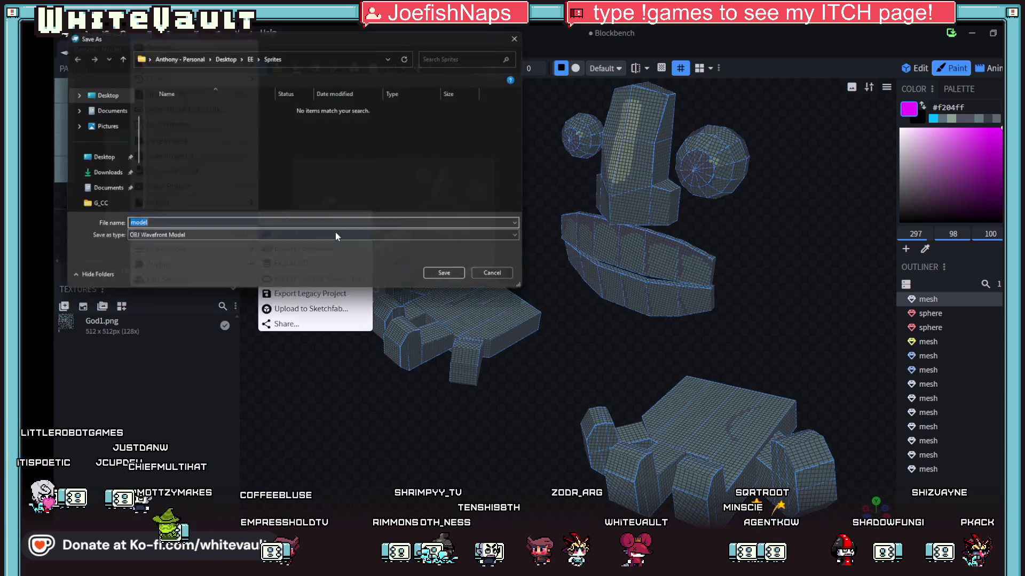
{"action": "left_click", "coordinate": [137, 77]}
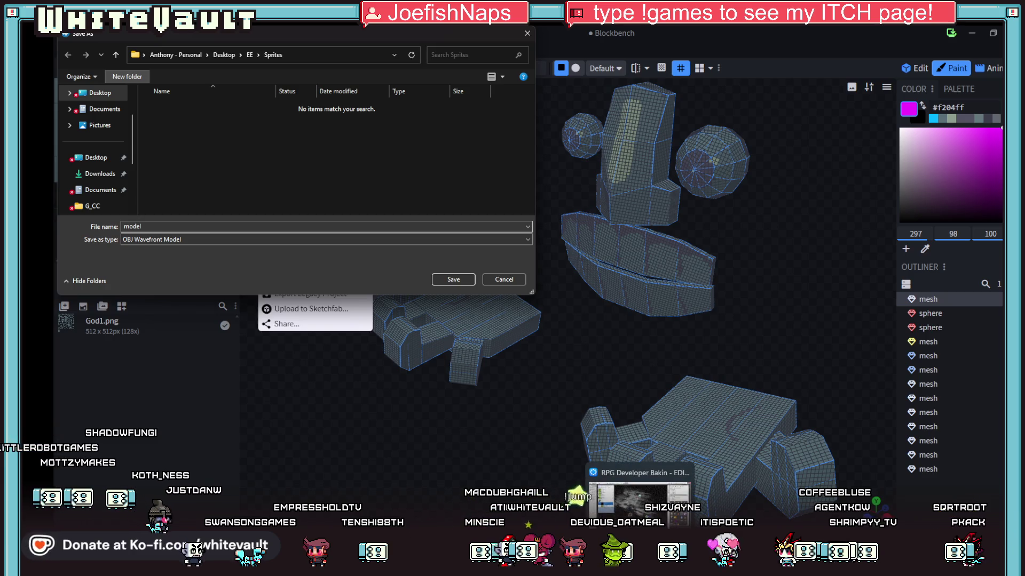
{"action": "left_click", "coordinate": [639, 502]}
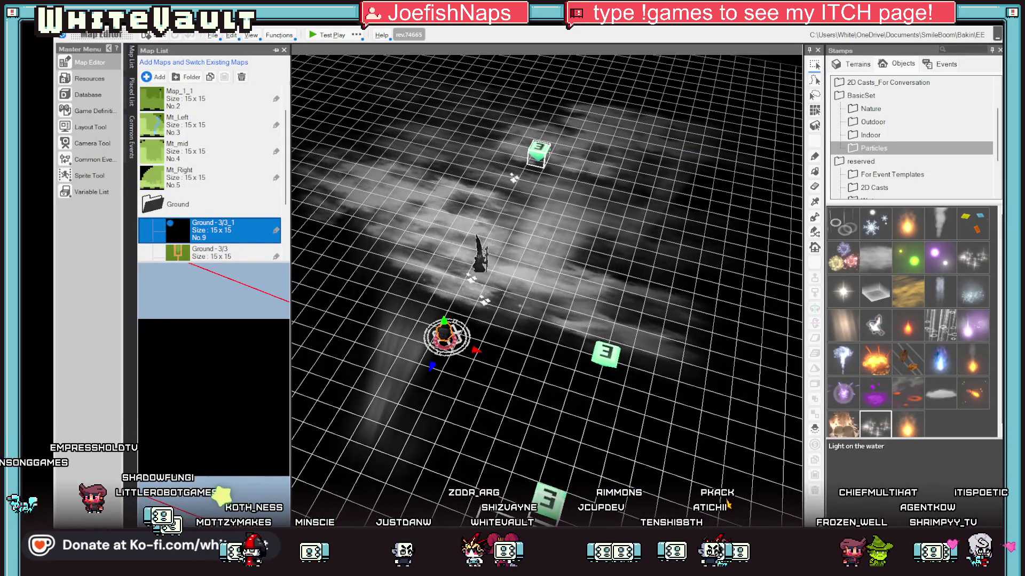
Switch from Bakin back to Blockbench's waiting OBJ Save As dialog
{"action": "key", "text": "alt+Tab"}
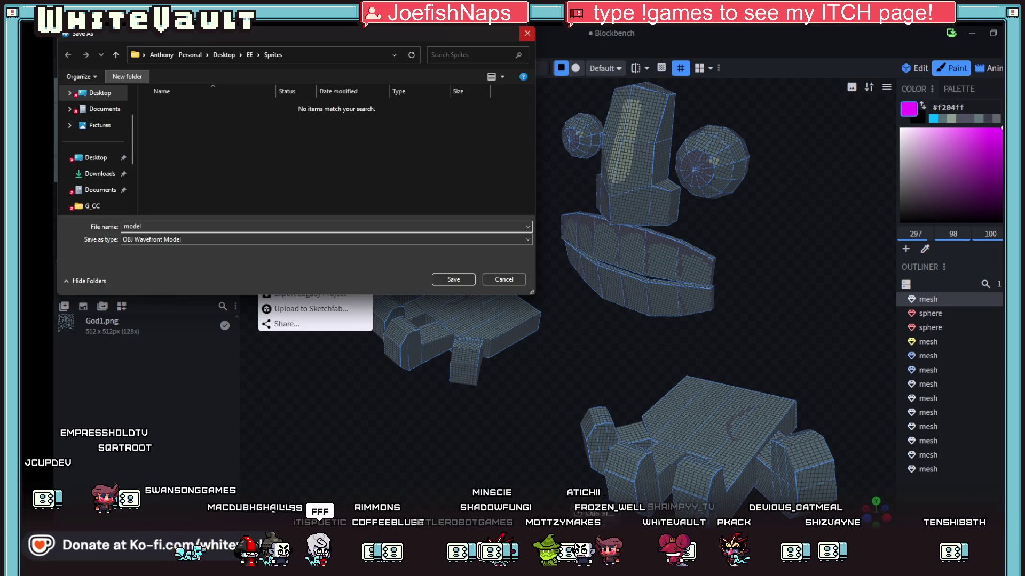
{"action": "mouse_move", "coordinate": [595, 566]}
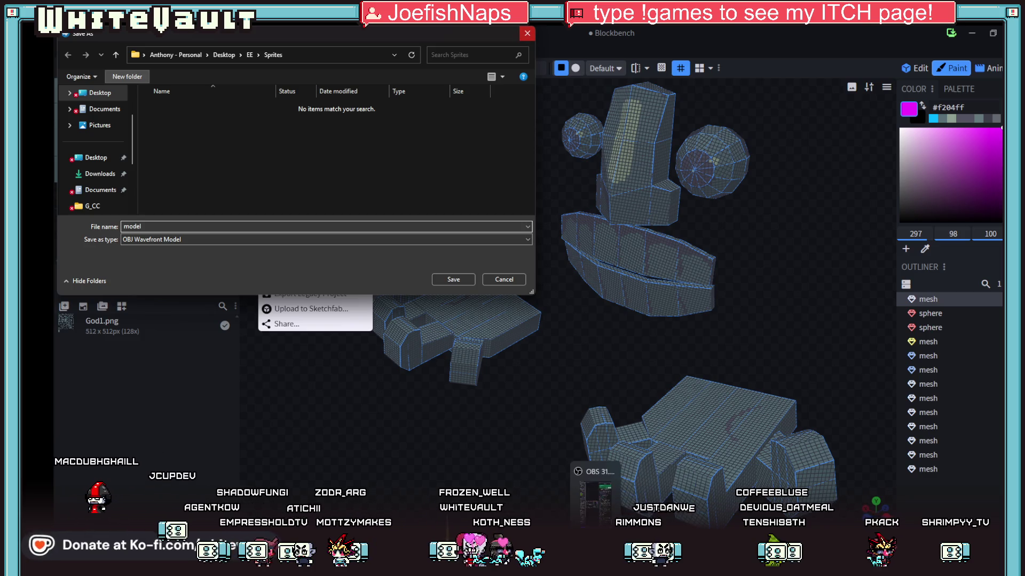
{"action": "mouse_move", "coordinate": [484, 573]}
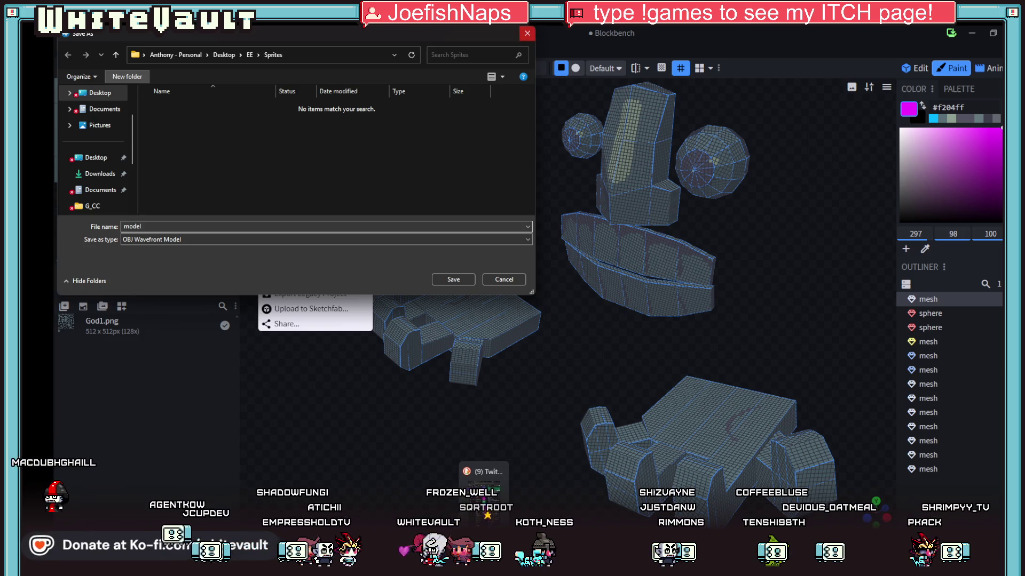
{"action": "left_click", "coordinate": [533, 496]}
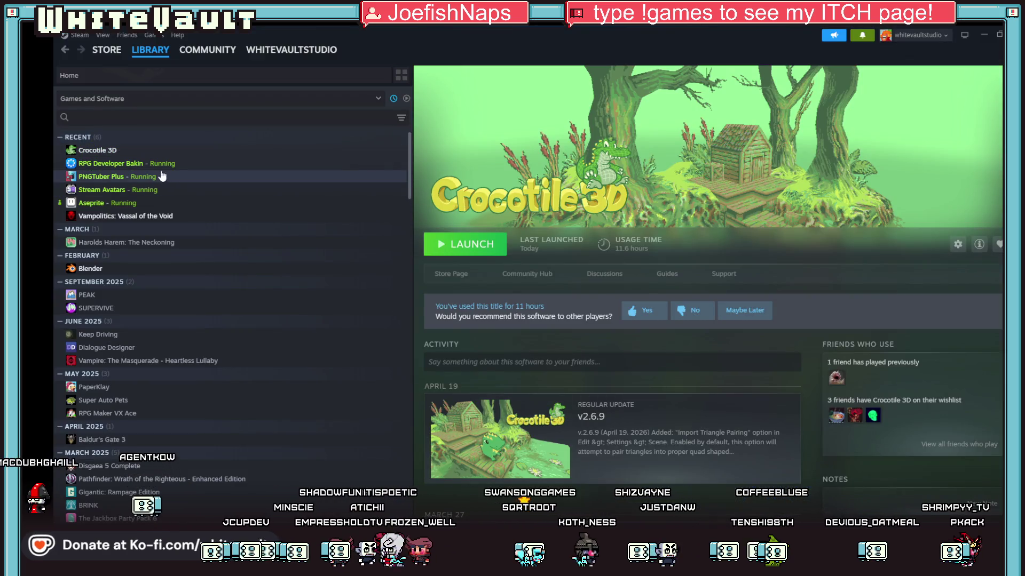
Find Blender in the Steam library and launch it
{"action": "left_click", "coordinate": [184, 118]}
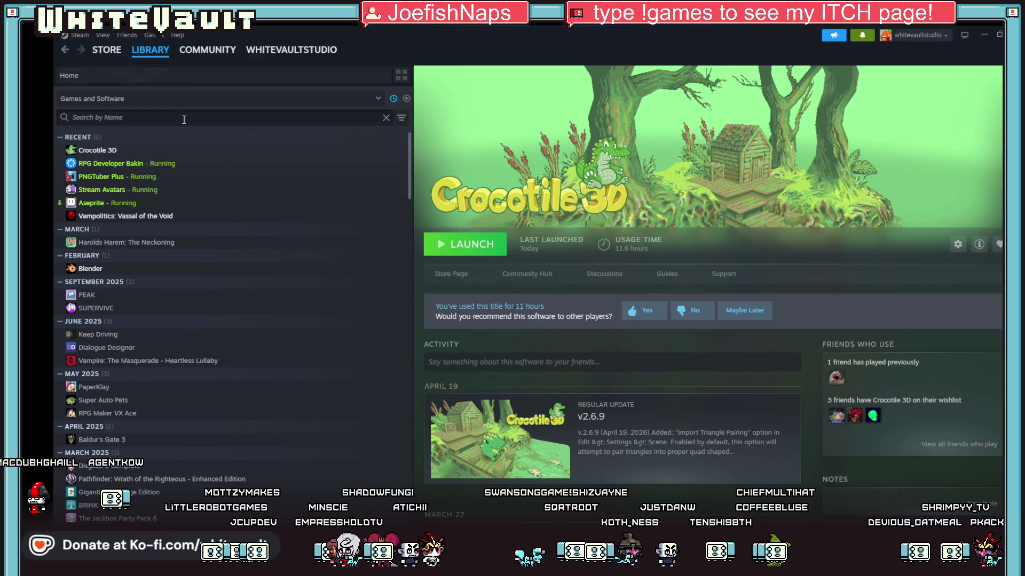
{"action": "left_click", "coordinate": [85, 268]}
{"action": "left_click", "coordinate": [492, 256]}
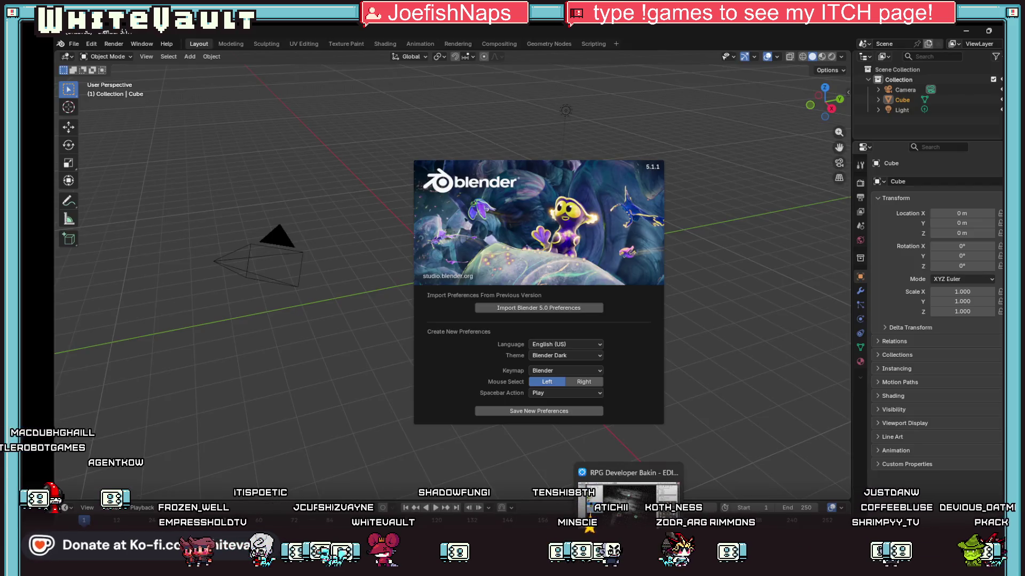
Delete Blender's default cube and import GodMod1.fbx by dropping it into the viewport
{"action": "left_click", "coordinate": [701, 254]}
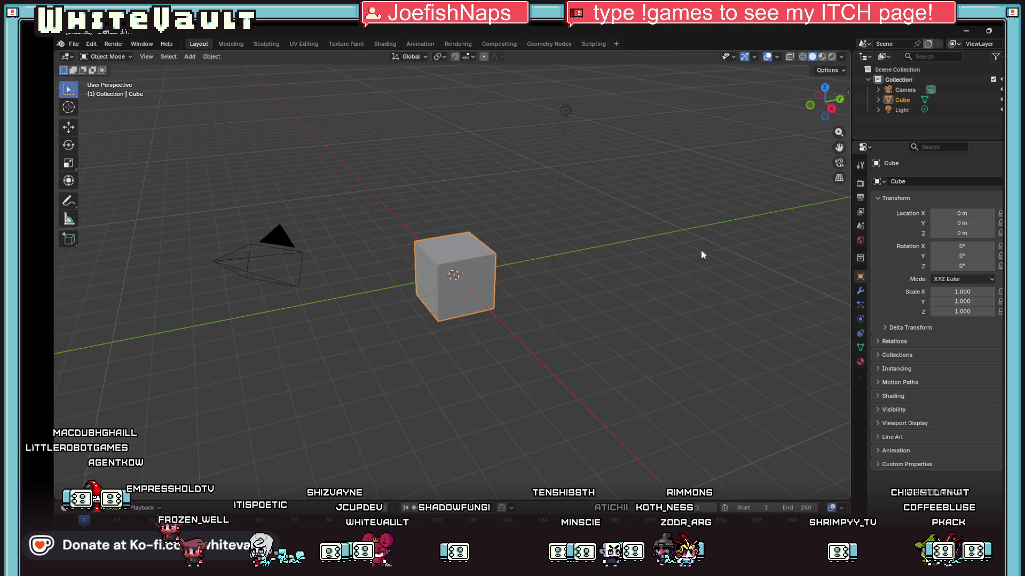
{"action": "key", "text": "Delete"}
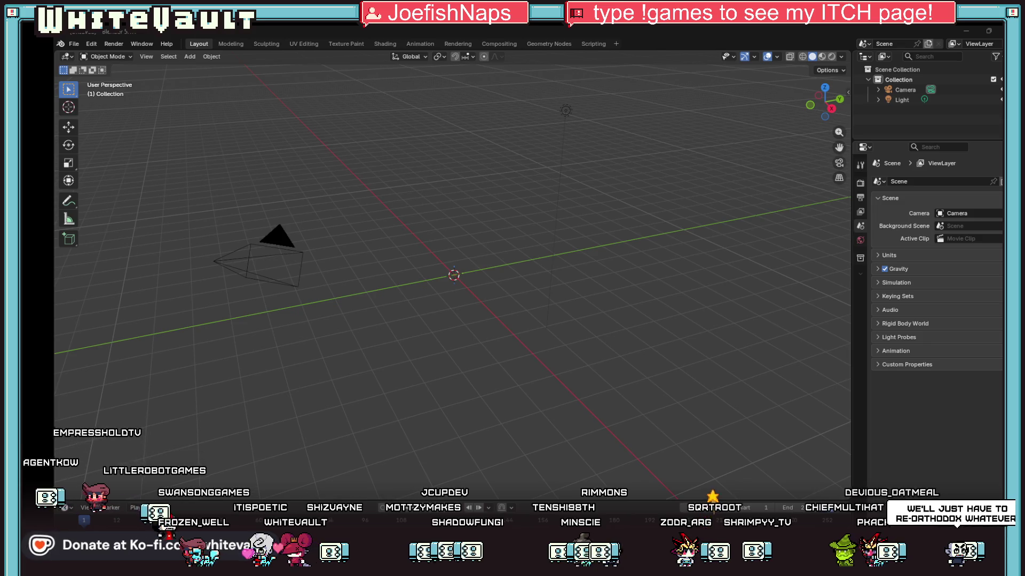
{"action": "mouse_move", "coordinate": [0, 416]}
{"action": "left_mouse_down"}
{"action": "mouse_move", "coordinate": [222, 414]}
{"action": "mouse_move", "coordinate": [468, 267]}
{"action": "left_mouse_up"}
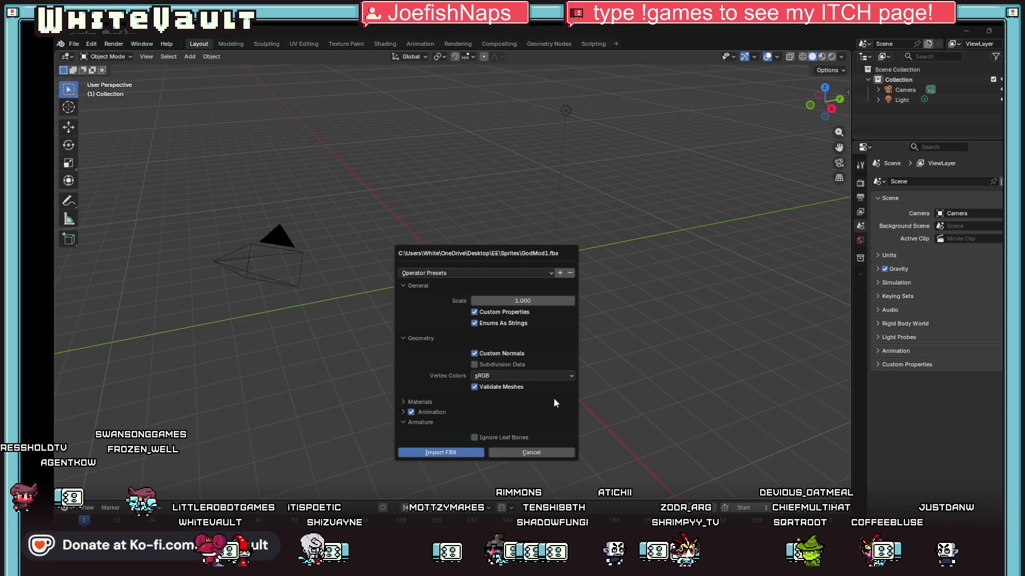
{"action": "left_click", "coordinate": [431, 451]}
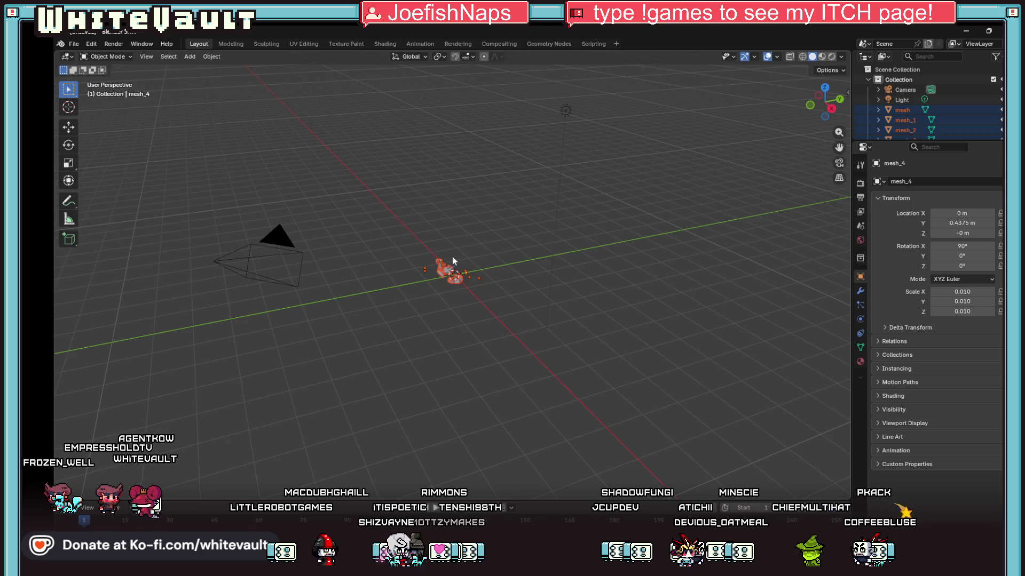
{"action": "scroll", "coordinate": [452, 256], "scroll_direction": "up", "scroll_amount": 6}
{"action": "left_click", "coordinate": [510, 374]}
{"action": "right_click", "coordinate": [550, 342]}
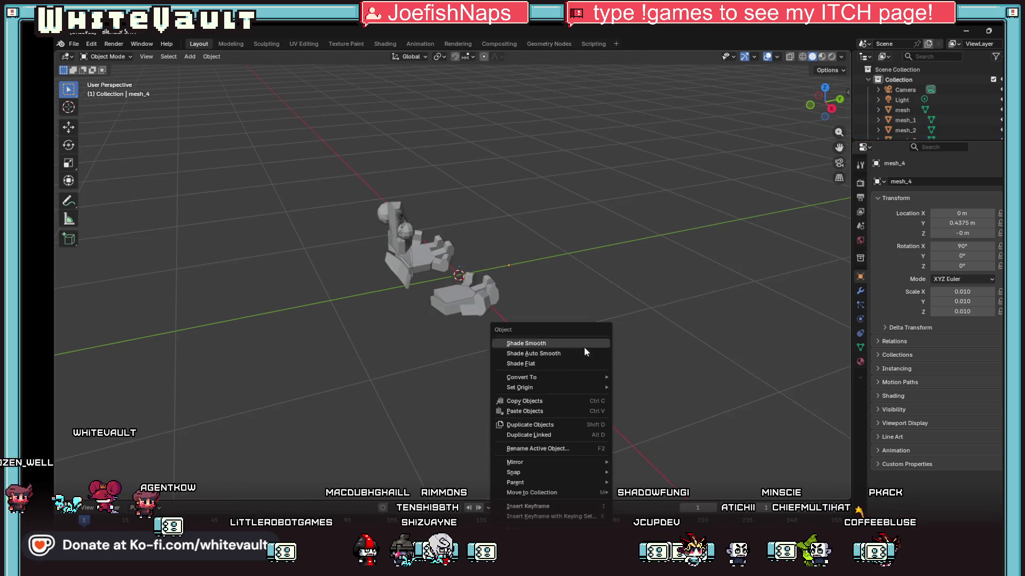
Orbit around the imported statue and lengthen the Outliner to list mesh through mesh_10 and both spheres
{"action": "left_click_drag", "start_coordinate": [824, 101], "coordinate": [765, 106]}
{"action": "scroll", "coordinate": [568, 144], "scroll_direction": "up", "scroll_amount": 3}
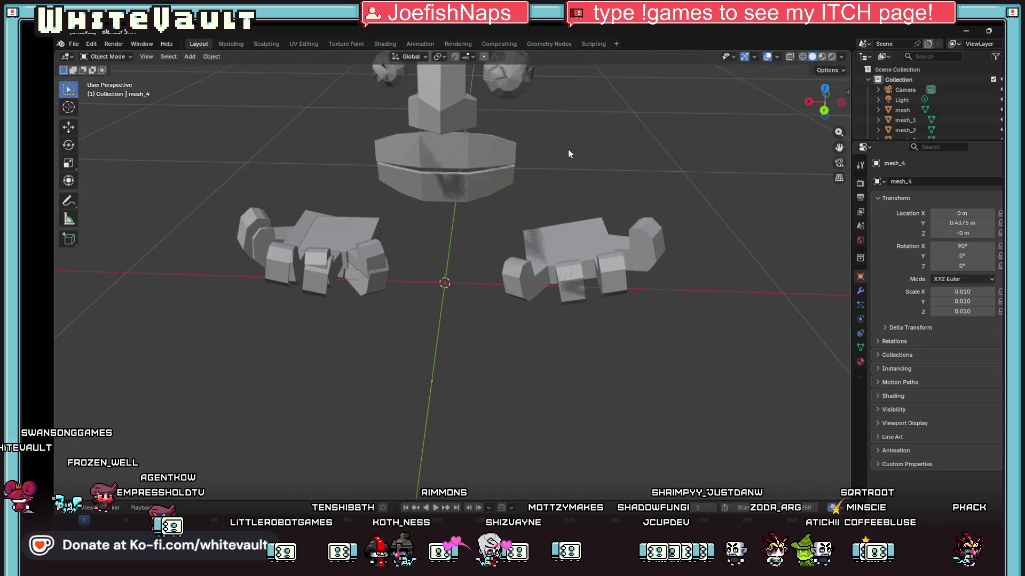
{"action": "left_click_drag", "start_coordinate": [826, 102], "coordinate": [811, 118]}
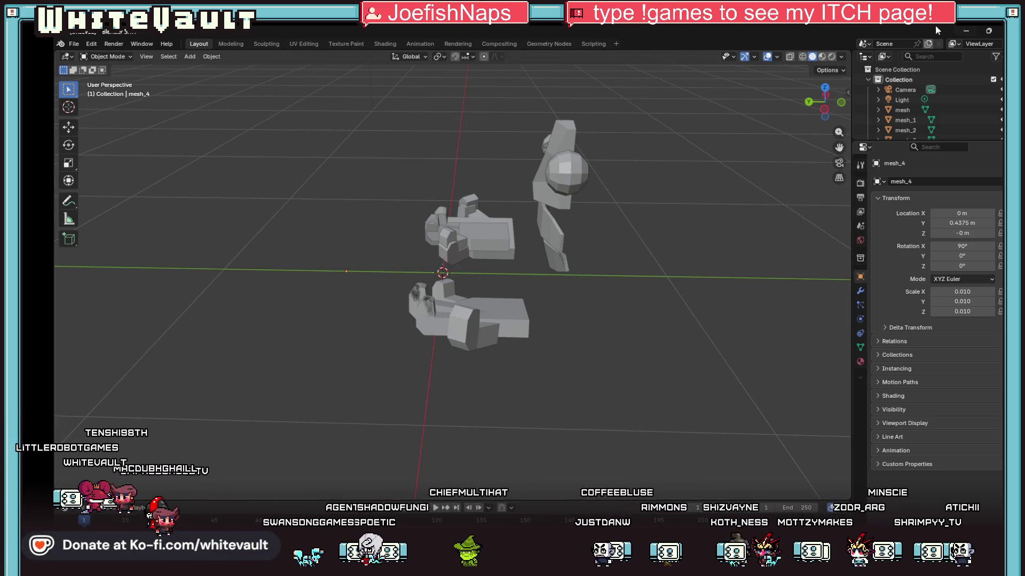
{"action": "left_click_drag", "start_coordinate": [959, 139], "coordinate": [958, 326]}
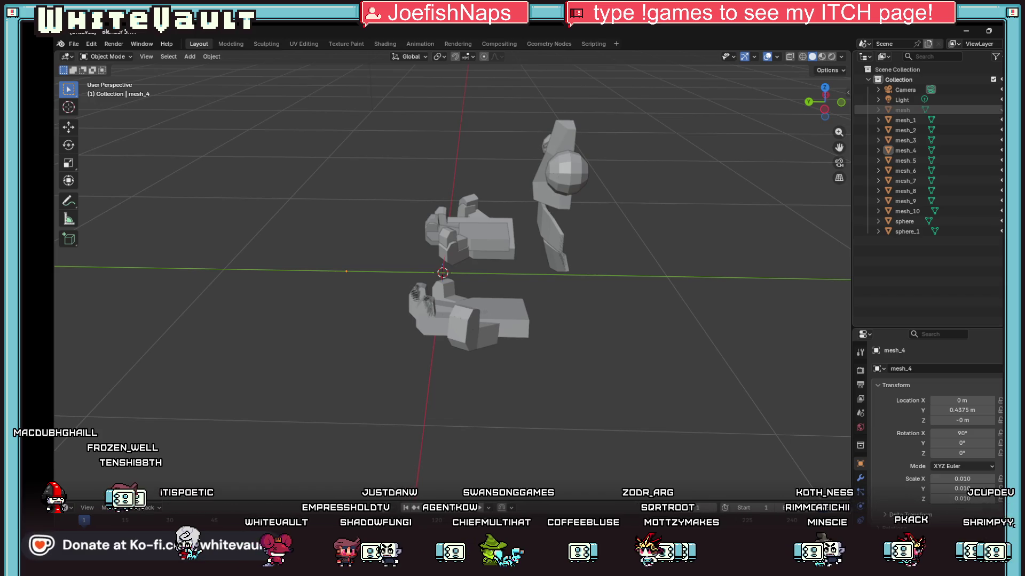
Toggle each Outliner object's visibility to find which part holds the statue
{"action": "left_click", "coordinate": [998, 110]}
{"action": "left_click", "coordinate": [998, 120]}
{"action": "left_click", "coordinate": [998, 130]}
{"action": "left_click", "coordinate": [998, 140]}
{"action": "left_click", "coordinate": [998, 150]}
{"action": "left_click", "coordinate": [998, 171]}
{"action": "left_click", "coordinate": [998, 181]}
{"action": "left_click", "coordinate": [998, 191]}
{"action": "left_click", "coordinate": [998, 201]}
{"action": "left_click", "coordinate": [998, 212]}
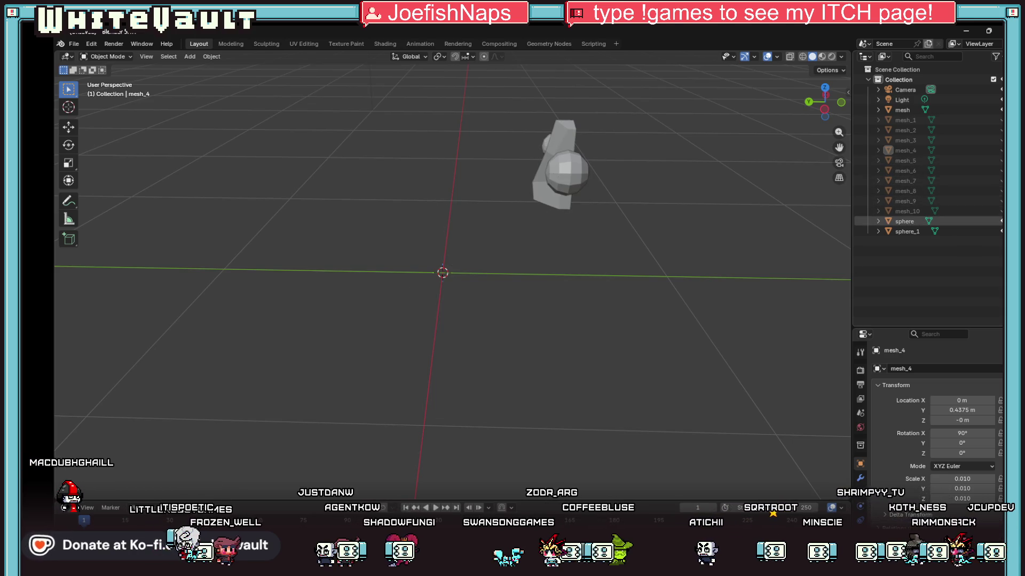
{"action": "left_click", "coordinate": [998, 211]}
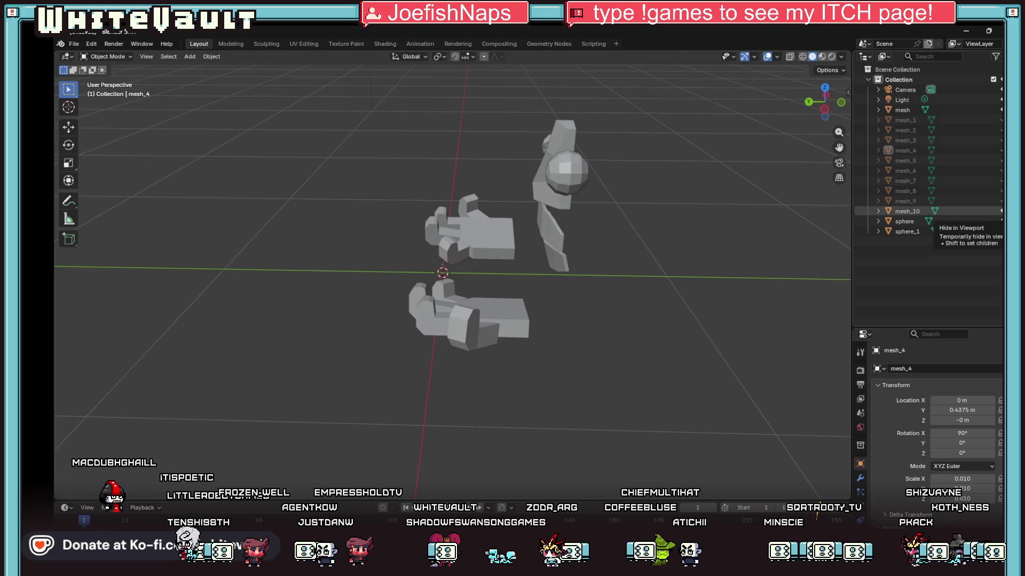
{"action": "left_click", "coordinate": [998, 222]}
{"action": "left_click", "coordinate": [998, 232]}
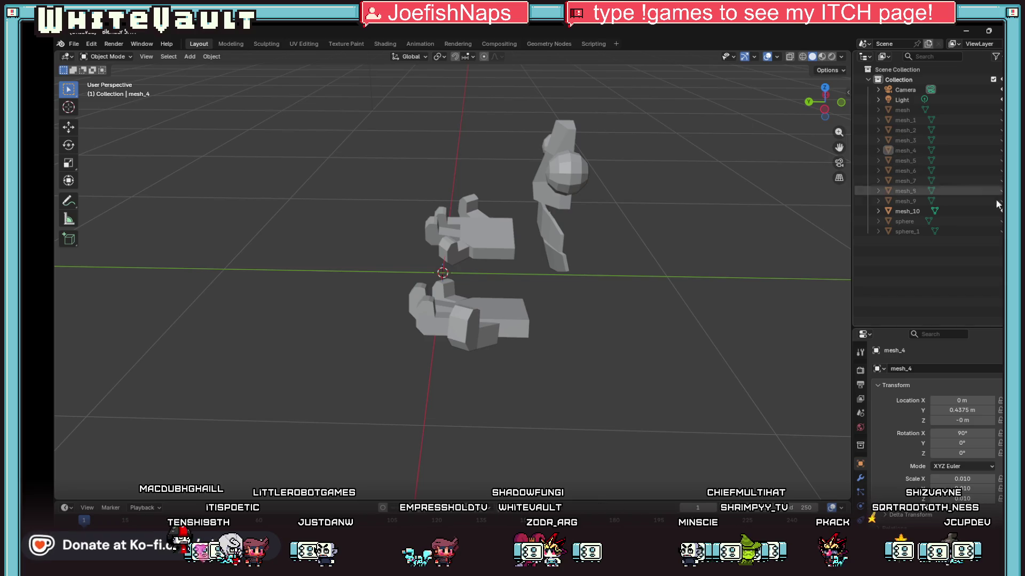
Delete mesh through mesh_9 plus sphere and sphere_1, keeping mesh_10, and switch to Material Preview
{"action": "left_click", "coordinate": [914, 211]}
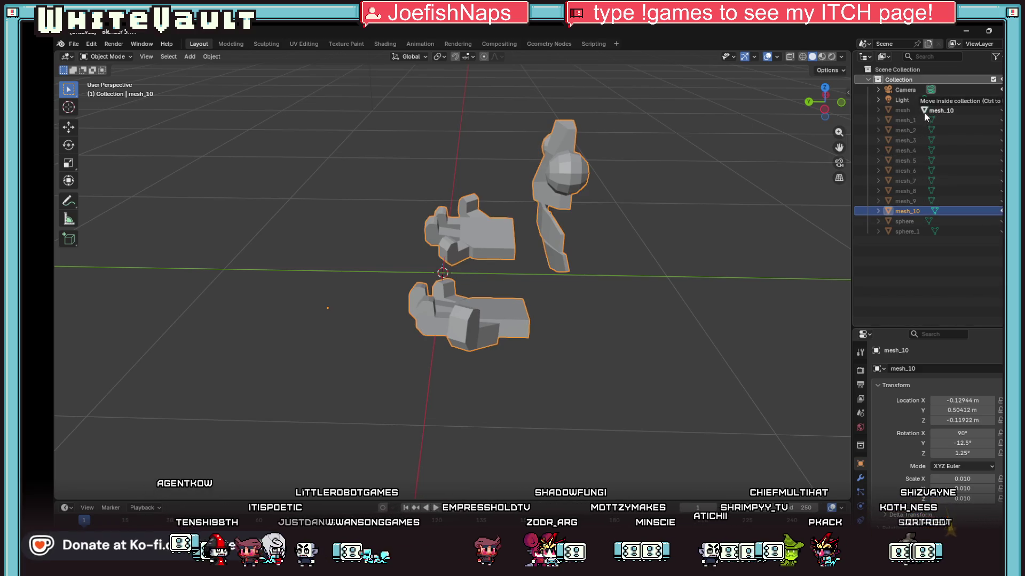
{"action": "left_click", "coordinate": [913, 110]}
{"action": "left_click", "coordinate": [921, 200], "text": "shift"}
{"action": "left_click", "coordinate": [915, 221], "text": "ctrl"}
{"action": "left_click", "coordinate": [911, 232], "text": "ctrl"}
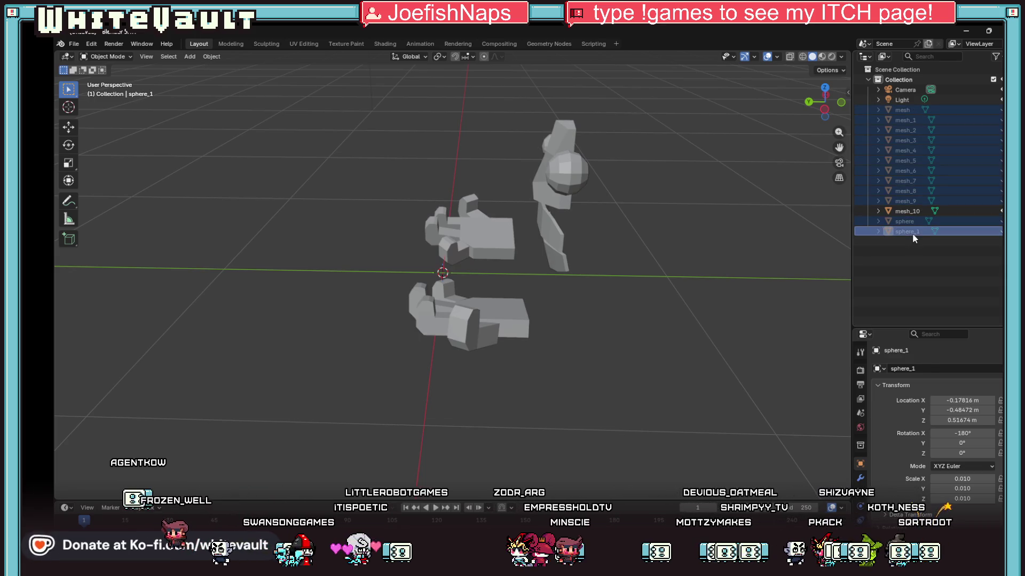
{"action": "right_click", "coordinate": [911, 233]}
{"action": "left_click", "coordinate": [867, 257]}
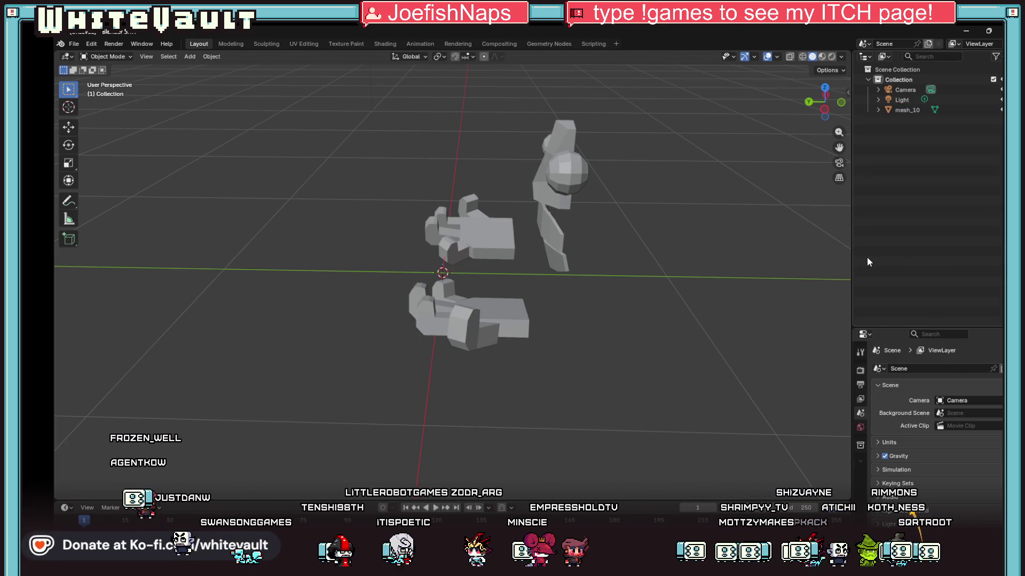
{"action": "left_click", "coordinate": [821, 57]}
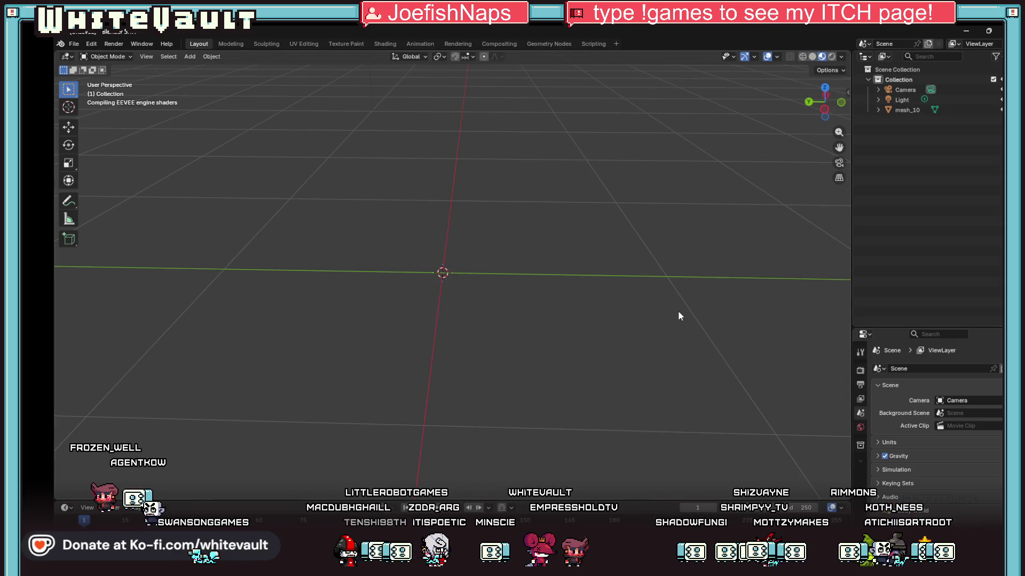
Switch to Solid shading and zoom and orbit to see the whole grey mesh_10 statue
{"action": "mouse_move", "coordinate": [838, 104]}
{"action": "left_mouse_down"}
{"action": "mouse_move", "coordinate": [842, 113]}
{"action": "mouse_move", "coordinate": [822, 103]}
{"action": "left_mouse_up"}
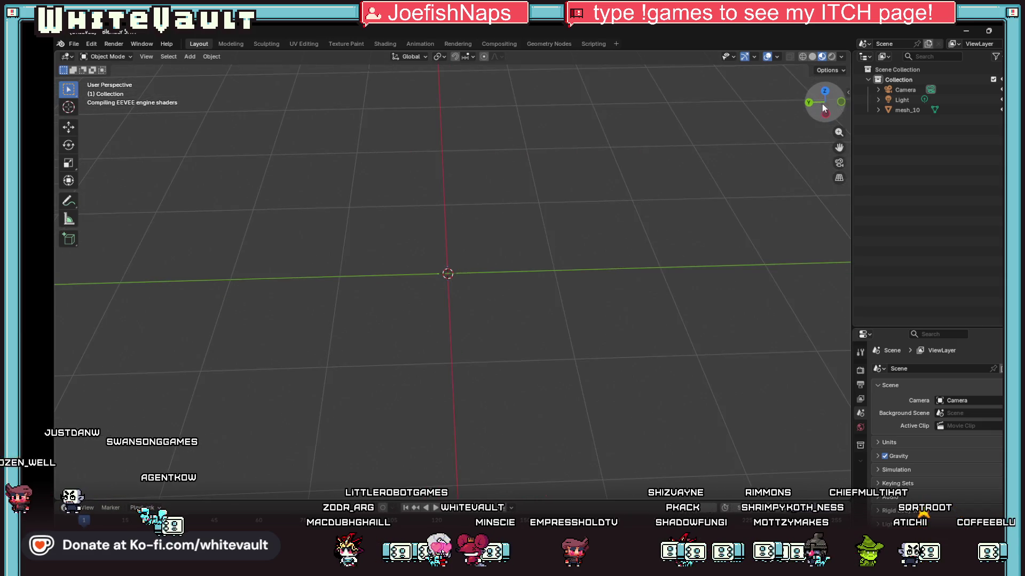
{"action": "left_click", "coordinate": [812, 57]}
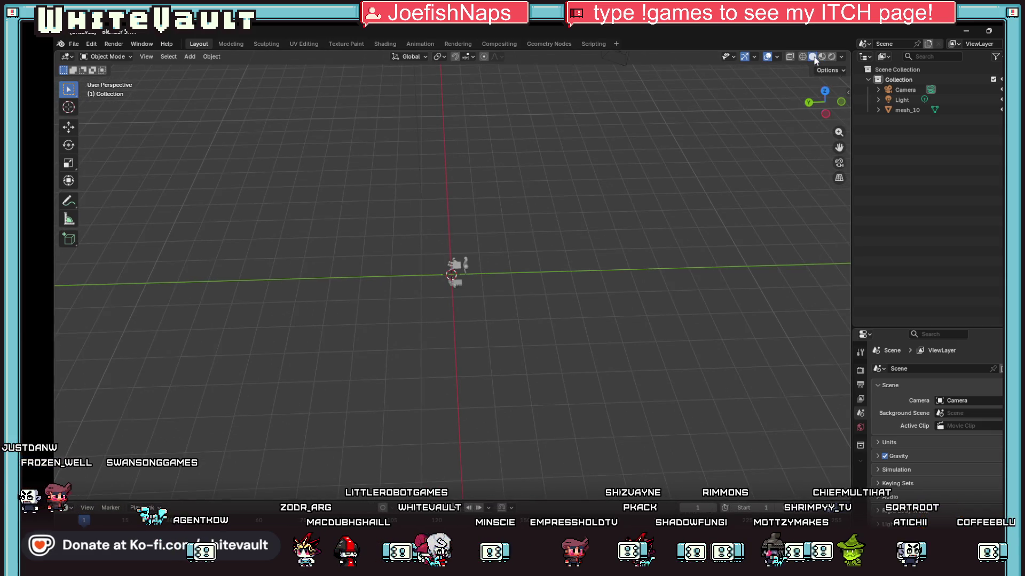
{"action": "scroll", "coordinate": [486, 252], "scroll_direction": "up", "scroll_amount": 5}
{"action": "left_click_drag", "start_coordinate": [822, 94], "coordinate": [820, 101]}
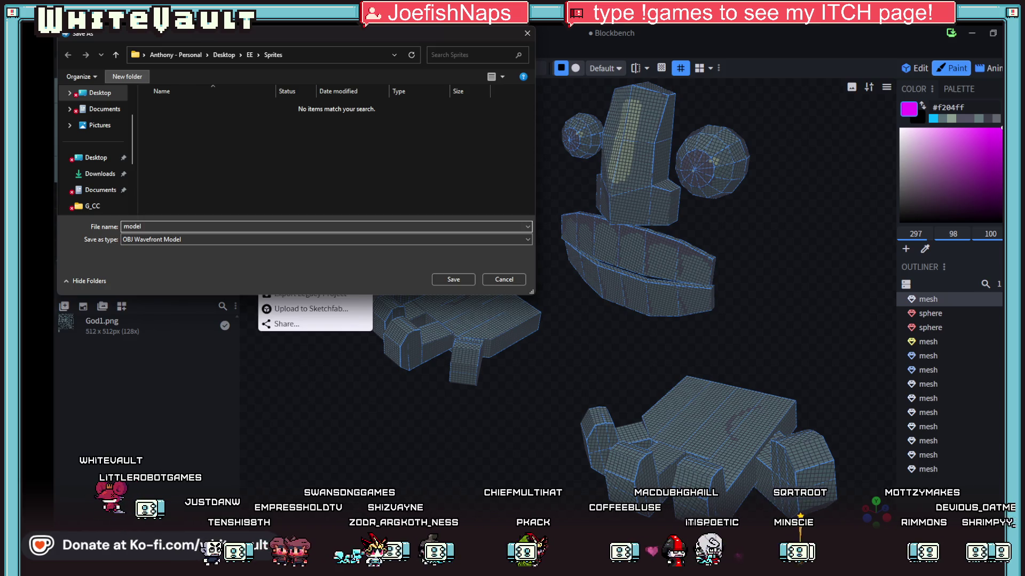
{"action": "key", "text": "alt+Tab"}
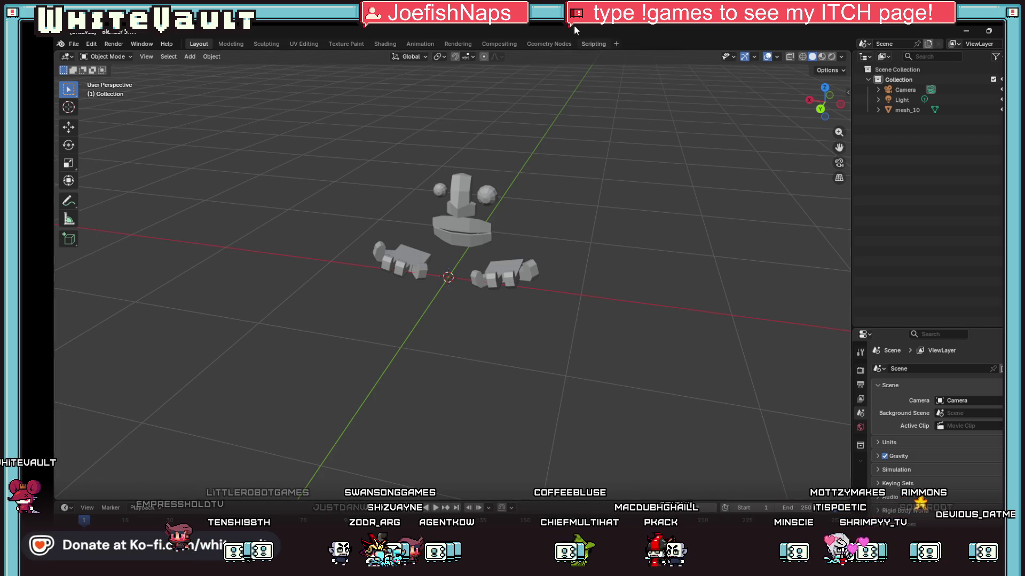
{"action": "scroll", "coordinate": [617, 225], "scroll_direction": "up", "scroll_amount": 4}
{"action": "scroll", "coordinate": [626, 264], "scroll_direction": "down", "scroll_amount": 2}
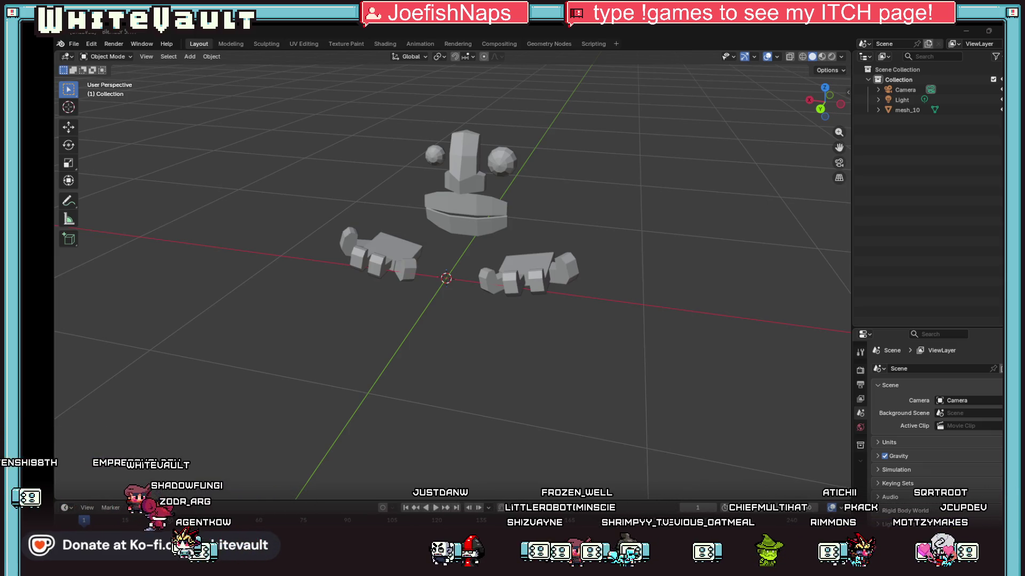
{"action": "left_click_drag", "start_coordinate": [454, 126], "coordinate": [463, 190]}
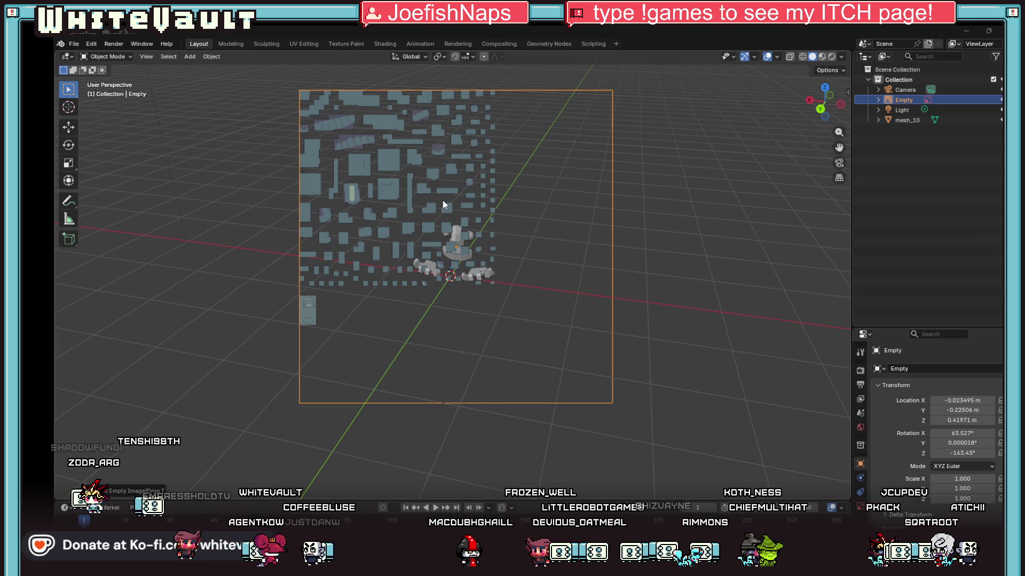
{"action": "key", "text": "Delete"}
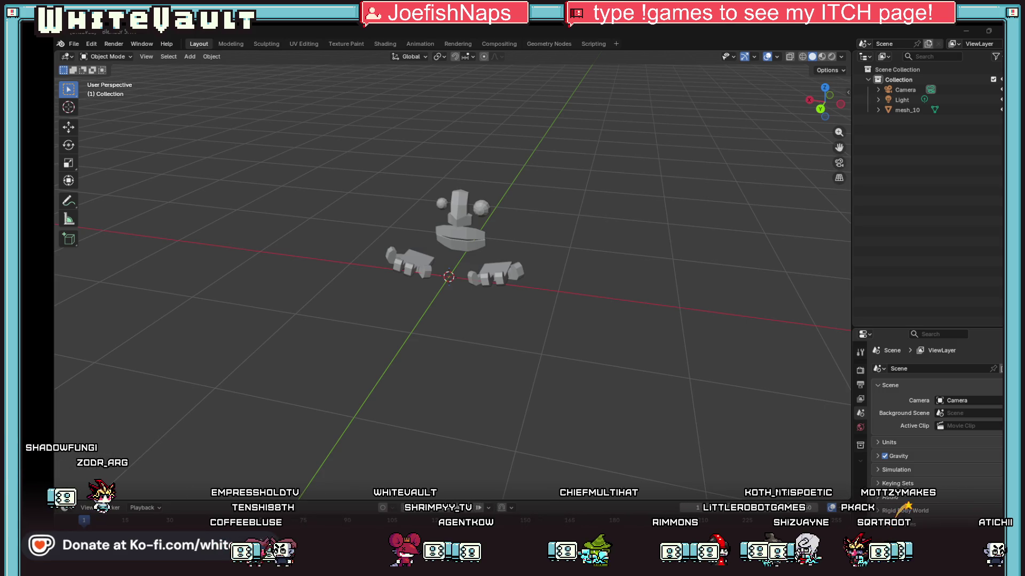
{"action": "key", "text": "super"}
{"action": "key", "text": "super"}
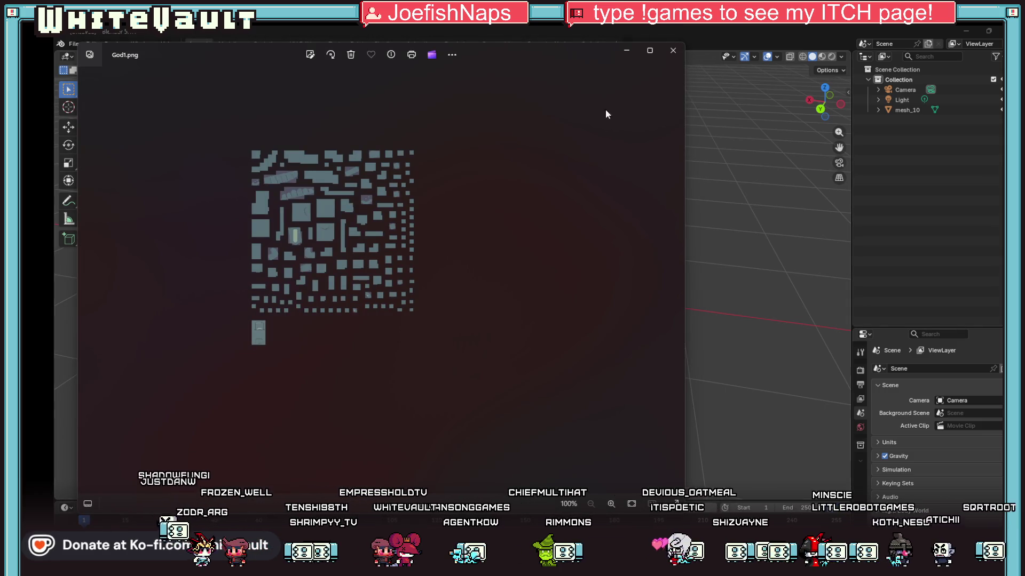
Close the God1.png preview in Photos and delete the mesh_10 statue in Blender
{"action": "left_click", "coordinate": [673, 52]}
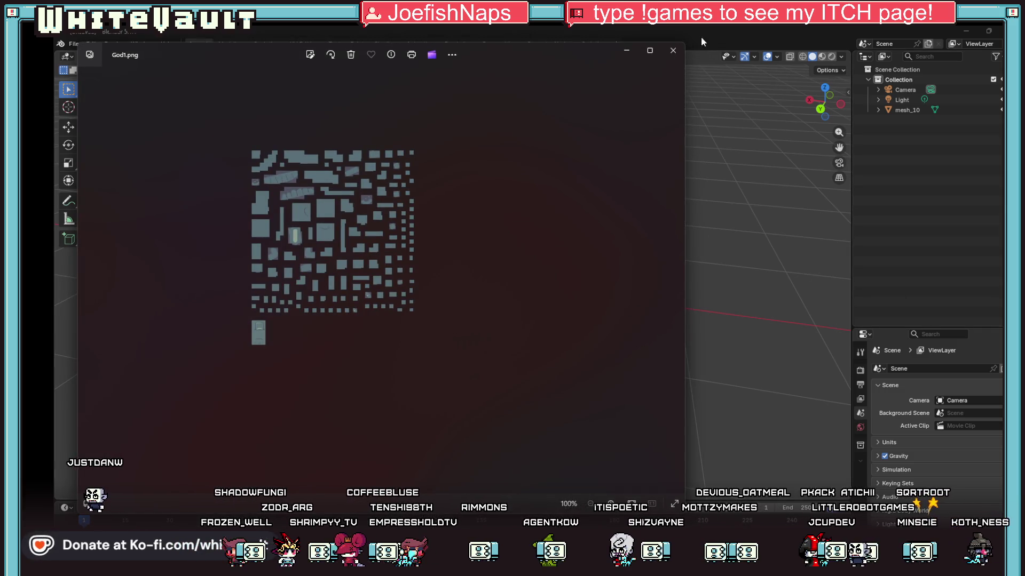
{"action": "left_click", "coordinate": [674, 52]}
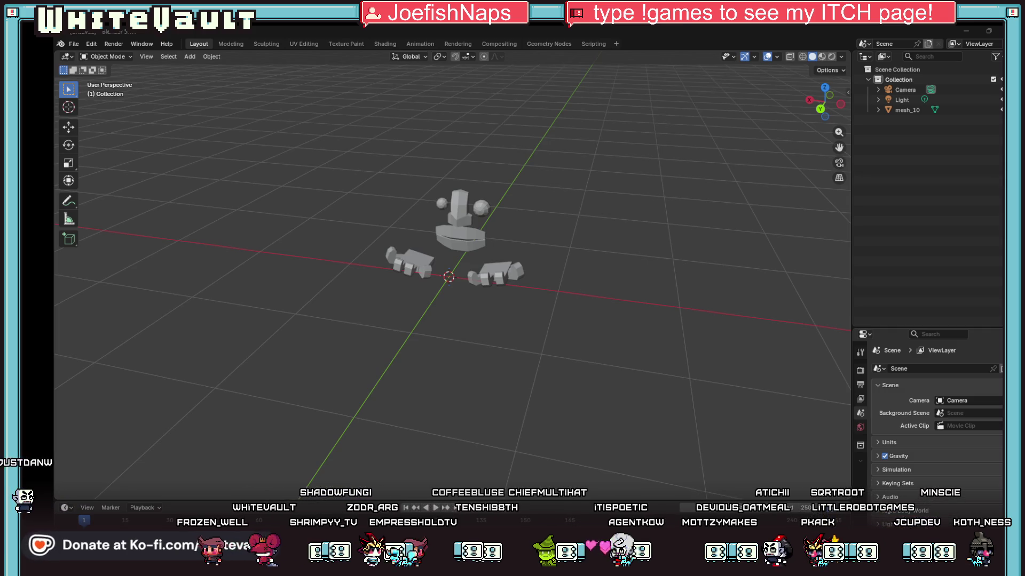
{"action": "left_click", "coordinate": [469, 227]}
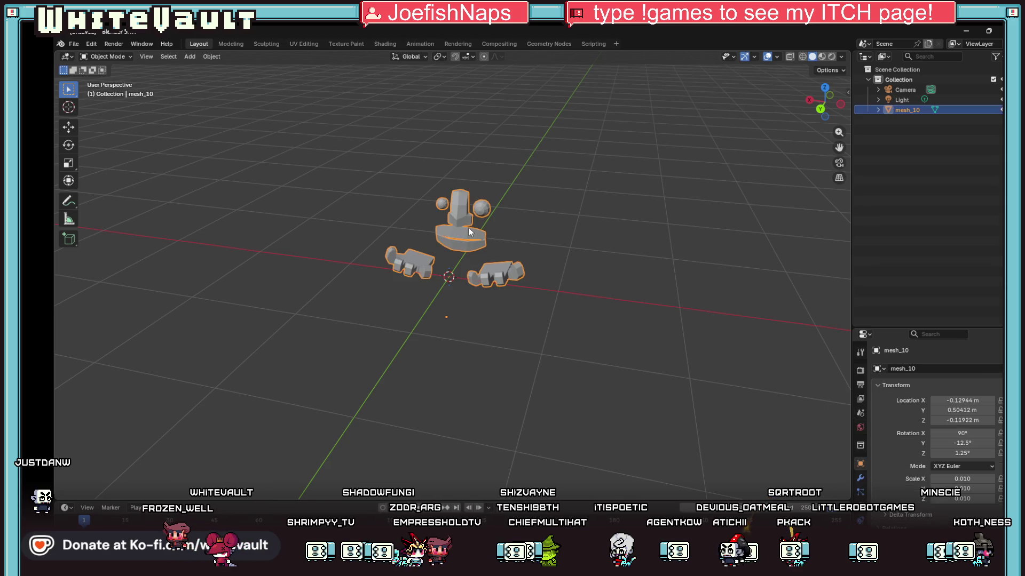
{"action": "key", "text": "Delete"}
{"action": "left_click", "coordinate": [73, 44]}
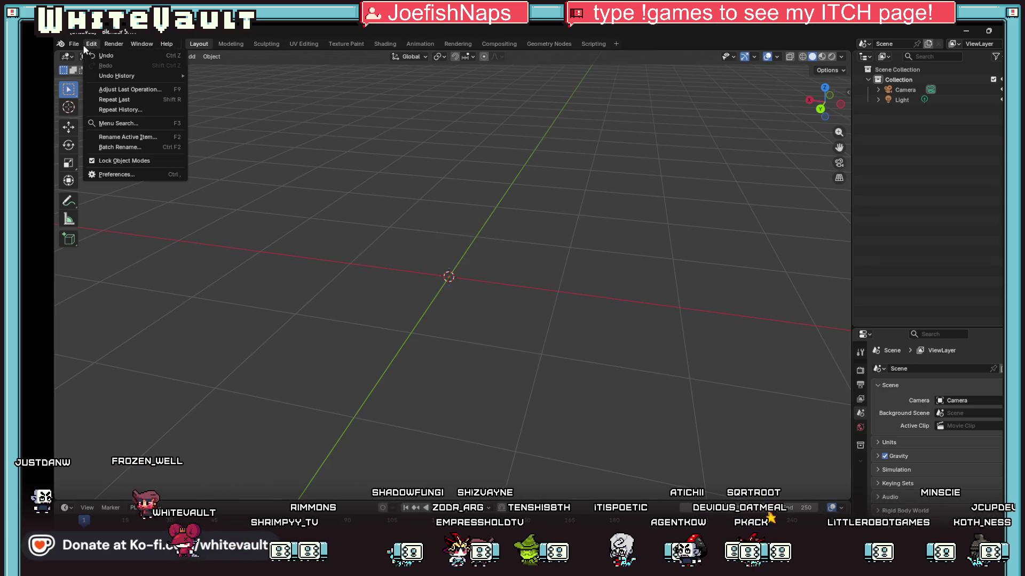
Import GodMod1.fbx from New folder with Material Name set to Reference Existing
{"action": "mouse_move", "coordinate": [137, 188]}
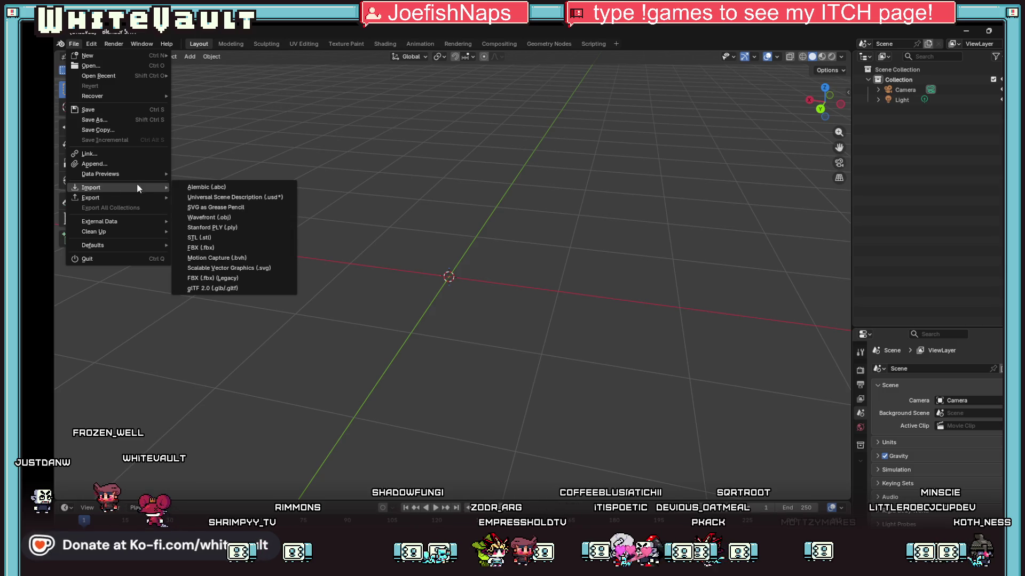
{"action": "left_click", "coordinate": [241, 246]}
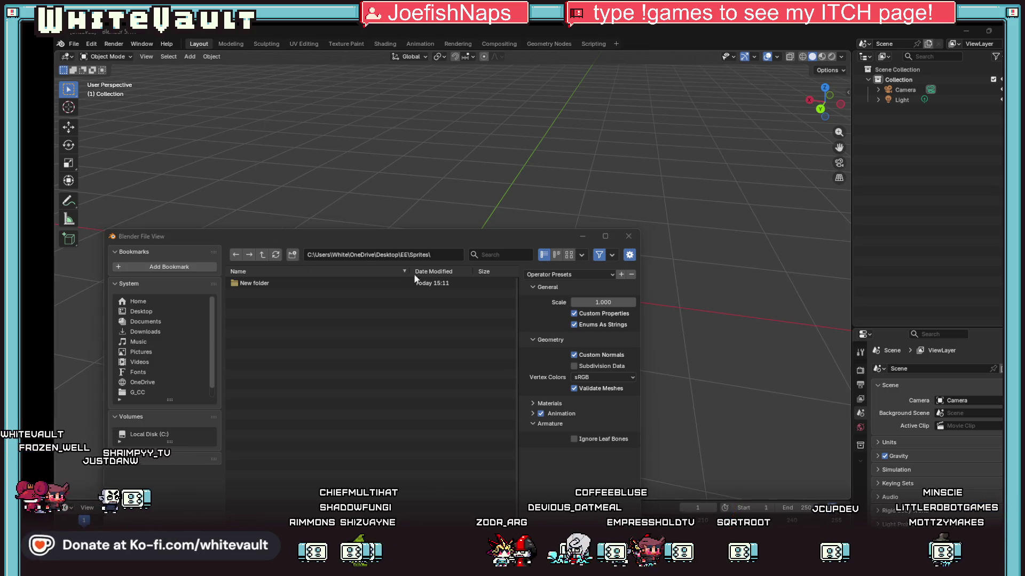
{"action": "left_click", "coordinate": [432, 259]}
{"action": "left_click", "coordinate": [255, 287]}
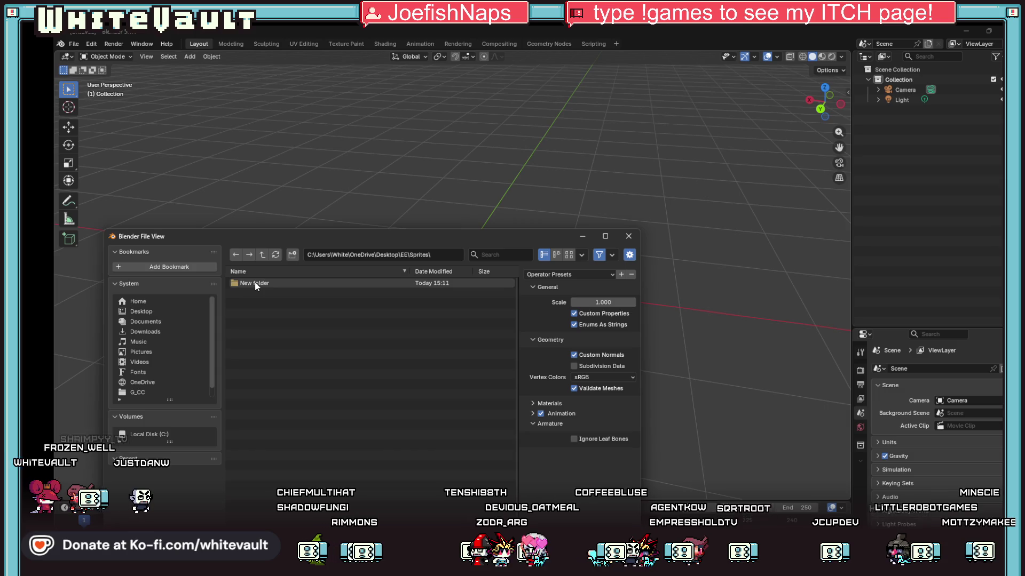
{"action": "left_click", "coordinate": [255, 284]}
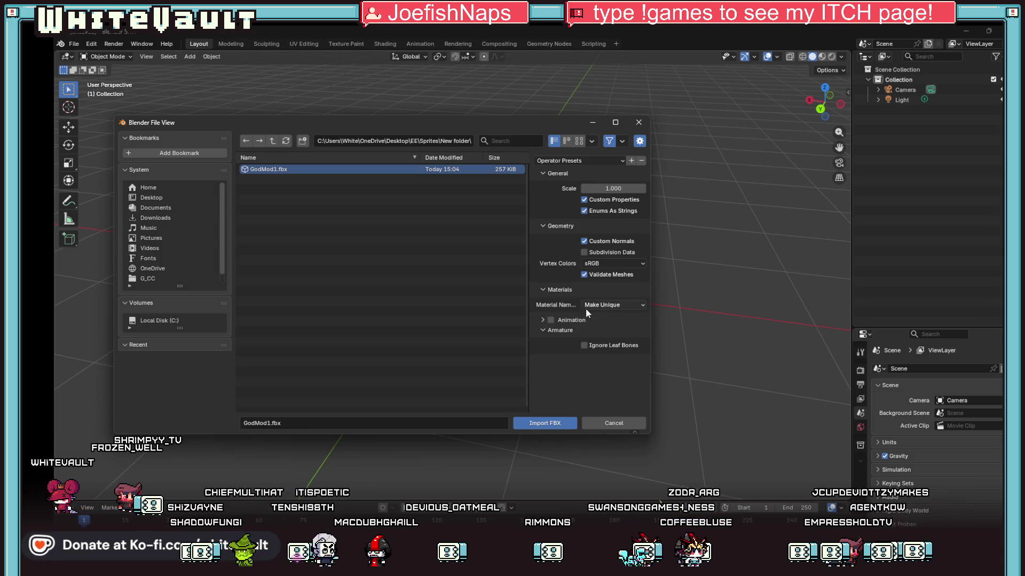
{"action": "left_click", "coordinate": [607, 306]}
{"action": "left_click", "coordinate": [618, 329]}
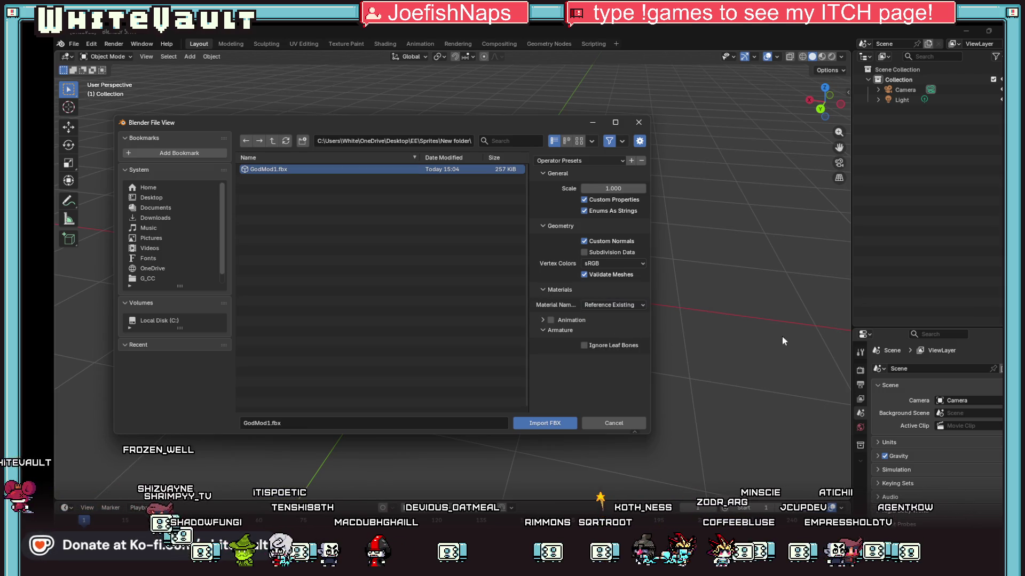
{"action": "left_click", "coordinate": [557, 424]}
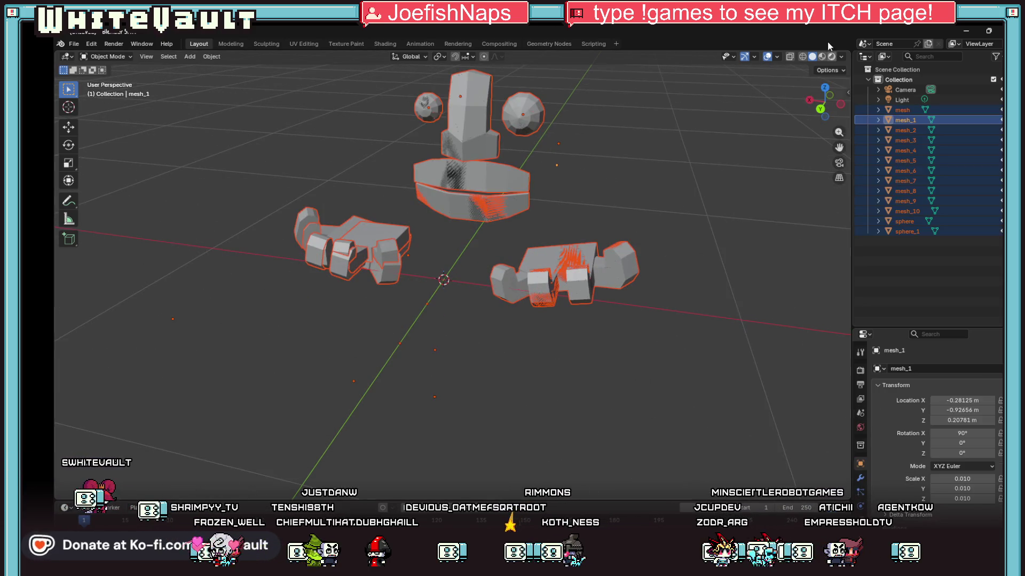
Switch to Material Preview shading and select the pieces from mesh_1 to sphere_1
{"action": "left_click", "coordinate": [820, 57]}
{"action": "scroll", "coordinate": [624, 300], "scroll_direction": "down", "scroll_amount": 2}
{"action": "left_click", "coordinate": [624, 300]}
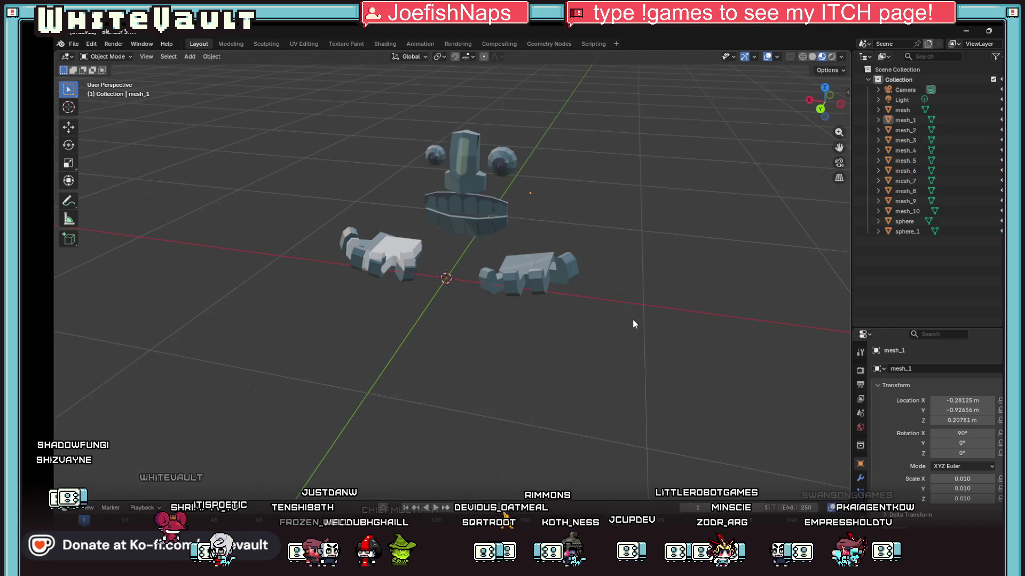
{"action": "left_click", "coordinate": [907, 120]}
{"action": "left_click", "coordinate": [908, 231], "text": "shift"}
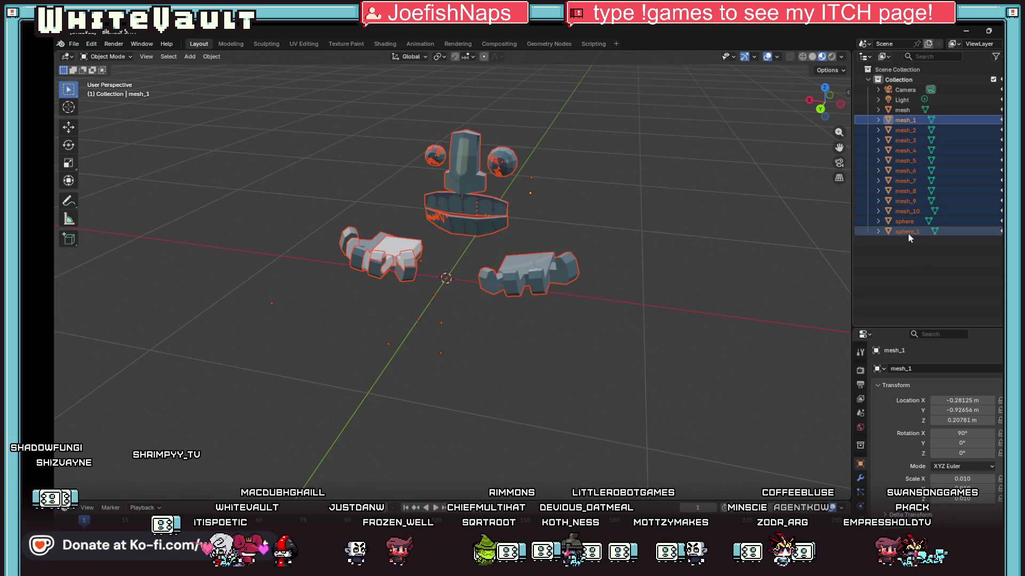
{"action": "key", "text": "Delete"}
{"action": "key", "text": "ctrl+z"}
Merge mesh_1, mesh_2, sphere_1 and sphere into the combined statue mesh
{"action": "left_click", "coordinate": [903, 121]}
{"action": "key", "text": "Delete"}
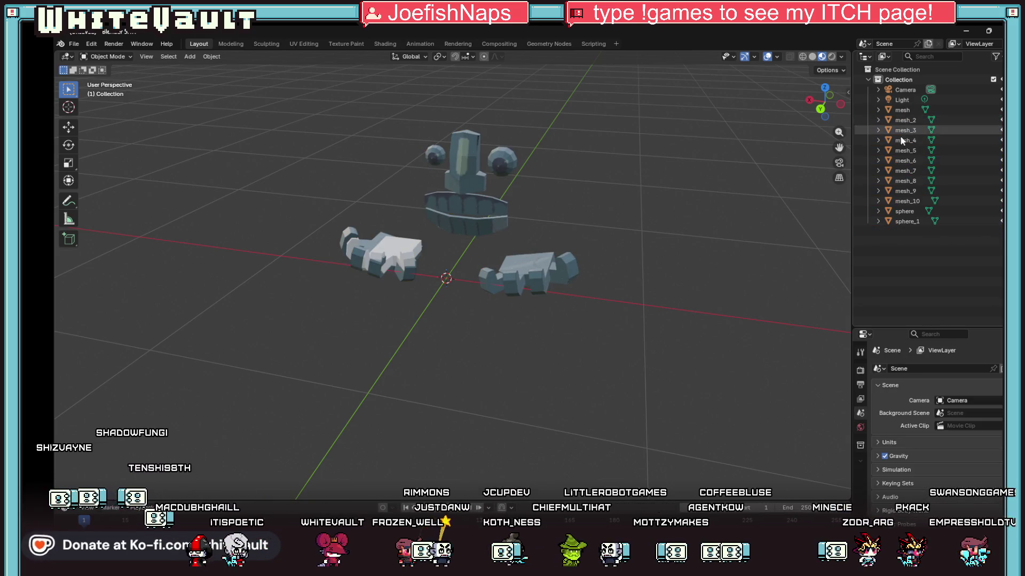
{"action": "left_click", "coordinate": [907, 121]}
{"action": "key", "text": "Delete"}
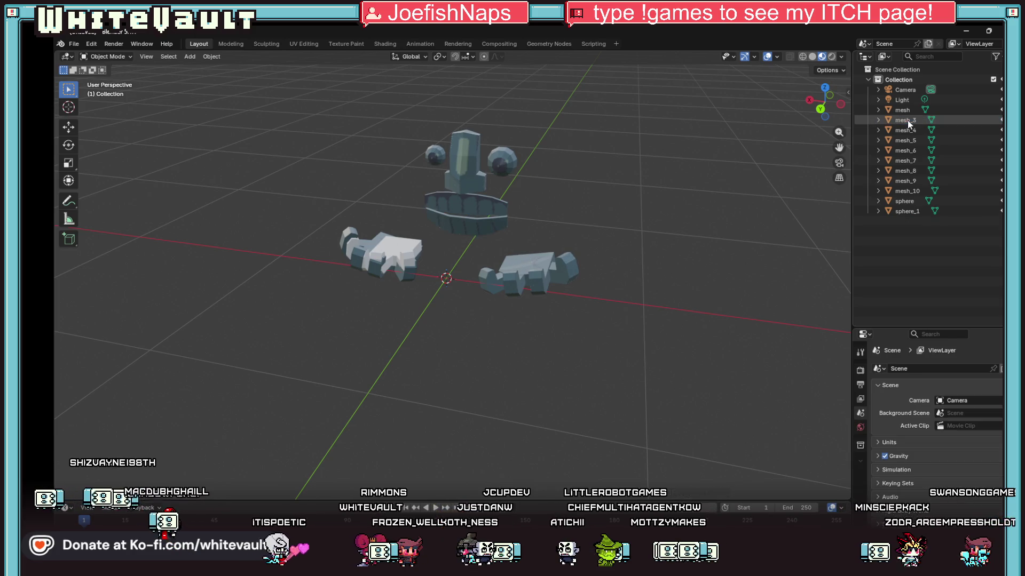
{"action": "left_click", "coordinate": [913, 212]}
{"action": "key", "text": "Delete"}
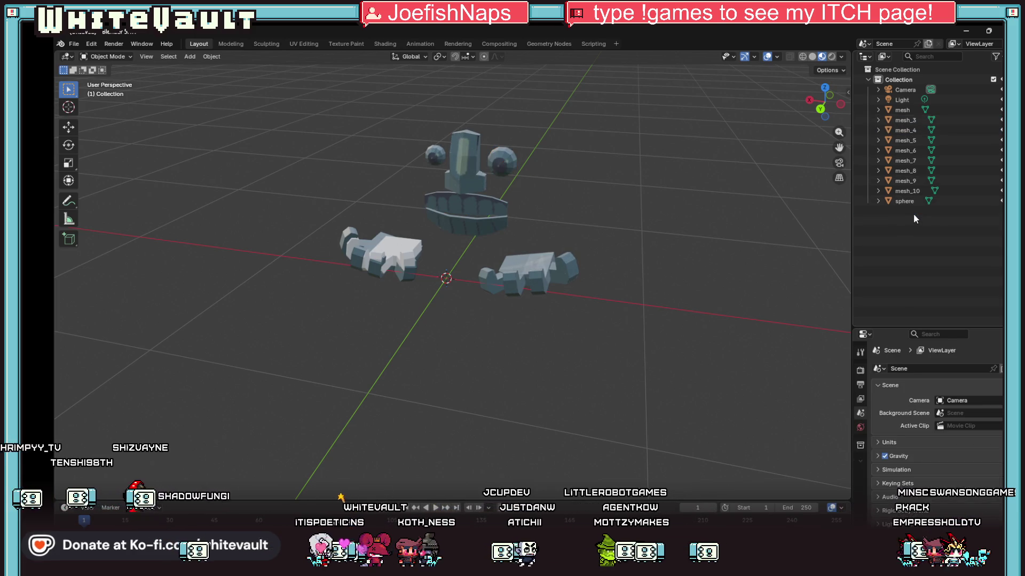
{"action": "left_click", "coordinate": [914, 201]}
{"action": "key", "text": "Delete"}
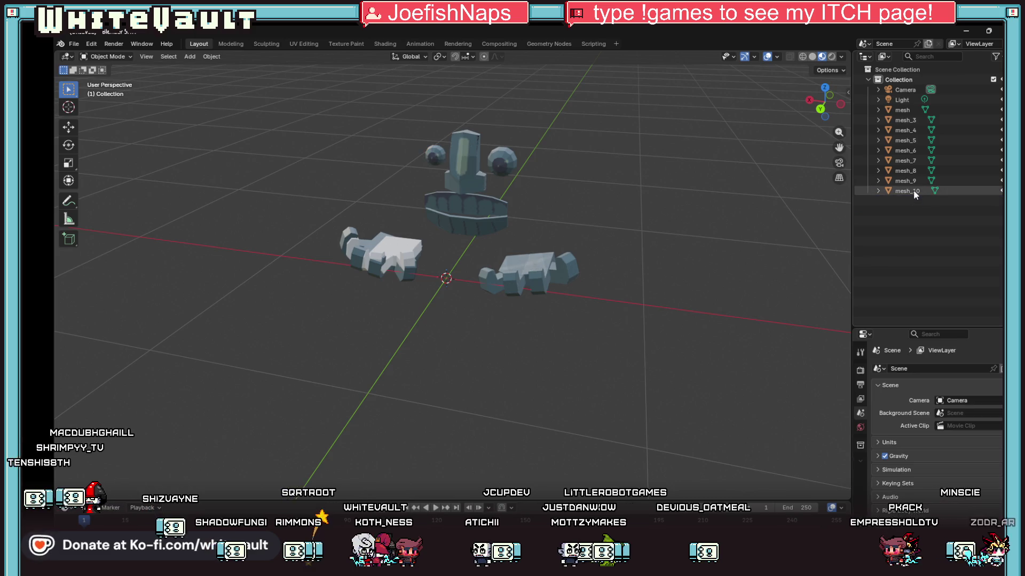
Merge the remaining mesh pieces into mesh_10 and select the combined statue
{"action": "left_click", "coordinate": [914, 190]}
{"action": "left_click", "coordinate": [909, 180]}
{"action": "key", "text": "Delete"}
{"action": "left_click", "coordinate": [908, 171]}
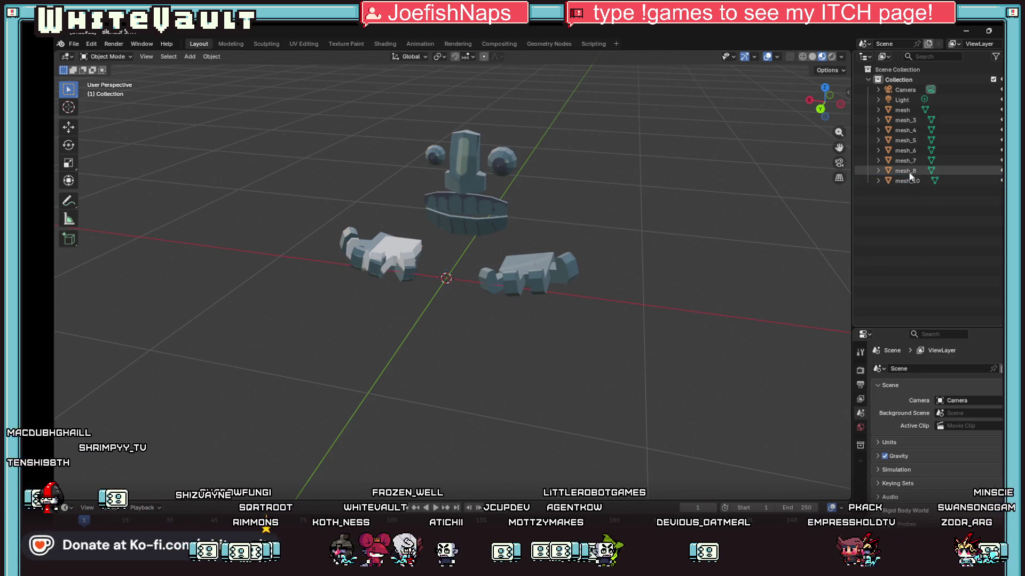
{"action": "key", "text": "Delete"}
{"action": "left_click", "coordinate": [908, 161]}
{"action": "key", "text": "Delete"}
{"action": "left_click", "coordinate": [908, 151]}
{"action": "key", "text": "Delete"}
{"action": "left_click", "coordinate": [907, 141]}
{"action": "key", "text": "Delete"}
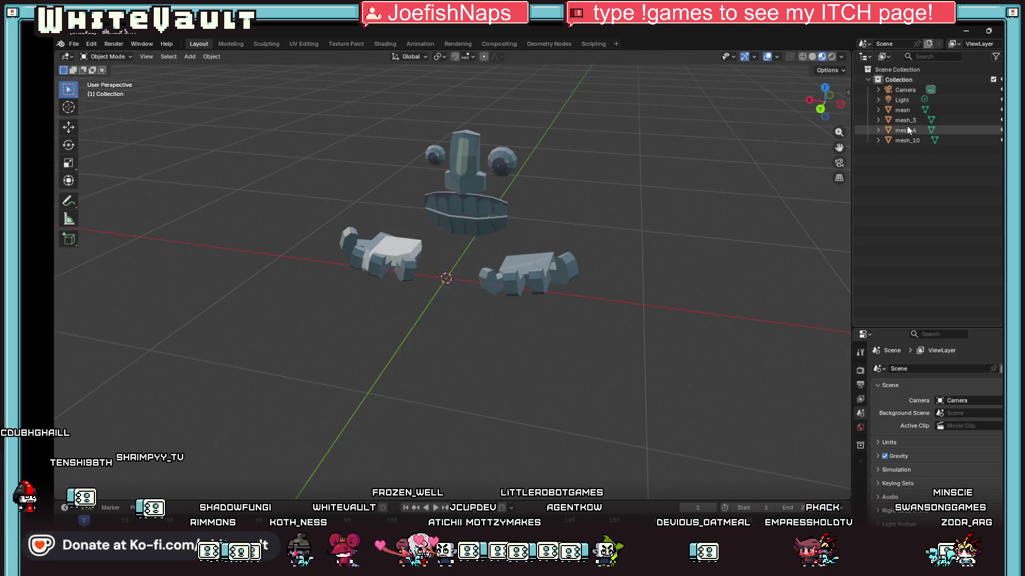
{"action": "left_click", "coordinate": [907, 128]}
{"action": "key", "text": "Delete"}
{"action": "left_click", "coordinate": [908, 121]}
{"action": "key", "text": "Delete"}
{"action": "left_click", "coordinate": [902, 110]}
{"action": "key", "text": "Delete"}
{"action": "left_click_drag", "start_coordinate": [682, 303], "coordinate": [637, 297]}
{"action": "left_click", "coordinate": [914, 114]}
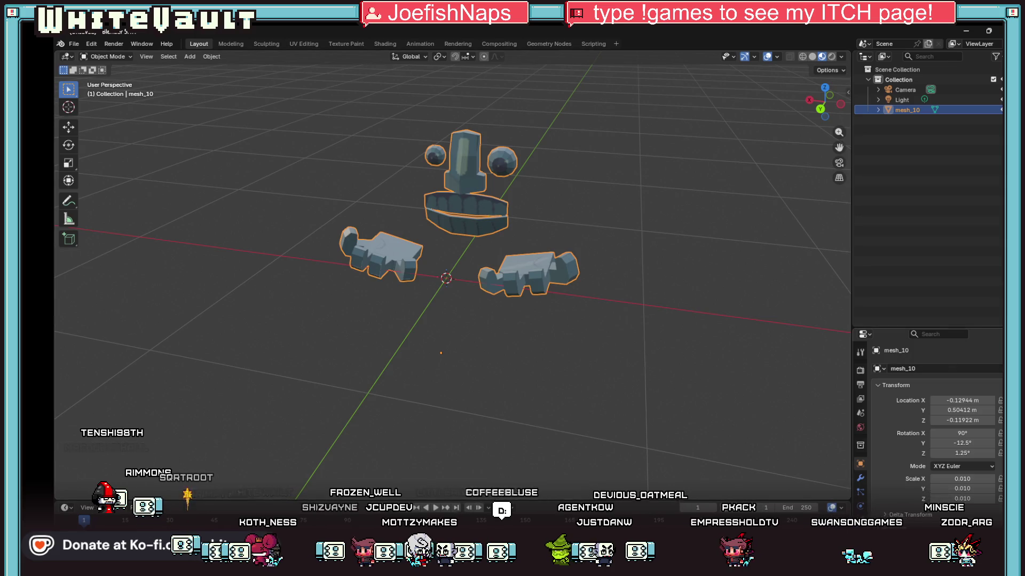
Set the God1.png material's Roughness to 0.580 in Material Properties
{"action": "scroll", "coordinate": [625, 405], "scroll_direction": "up", "scroll_amount": 3}
{"action": "right_click", "coordinate": [724, 347]}
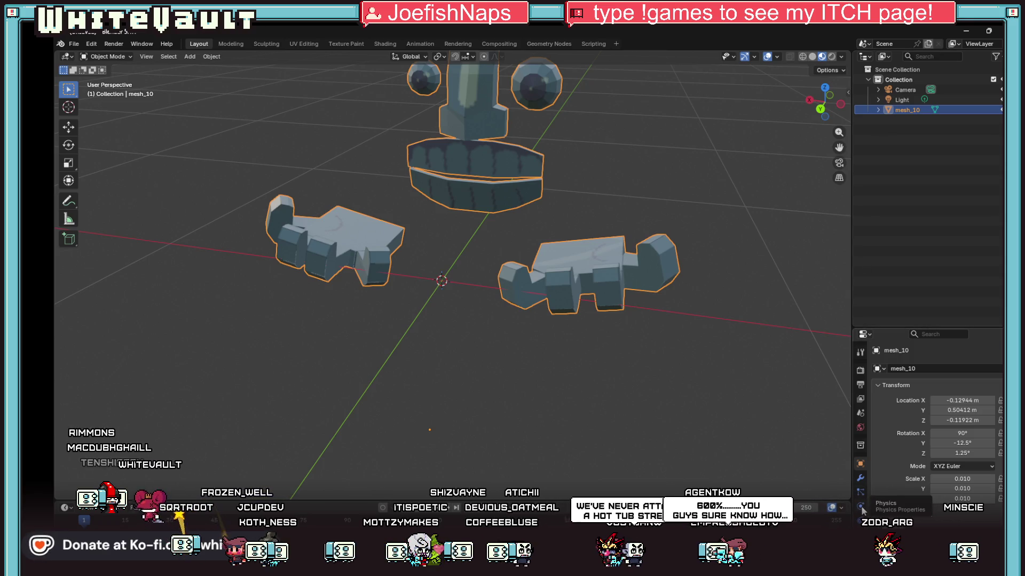
{"action": "left_click_drag", "start_coordinate": [824, 102], "coordinate": [736, 140]}
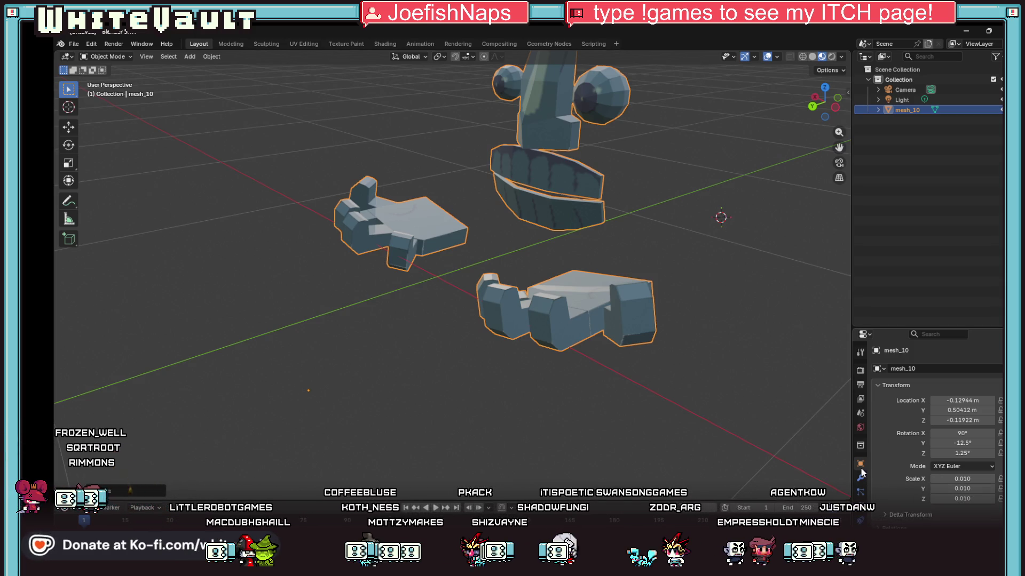
{"action": "scroll", "coordinate": [860, 466], "scroll_direction": "down", "scroll_amount": 3}
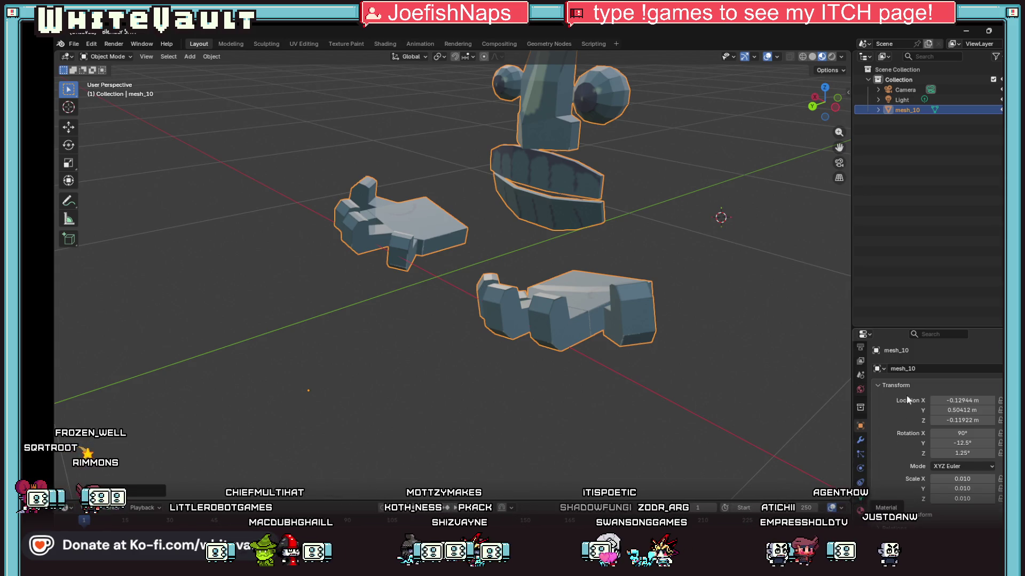
{"action": "left_click", "coordinate": [861, 510]}
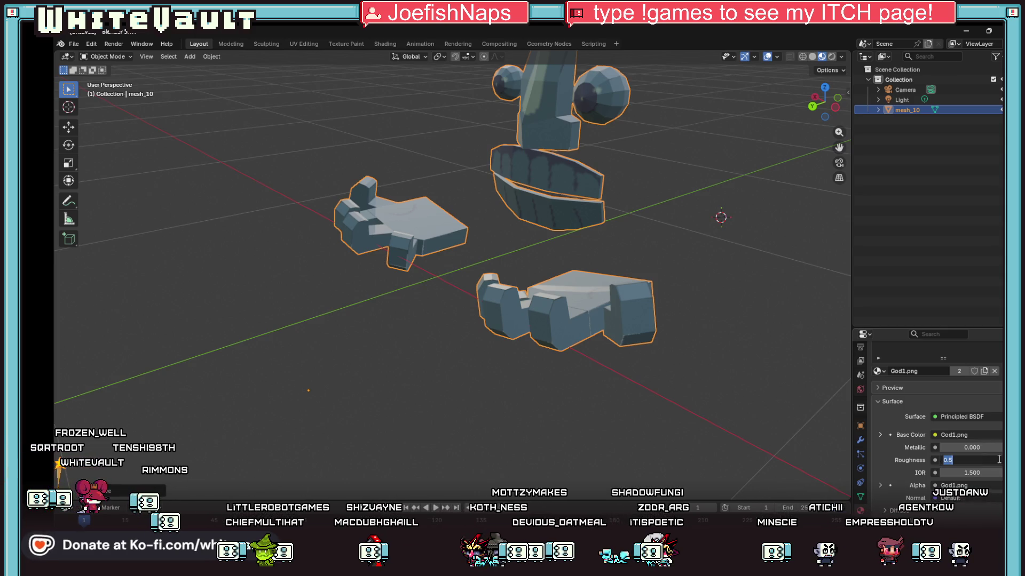
{"action": "left_click", "coordinate": [979, 462]}
{"action": "type", "text": "0.580"}
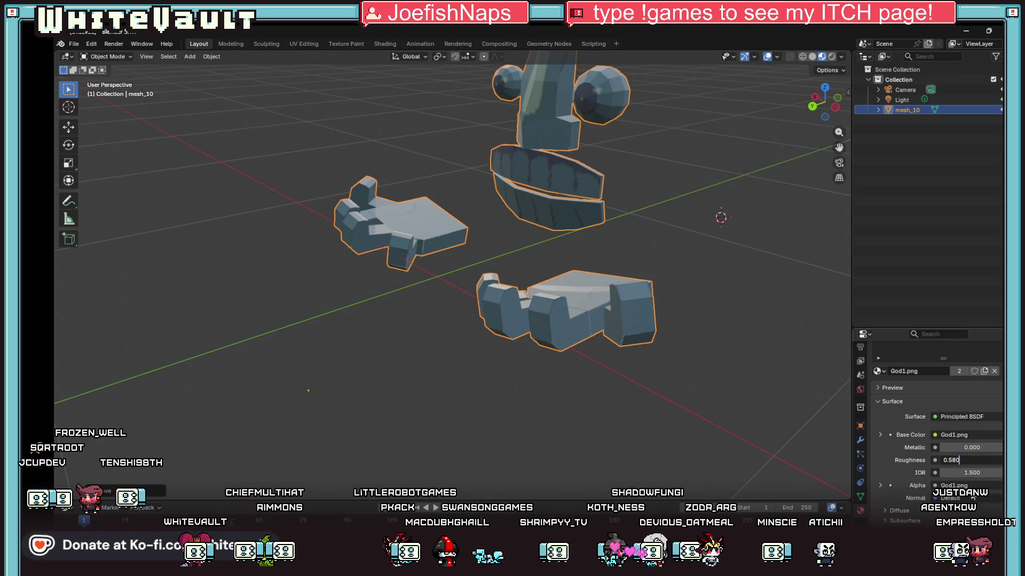
{"action": "mouse_move", "coordinate": [649, 566]}
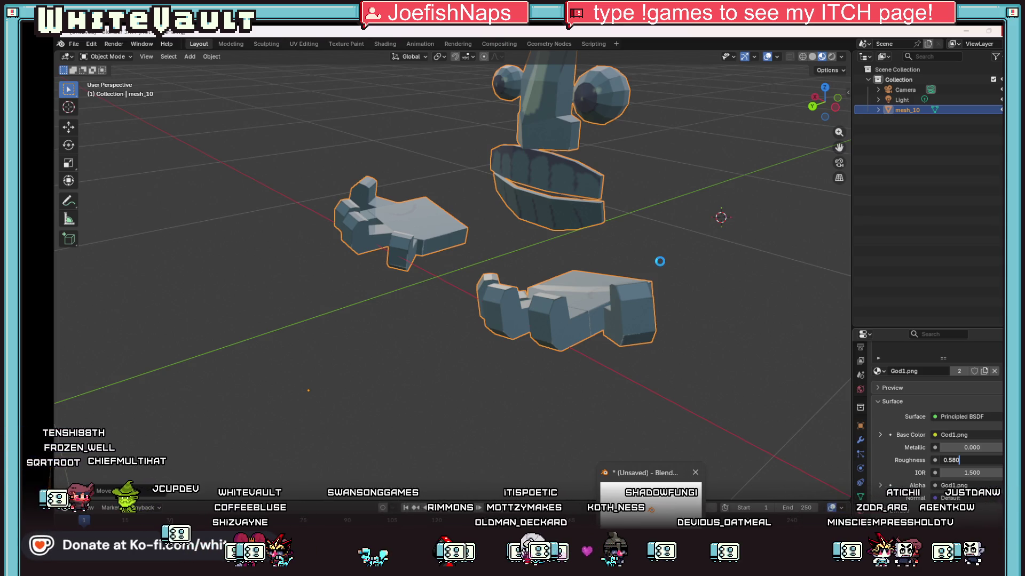
Deselect the statue, look it over, and bring up the File menu's Export options
{"action": "left_click", "coordinate": [659, 261]}
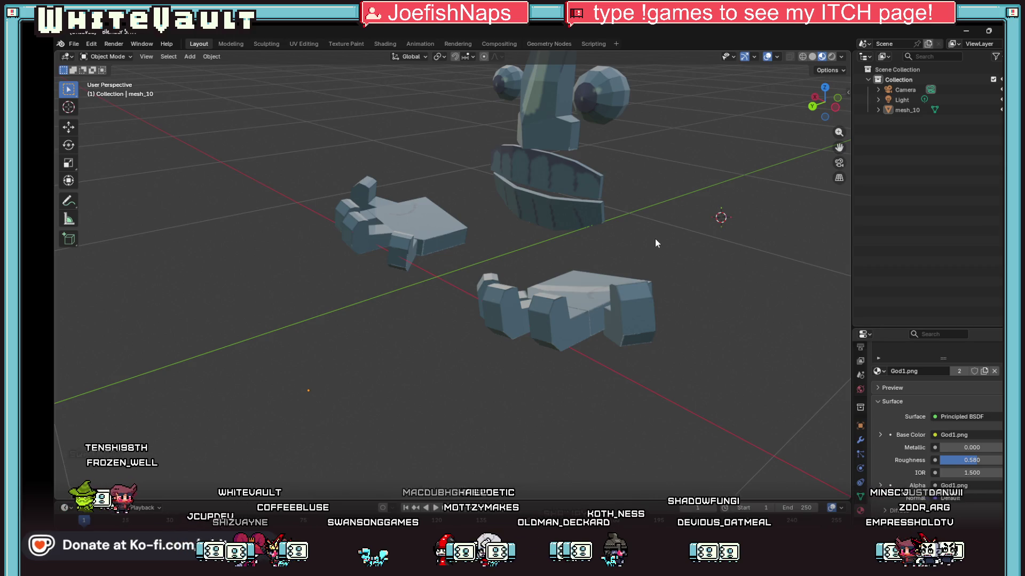
{"action": "scroll", "coordinate": [655, 238], "scroll_direction": "down", "scroll_amount": 5}
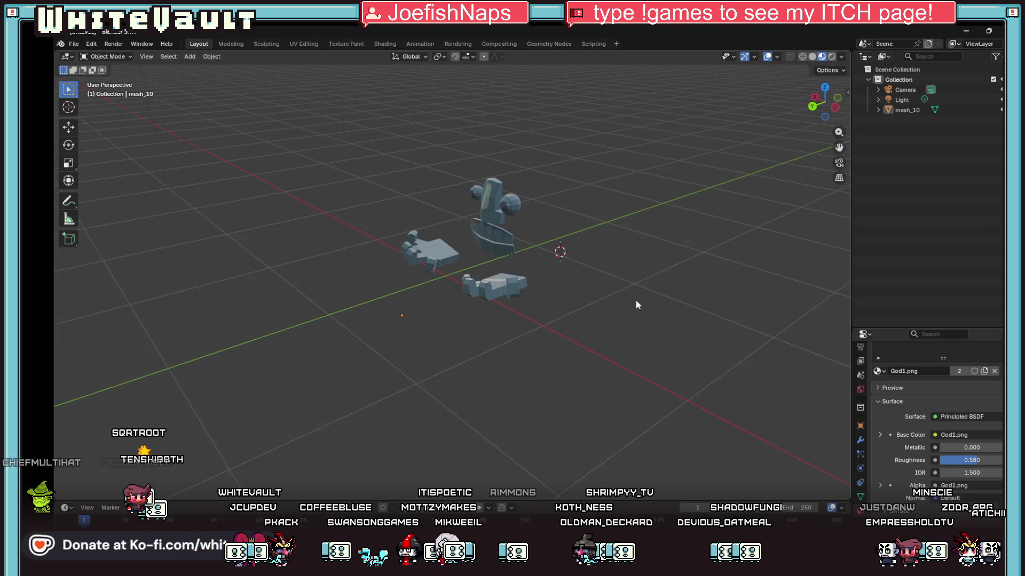
{"action": "right_click", "coordinate": [600, 283]}
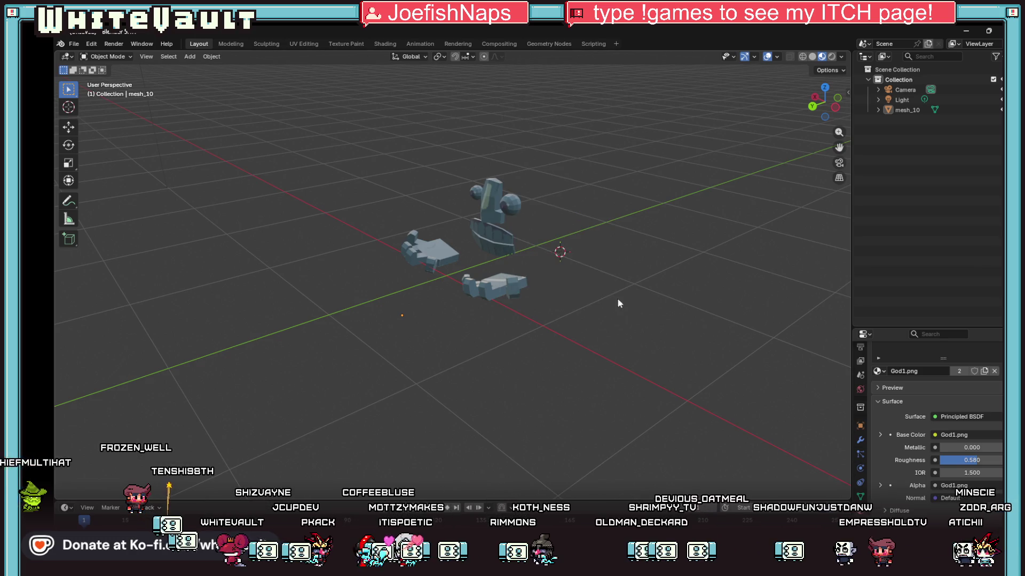
{"action": "scroll", "coordinate": [617, 299], "scroll_direction": "up", "scroll_amount": 8}
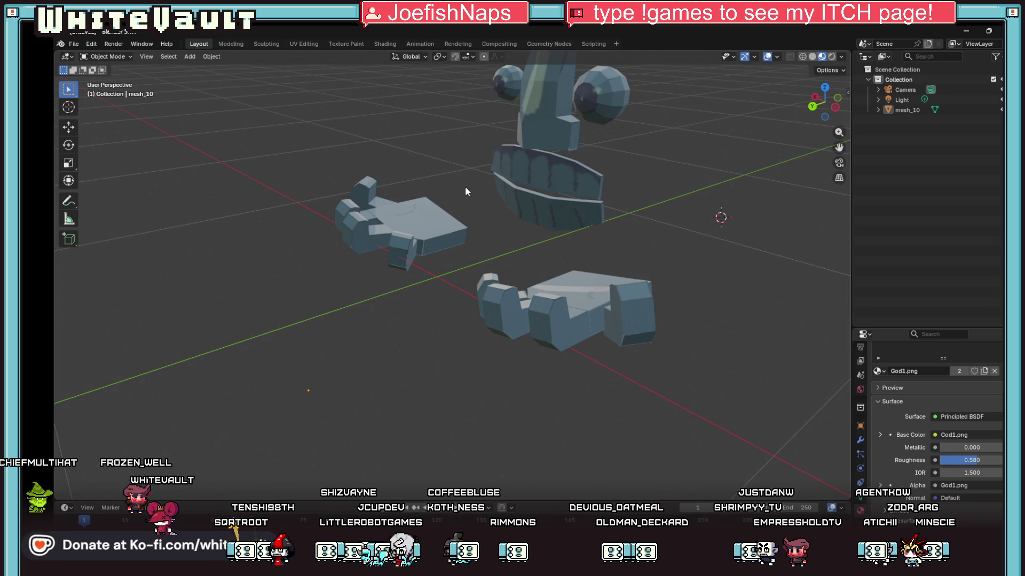
{"action": "left_click", "coordinate": [74, 44]}
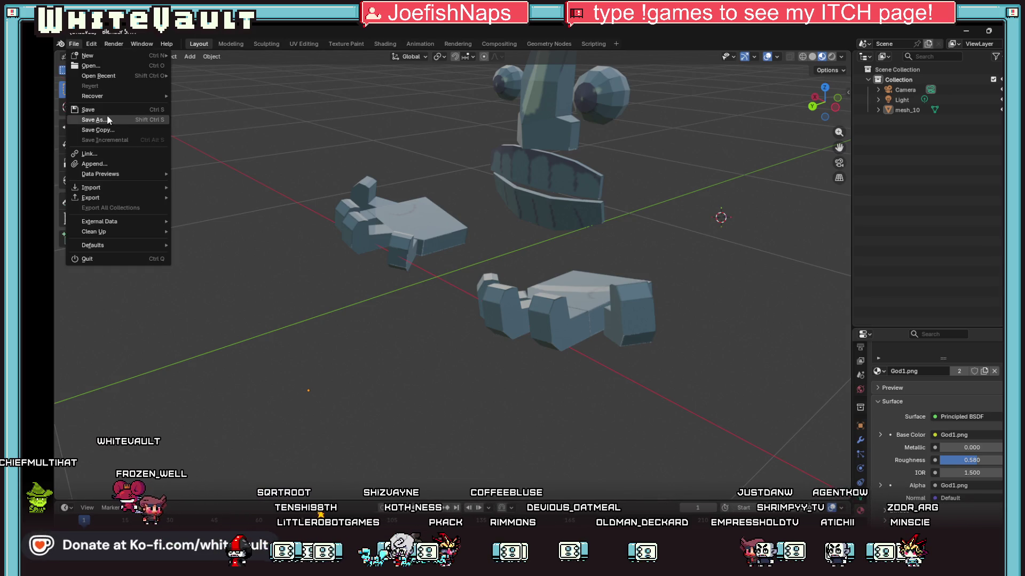
{"action": "mouse_move", "coordinate": [113, 197]}
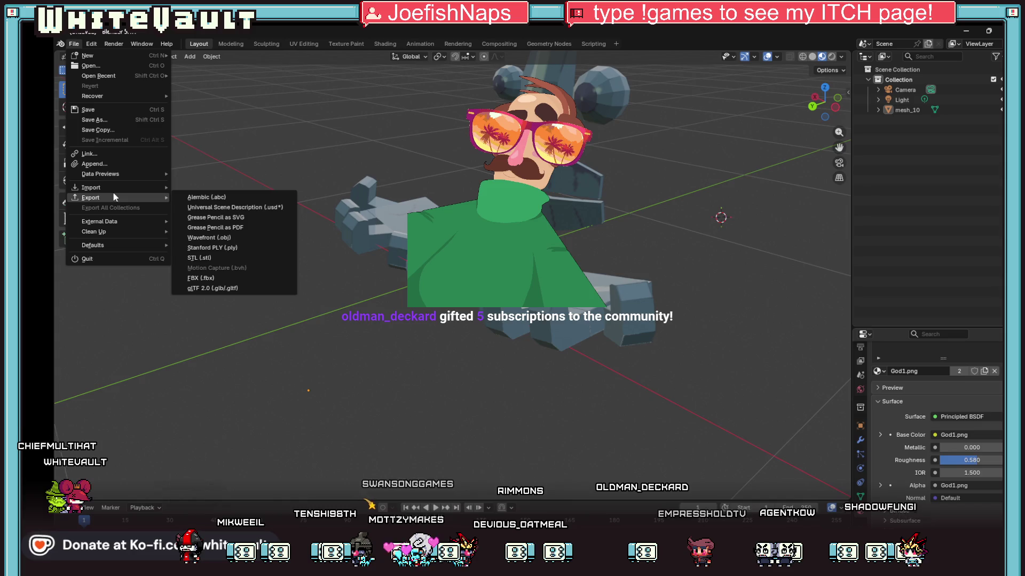
{"action": "mouse_move", "coordinate": [141, 43]}
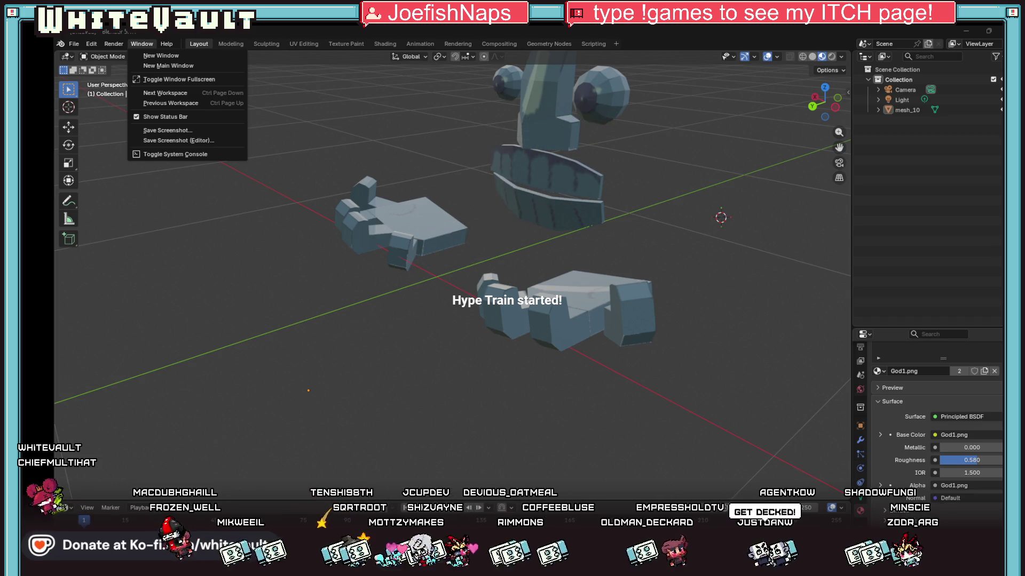
Save the statue scene as a new Blender file named 'Go1'
{"action": "mouse_move", "coordinate": [73, 42]}
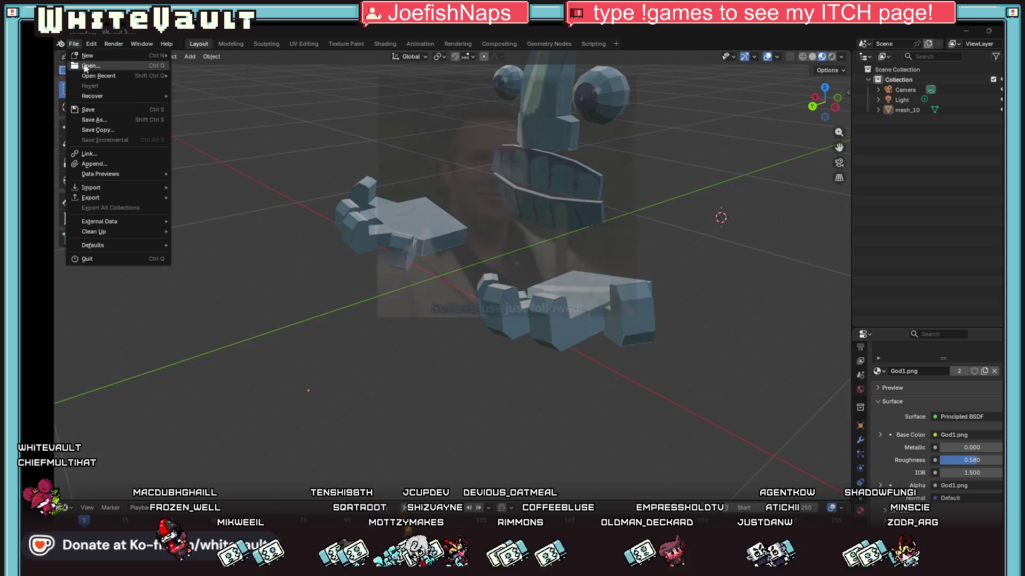
{"action": "left_click", "coordinate": [103, 108]}
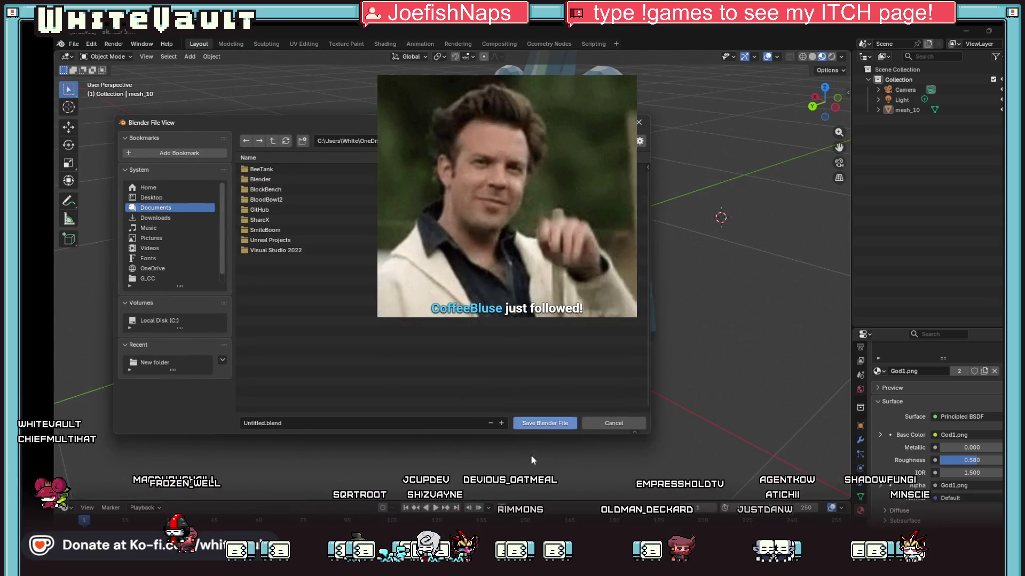
{"action": "left_click", "coordinate": [381, 426]}
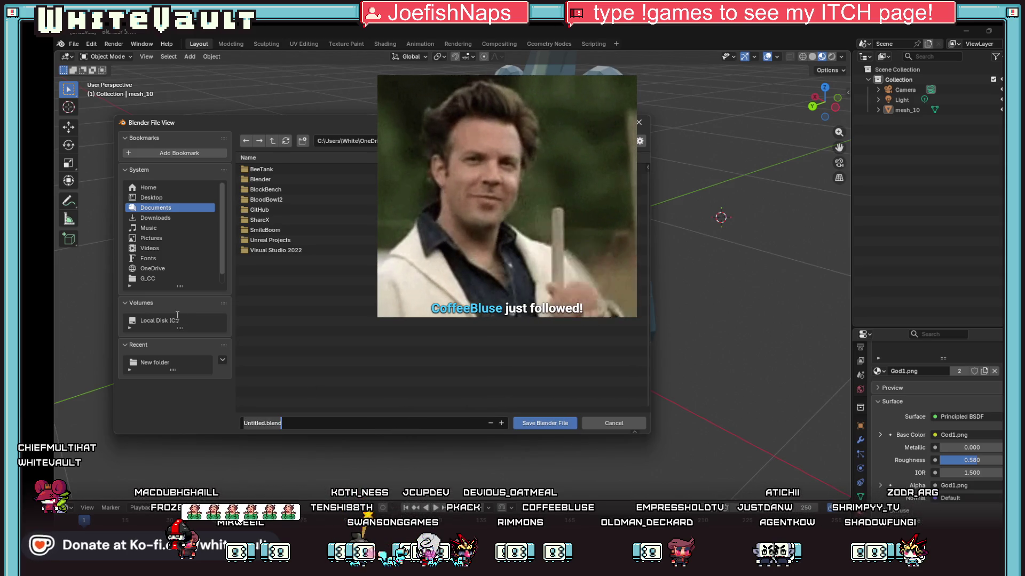
{"action": "type", "text": "Go1"}
{"action": "left_click", "coordinate": [564, 424]}
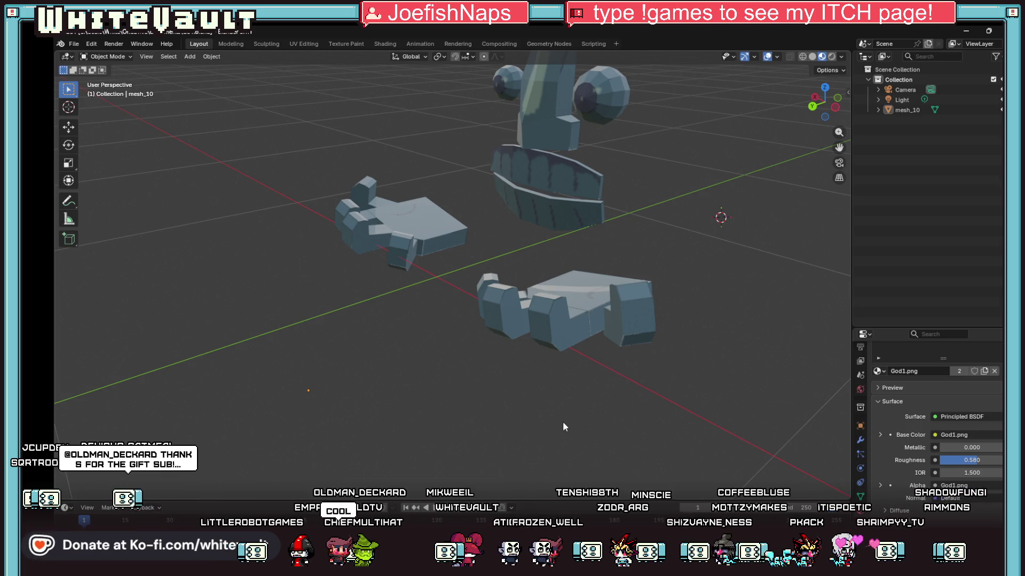
Set the God1.png material's Roughness to 1.000 and Metallic to 0.546
{"action": "scroll", "coordinate": [625, 268], "scroll_direction": "down", "scroll_amount": 3}
{"action": "right_click", "coordinate": [502, 292]}
{"action": "left_click_drag", "start_coordinate": [825, 101], "coordinate": [831, 134]}
{"action": "scroll", "coordinate": [619, 213], "scroll_direction": "up", "scroll_amount": 2}
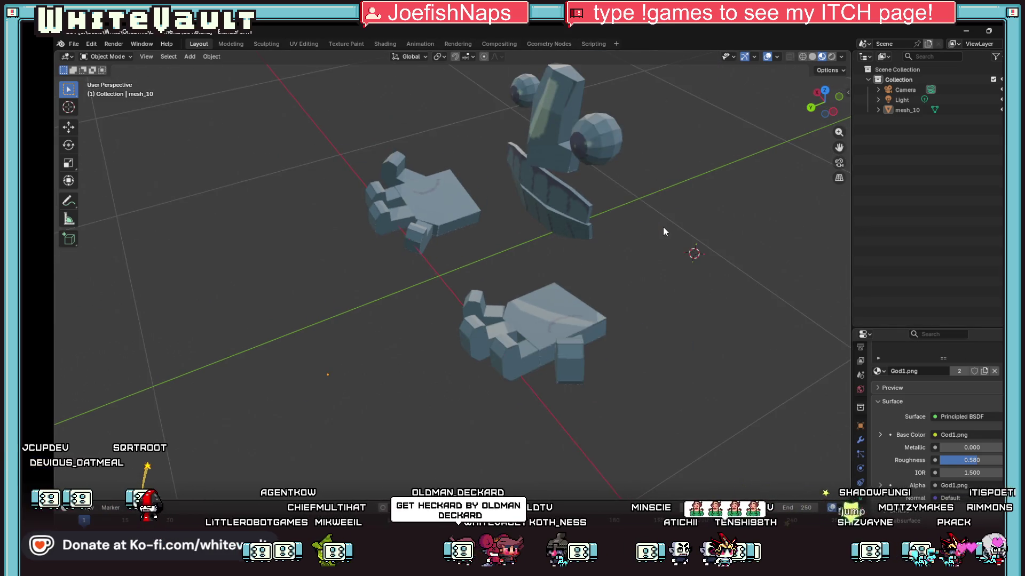
{"action": "left_click_drag", "start_coordinate": [825, 104], "coordinate": [803, 107]}
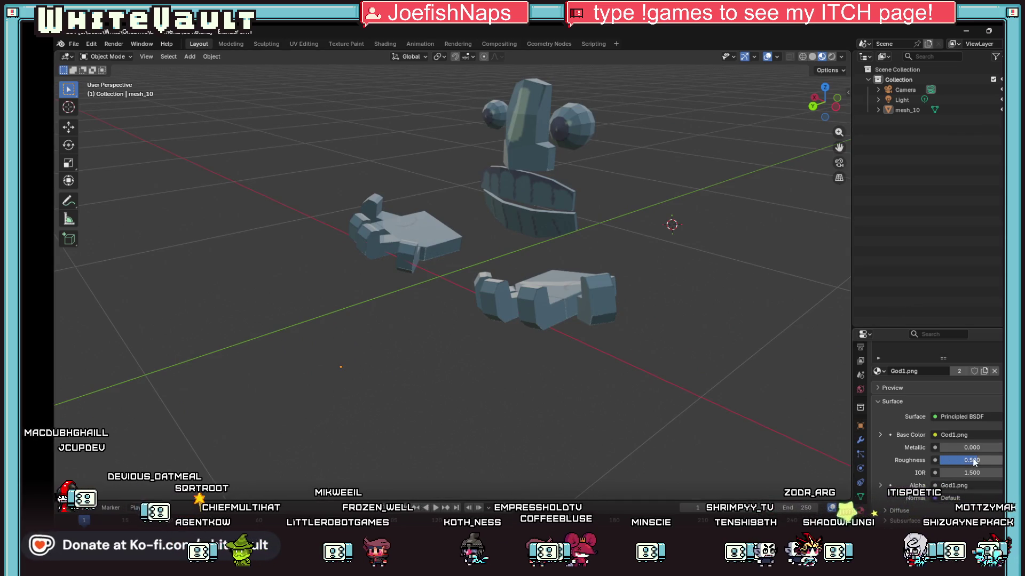
{"action": "mouse_move", "coordinate": [975, 462]}
{"action": "left_mouse_down"}
{"action": "mouse_move", "coordinate": [942, 462]}
{"action": "mouse_move", "coordinate": [988, 462]}
{"action": "mouse_move", "coordinate": [957, 473]}
{"action": "mouse_move", "coordinate": [944, 472]}
{"action": "mouse_move", "coordinate": [974, 448]}
{"action": "mouse_move", "coordinate": [996, 447]}
{"action": "mouse_move", "coordinate": [946, 447]}
{"action": "mouse_move", "coordinate": [976, 448]}
{"action": "left_mouse_up"}
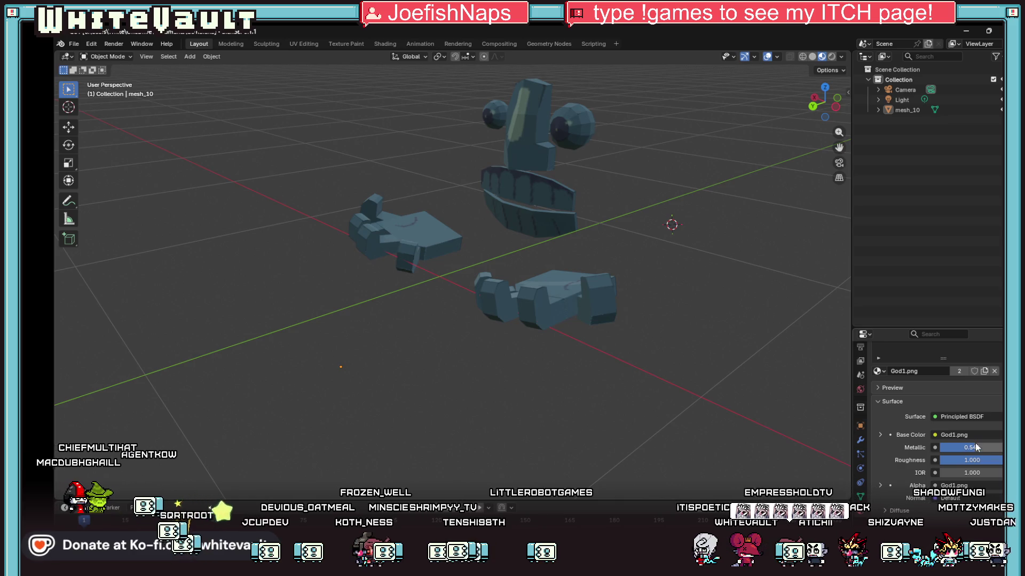
{"action": "scroll", "coordinate": [933, 497], "scroll_direction": "down", "scroll_amount": 5}
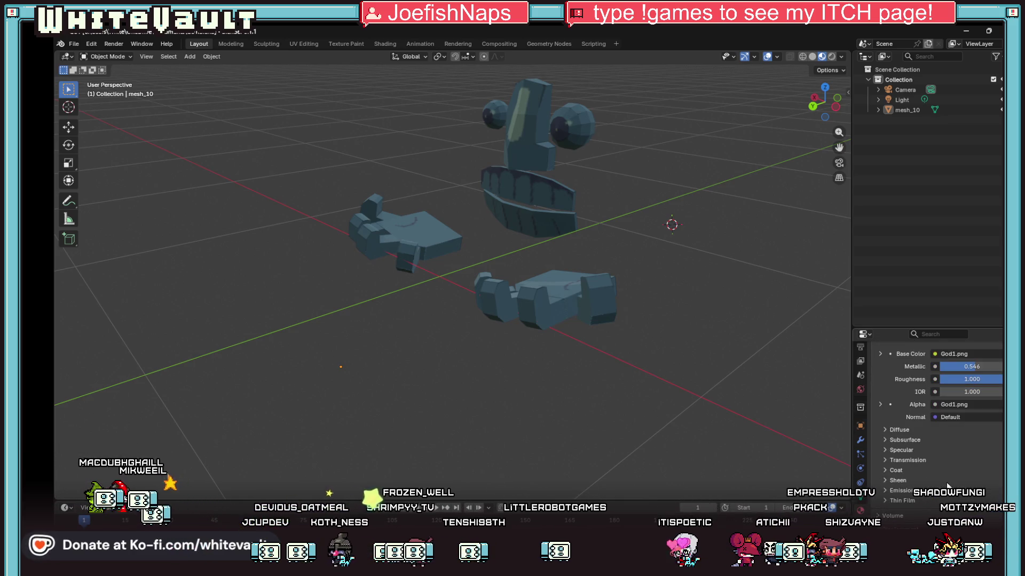
{"action": "scroll", "coordinate": [937, 470], "scroll_direction": "down", "scroll_amount": 4}
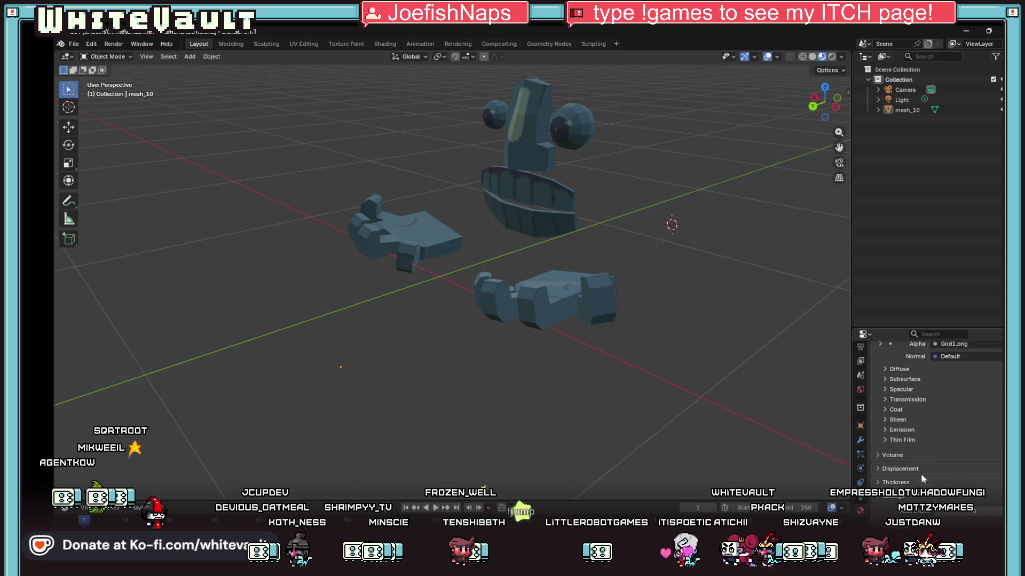
{"action": "scroll", "coordinate": [819, 428], "scroll_direction": "up", "scroll_amount": 2}
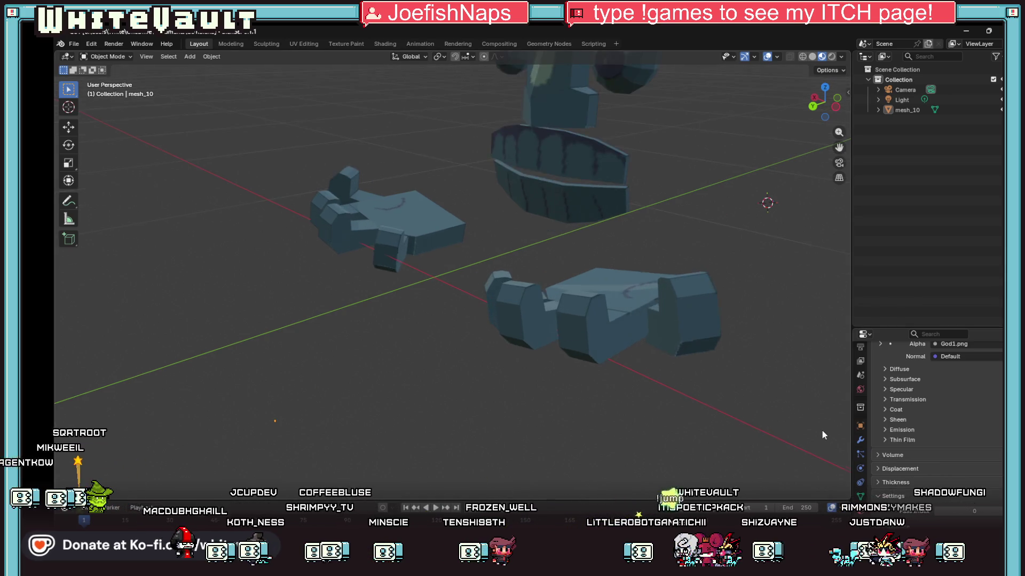
{"action": "scroll", "coordinate": [821, 429], "scroll_direction": "down", "scroll_amount": 3}
{"action": "scroll", "coordinate": [641, 269], "scroll_direction": "up", "scroll_amount": 2}
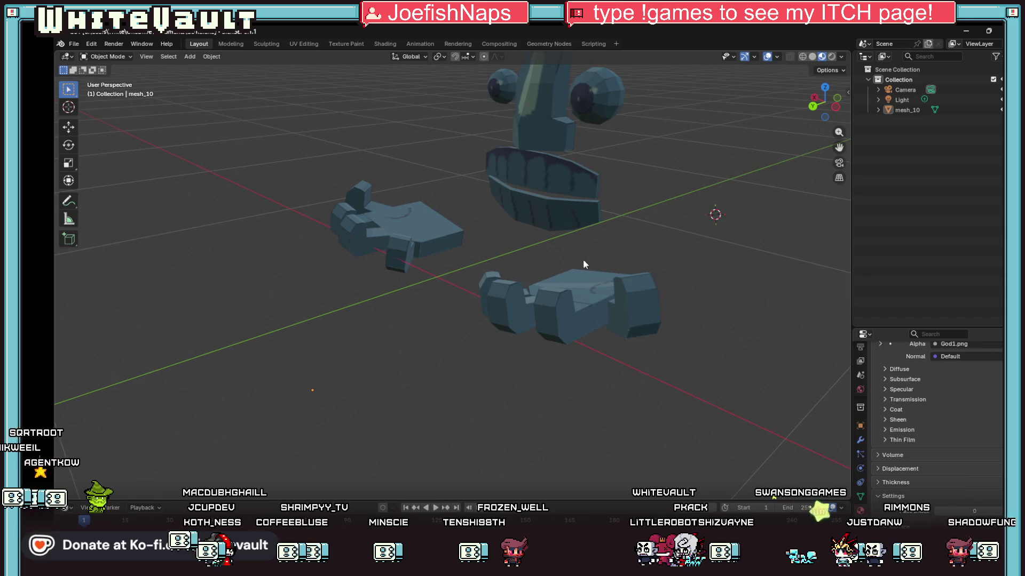
Save the scene, select mesh_10 in the outliner, and bring up the export formats
{"action": "left_click", "coordinate": [74, 44]}
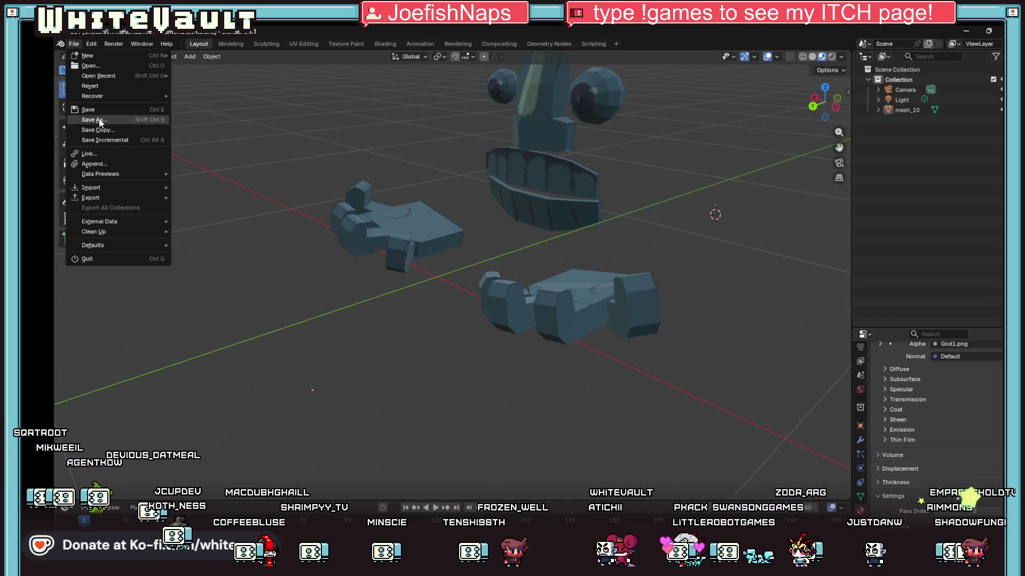
{"action": "left_click", "coordinate": [98, 107]}
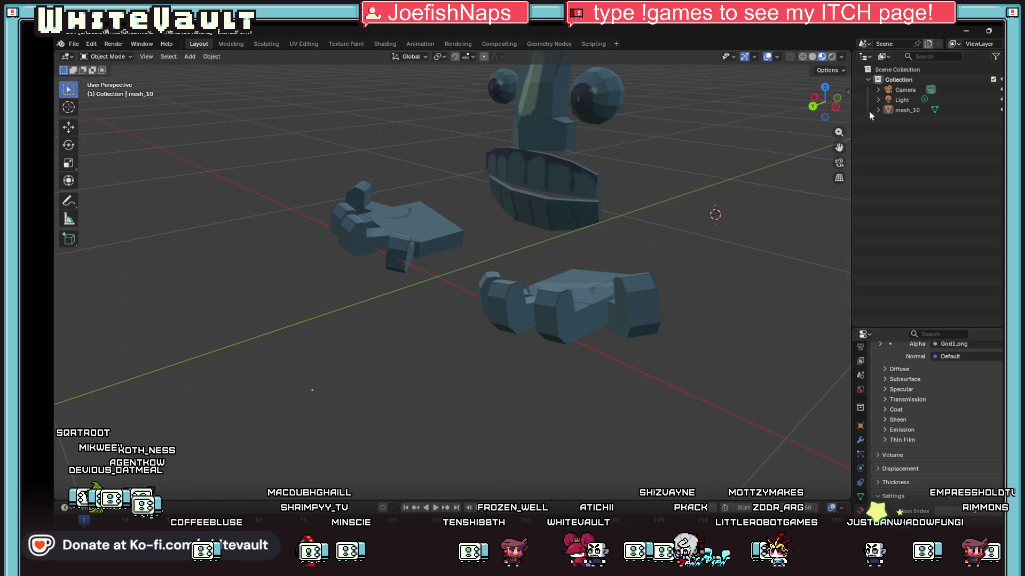
{"action": "left_click", "coordinate": [905, 110]}
{"action": "scroll", "coordinate": [604, 193], "scroll_direction": "down", "scroll_amount": 4}
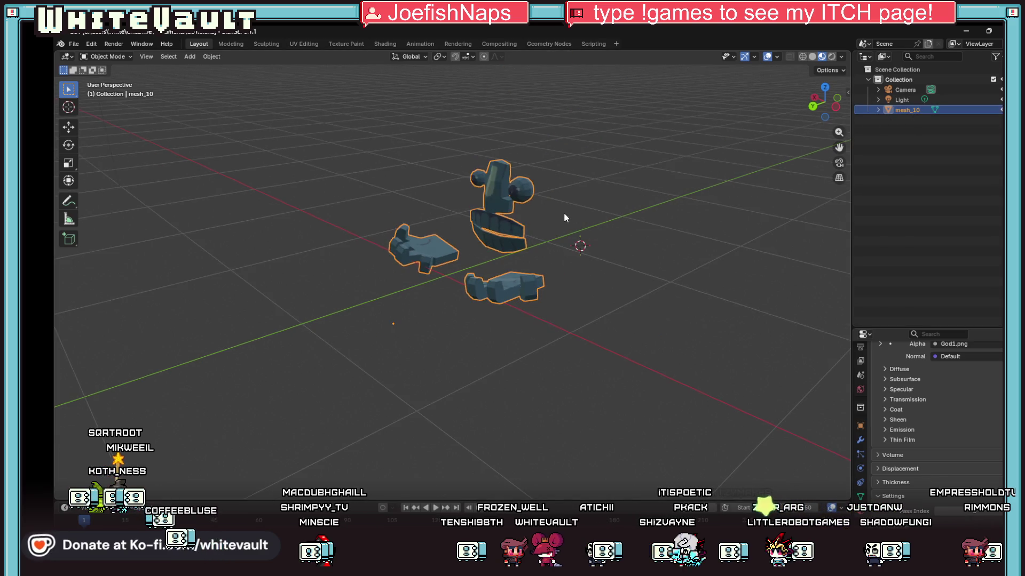
{"action": "left_click", "coordinate": [73, 43]}
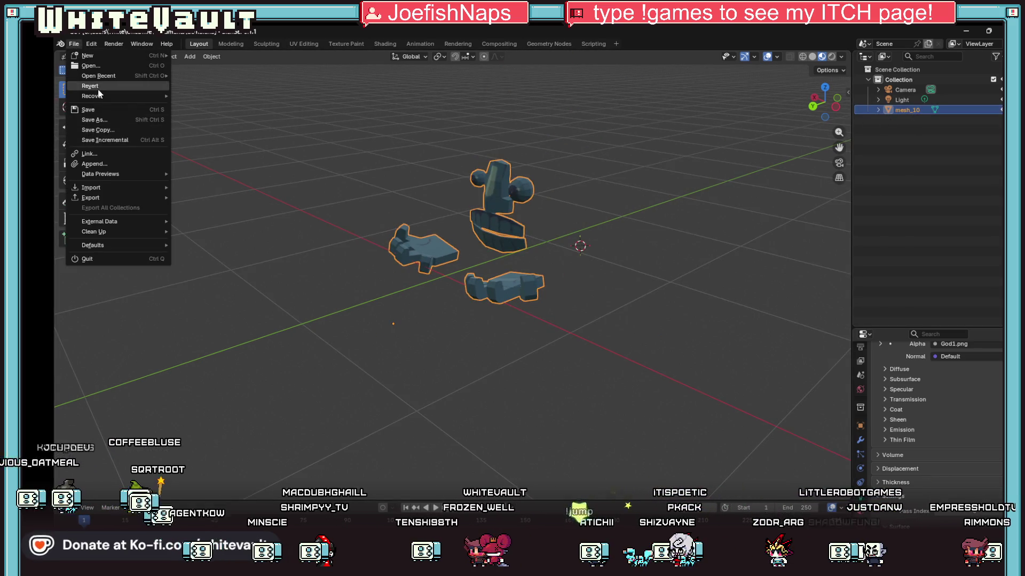
{"action": "mouse_move", "coordinate": [104, 197]}
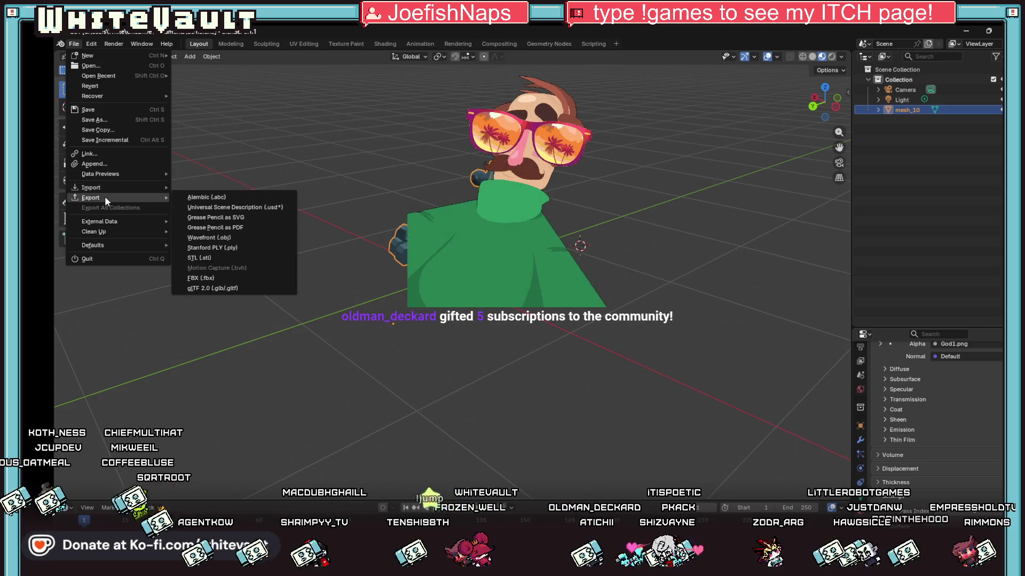
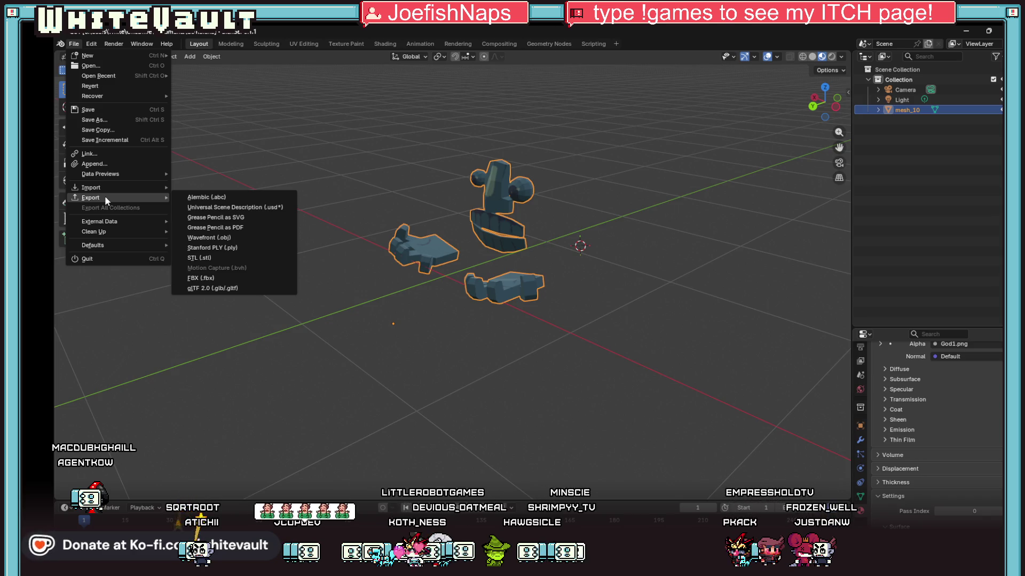
Open the FBX export window, then close it without exporting
{"action": "mouse_move", "coordinate": [129, 188]}
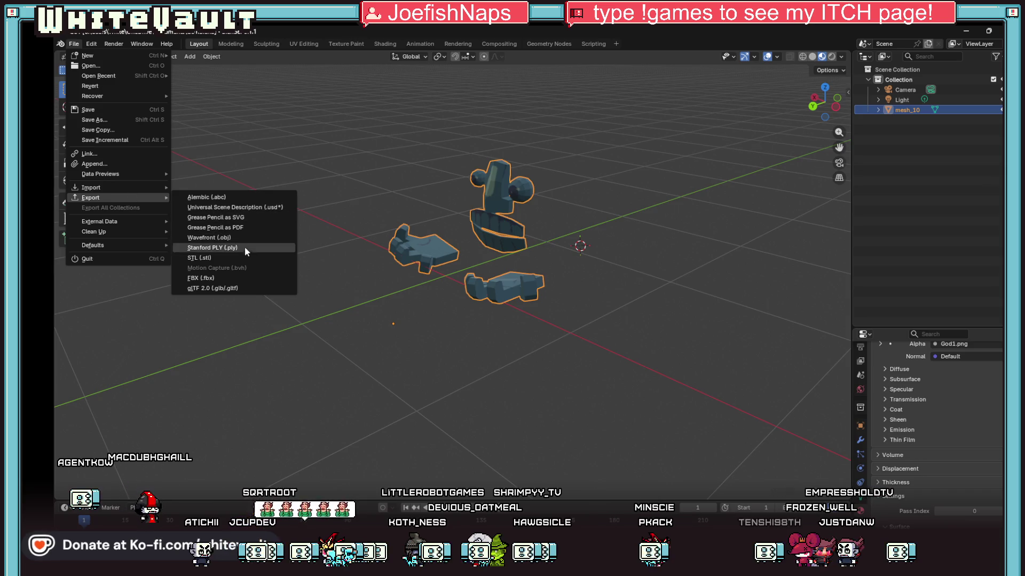
{"action": "left_click", "coordinate": [241, 278]}
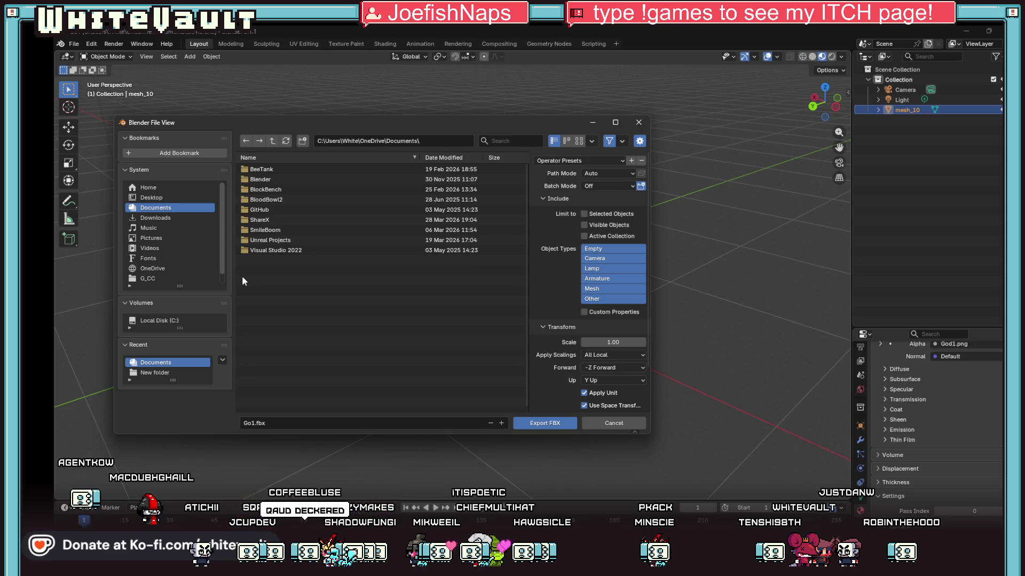
{"action": "left_click", "coordinate": [644, 125]}
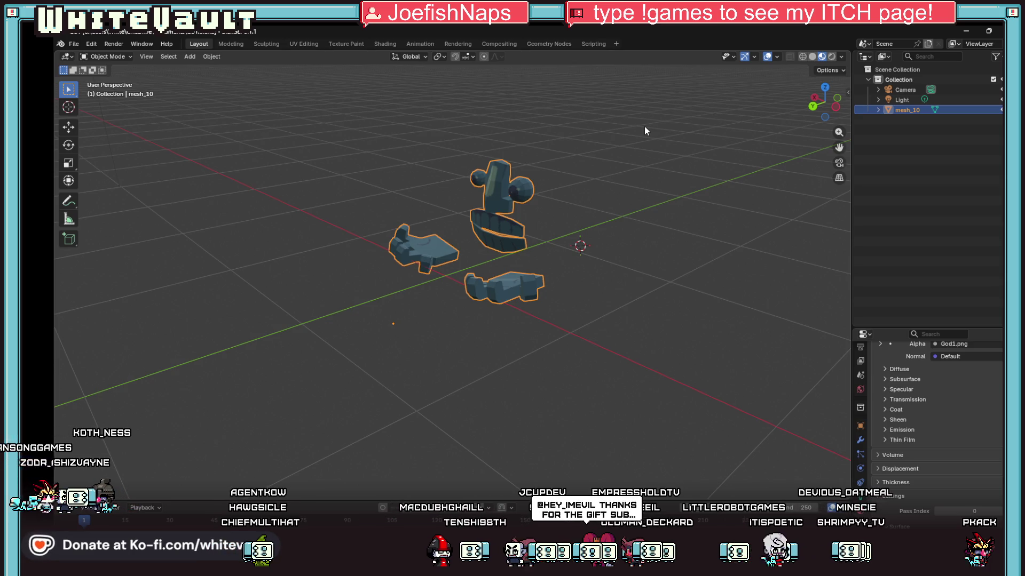
Reopen the FBX export and browse to the Desktop\EE folder
{"action": "left_click", "coordinate": [73, 45]}
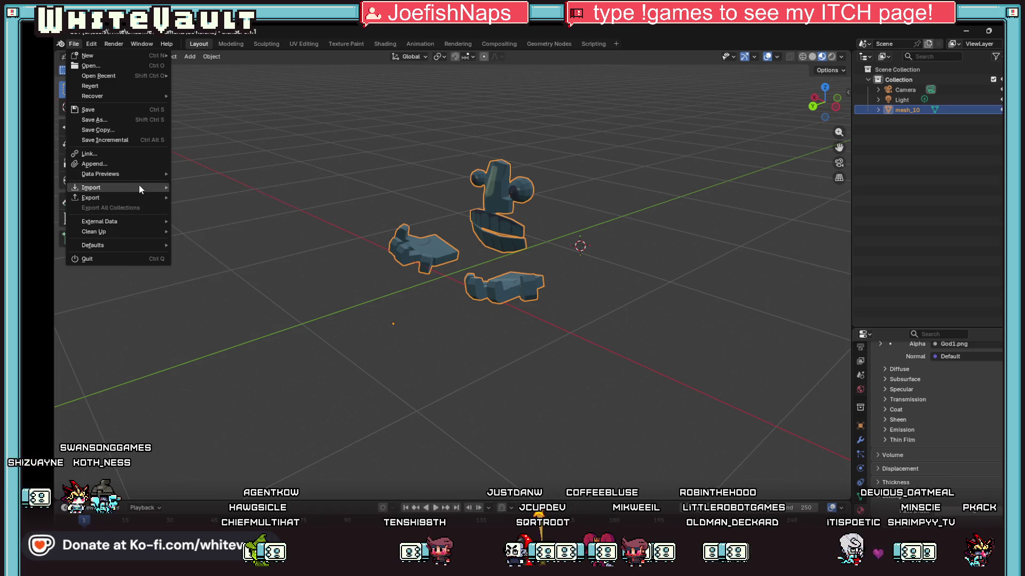
{"action": "mouse_move", "coordinate": [139, 187]}
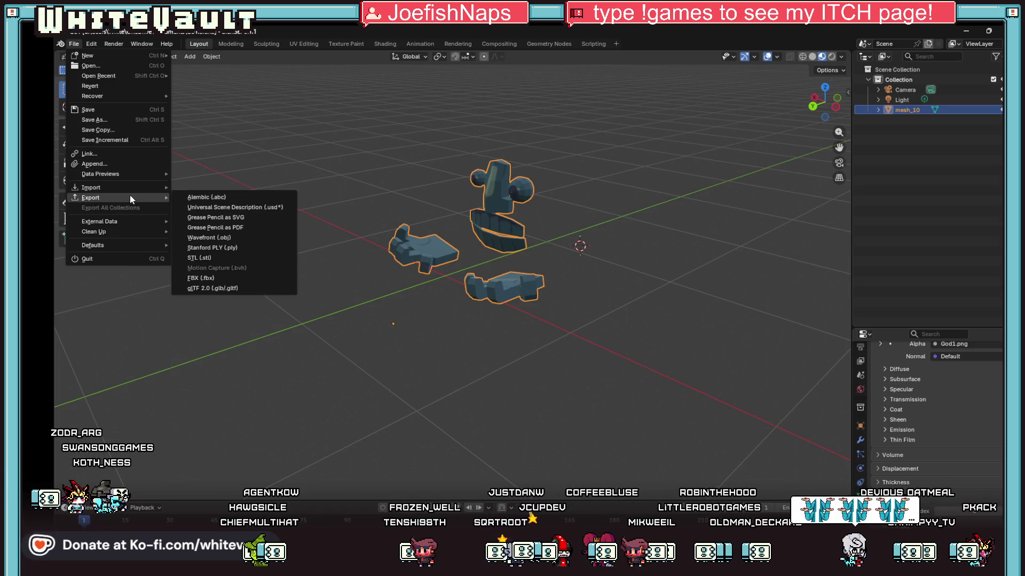
{"action": "left_click", "coordinate": [243, 277]}
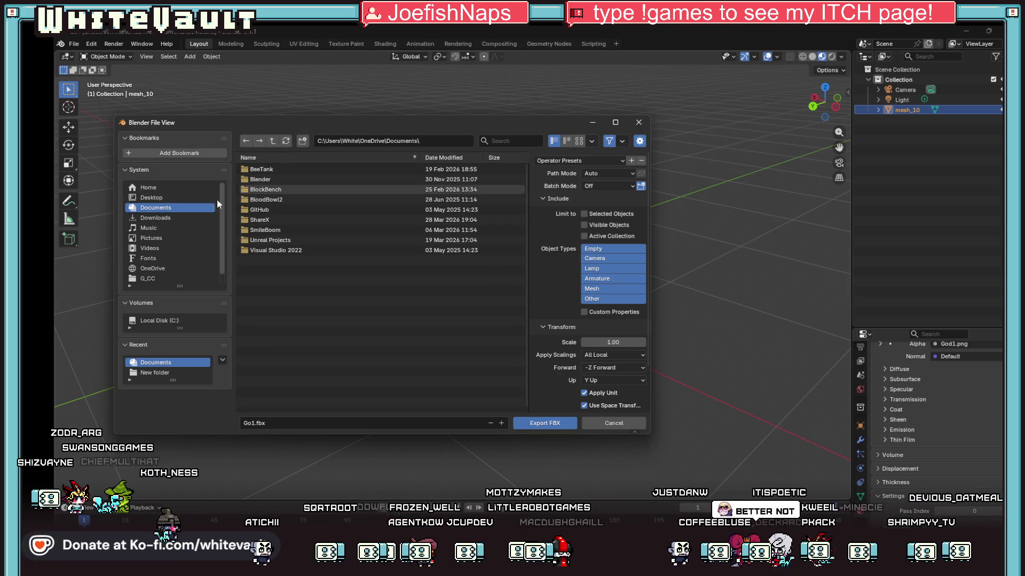
{"action": "left_click", "coordinate": [165, 187]}
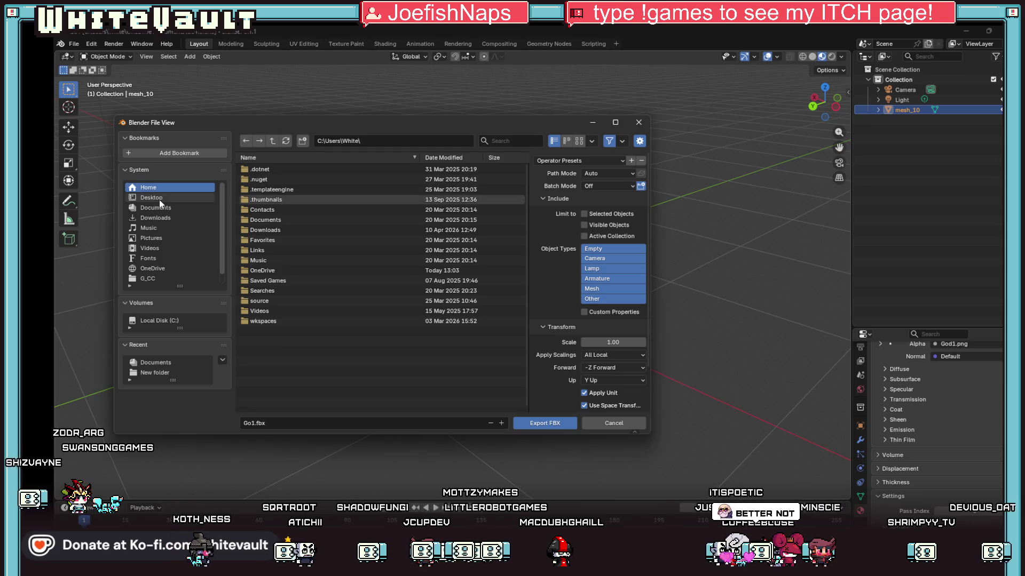
{"action": "left_click", "coordinate": [160, 200]}
{"action": "left_click", "coordinate": [264, 207]}
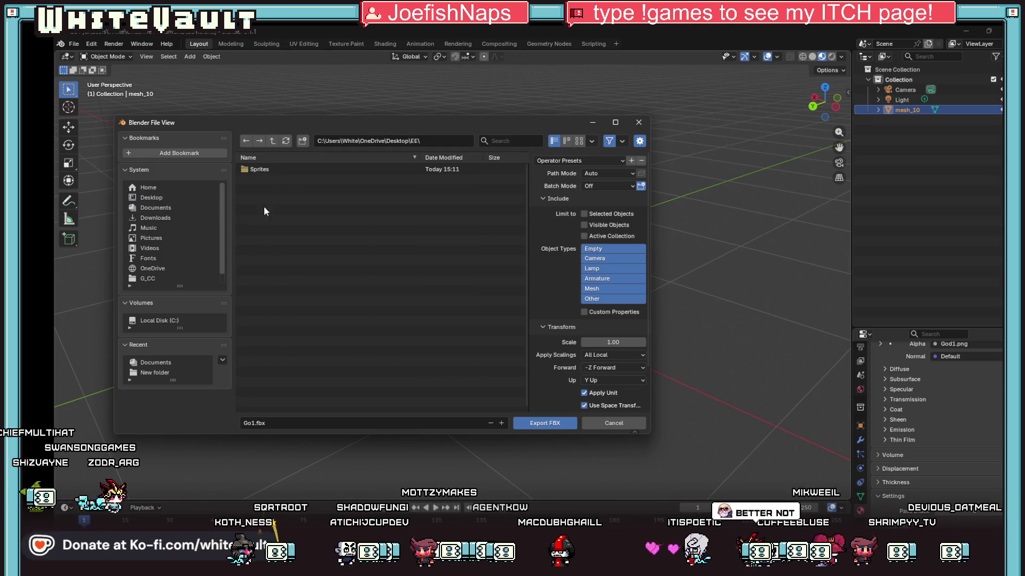
Create a 3d folder inside EE and a god1 folder inside it
{"action": "left_click", "coordinate": [303, 141]}
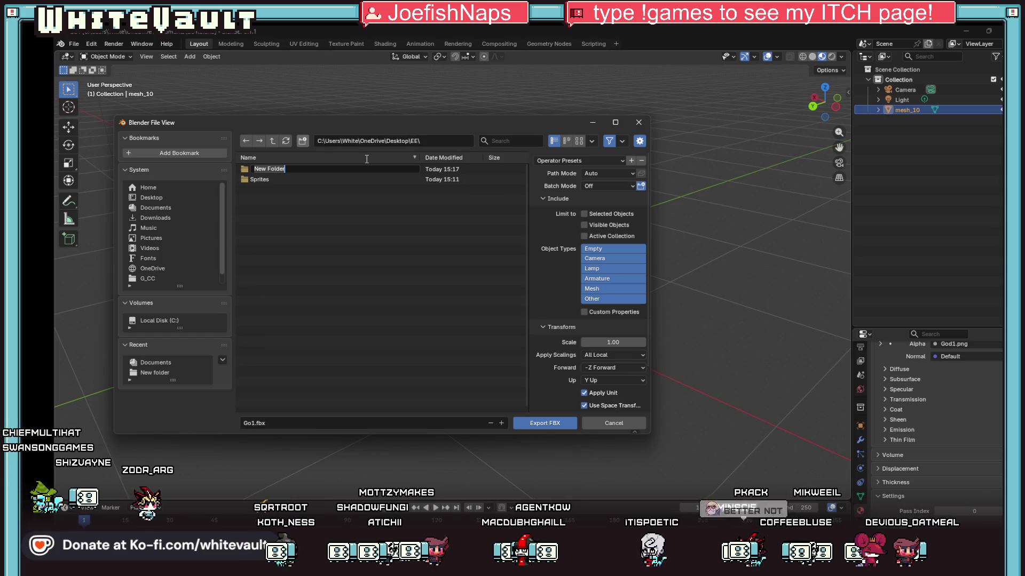
{"action": "type", "text": "3d"}
{"action": "key", "text": "Return"}
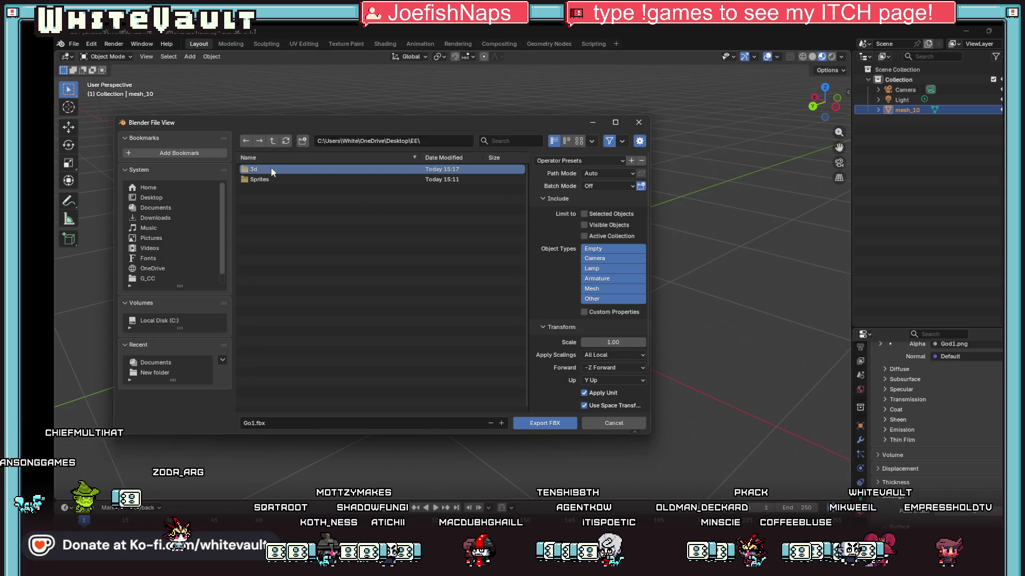
{"action": "left_click", "coordinate": [271, 170]}
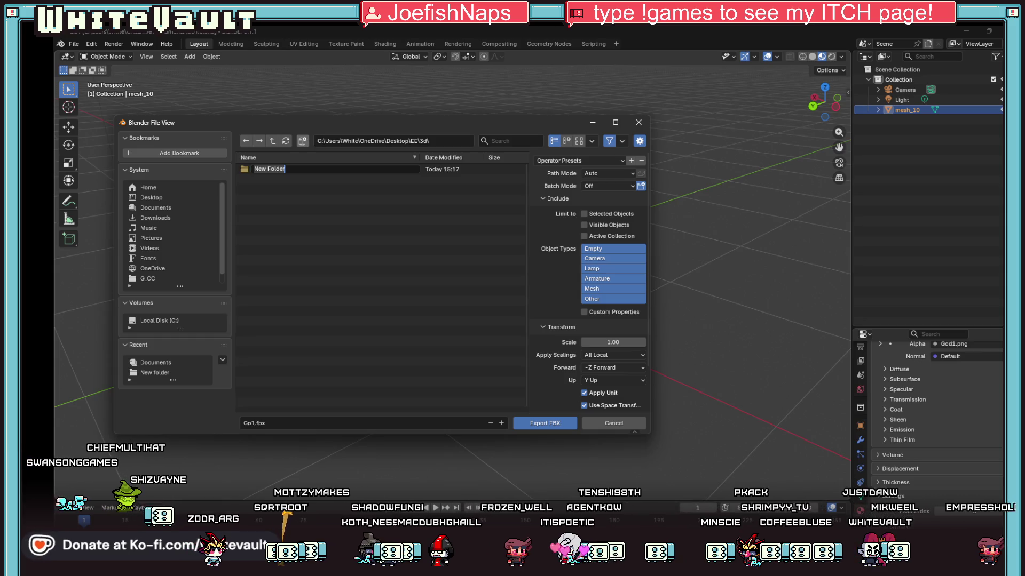
{"action": "type", "text": "god1"}
{"action": "key", "text": "Return"}
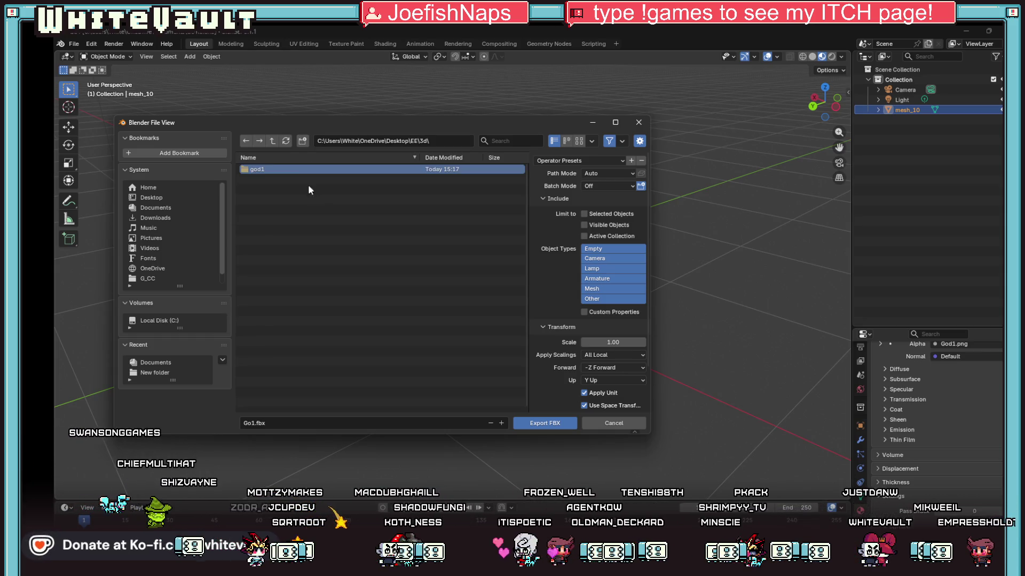
{"action": "left_click", "coordinate": [275, 169]}
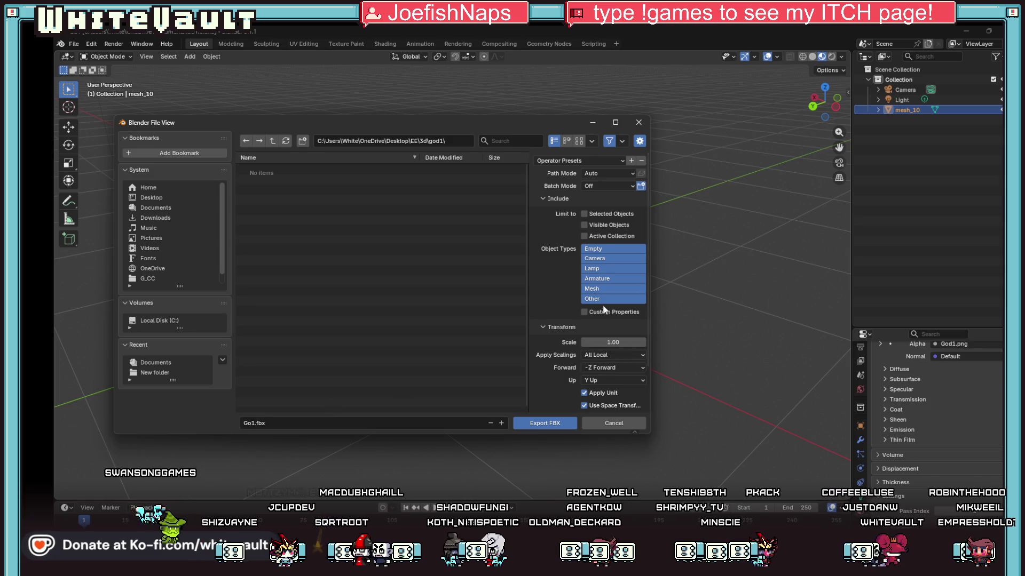
Export only the selected mesh objects as Go1.fbx into god1
{"action": "left_click", "coordinate": [622, 259]}
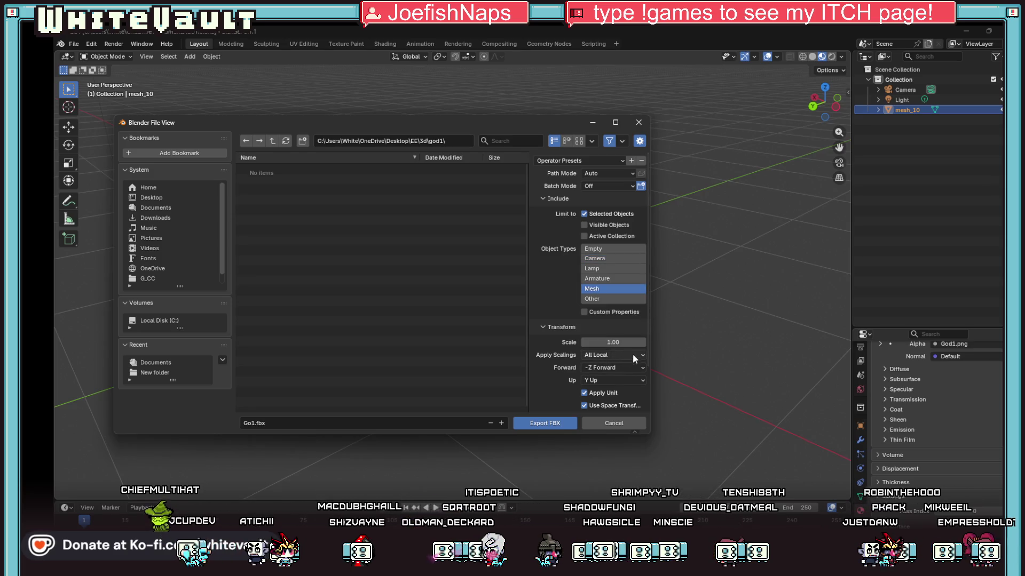
{"action": "left_click_drag", "start_coordinate": [651, 347], "coordinate": [728, 345]}
{"action": "left_click_drag", "start_coordinate": [603, 337], "coordinate": [544, 337]}
{"action": "scroll", "coordinate": [669, 386], "scroll_direction": "down", "scroll_amount": 2}
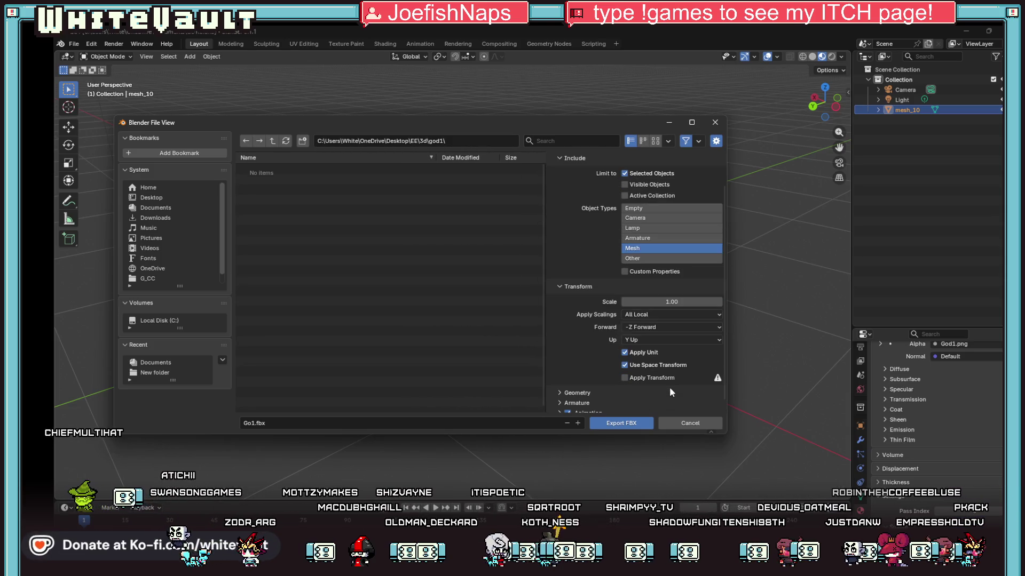
{"action": "scroll", "coordinate": [670, 390], "scroll_direction": "down", "scroll_amount": 1}
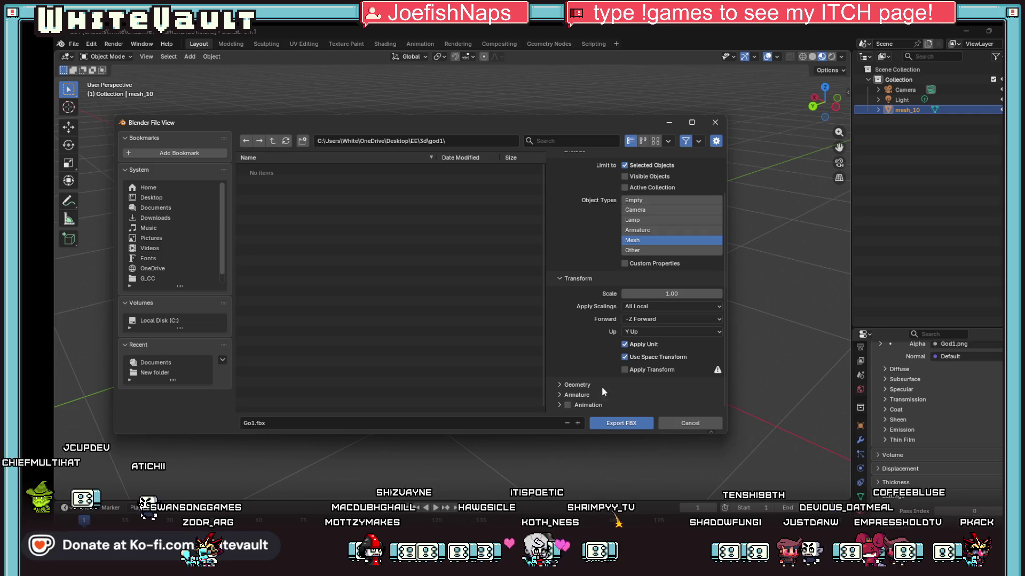
{"action": "scroll", "coordinate": [626, 352], "scroll_direction": "up", "scroll_amount": 3}
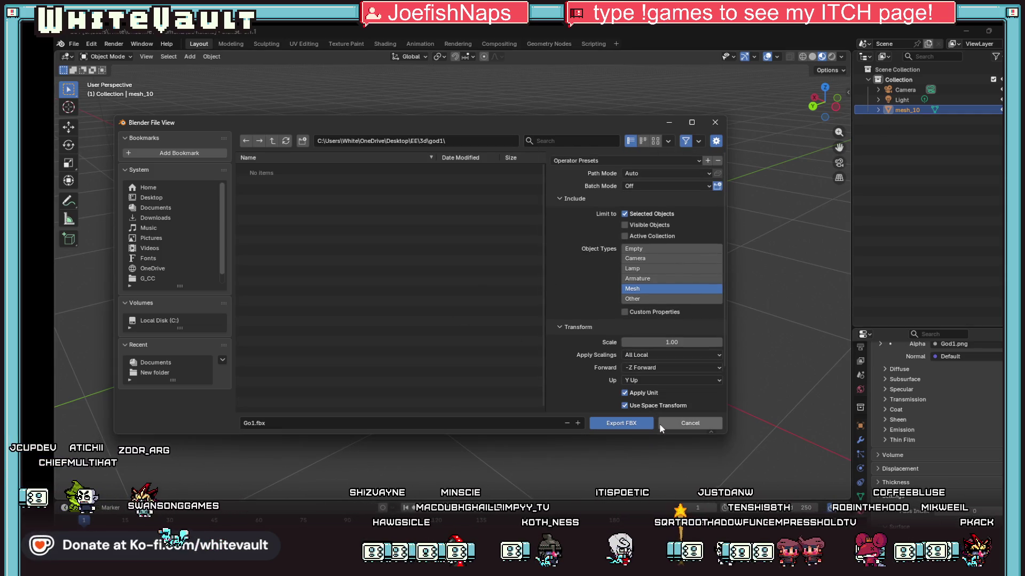
{"action": "mouse_move", "coordinate": [621, 125]}
{"action": "left_mouse_down"}
{"action": "mouse_move", "coordinate": [626, 163]}
{"action": "mouse_move", "coordinate": [643, 83]}
{"action": "left_mouse_up"}
{"action": "left_click", "coordinate": [657, 379]}
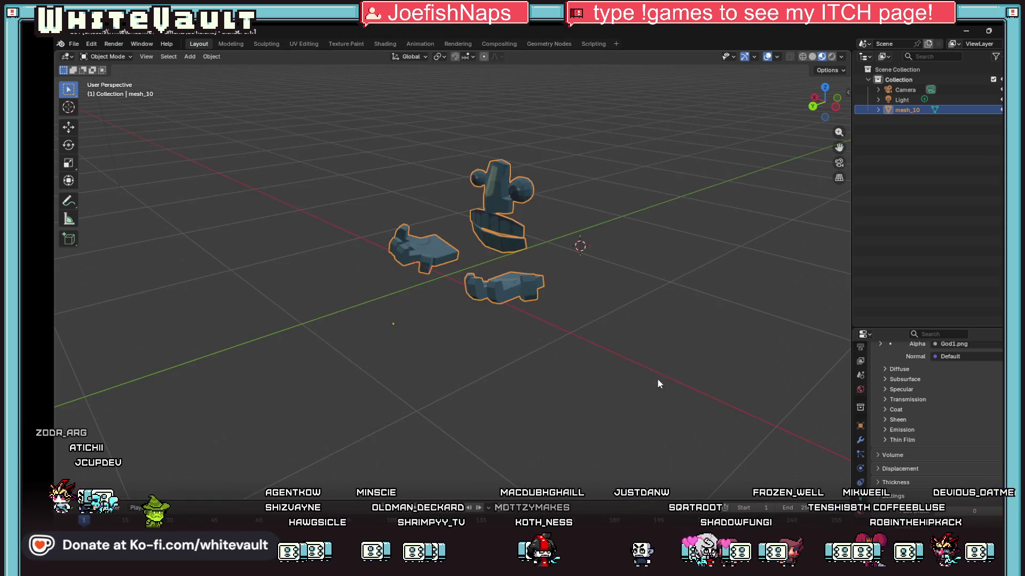
Switch to Bakin and drop Go1.fbx onto the map editor view
{"action": "mouse_move", "coordinate": [606, 539]}
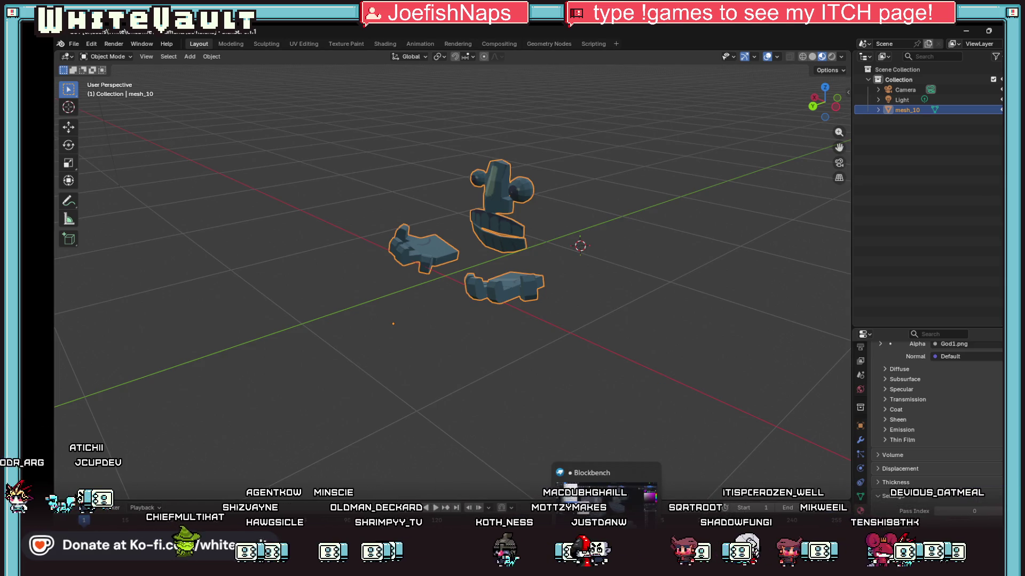
{"action": "left_click", "coordinate": [603, 507]}
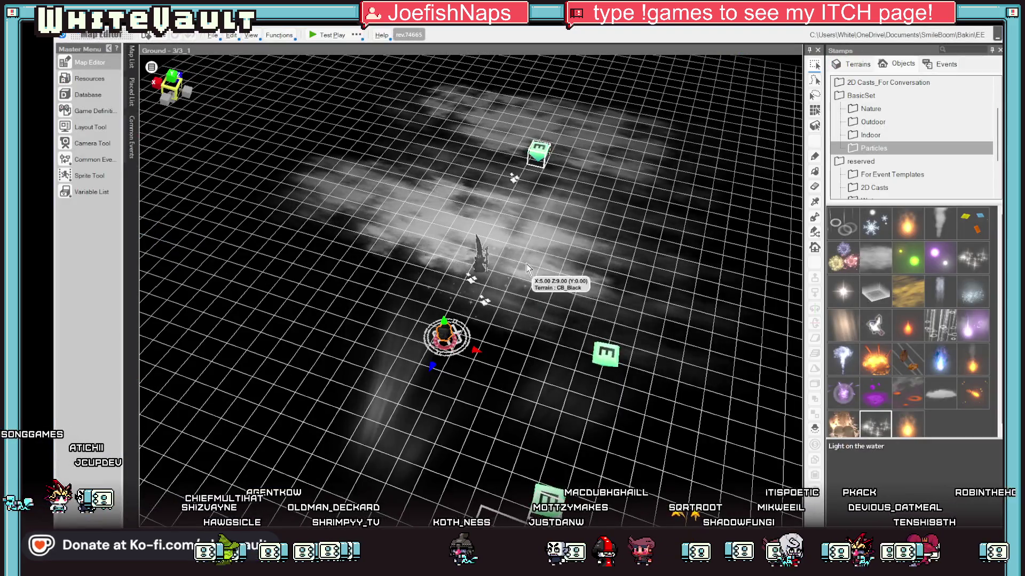
{"action": "scroll", "coordinate": [611, 404], "scroll_direction": "up", "scroll_amount": 1}
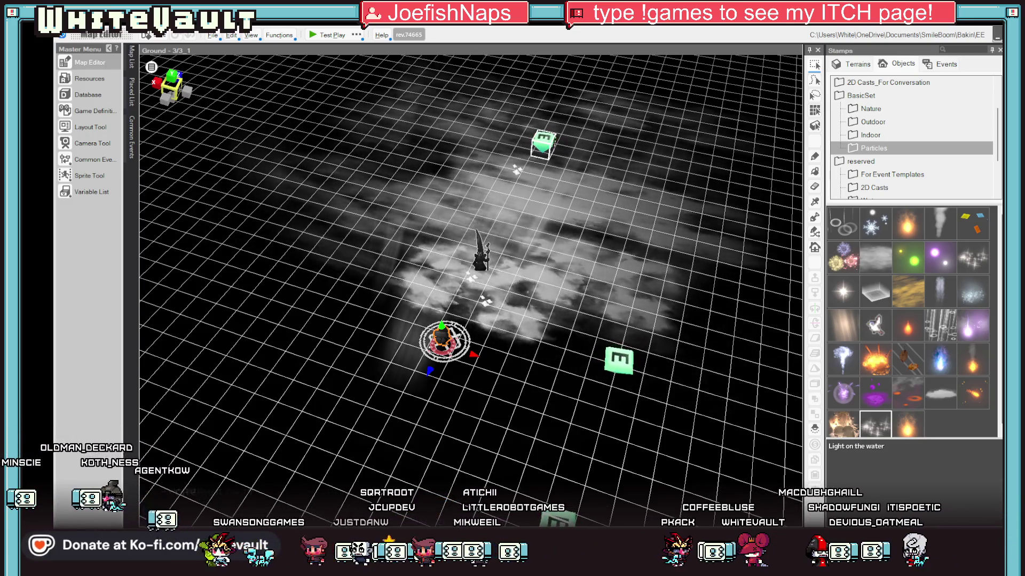
{"action": "mouse_move", "coordinate": [875, 424]}
{"action": "left_mouse_down"}
{"action": "mouse_move", "coordinate": [667, 373]}
{"action": "mouse_move", "coordinate": [511, 351]}
{"action": "mouse_move", "coordinate": [527, 315]}
{"action": "left_mouse_up"}
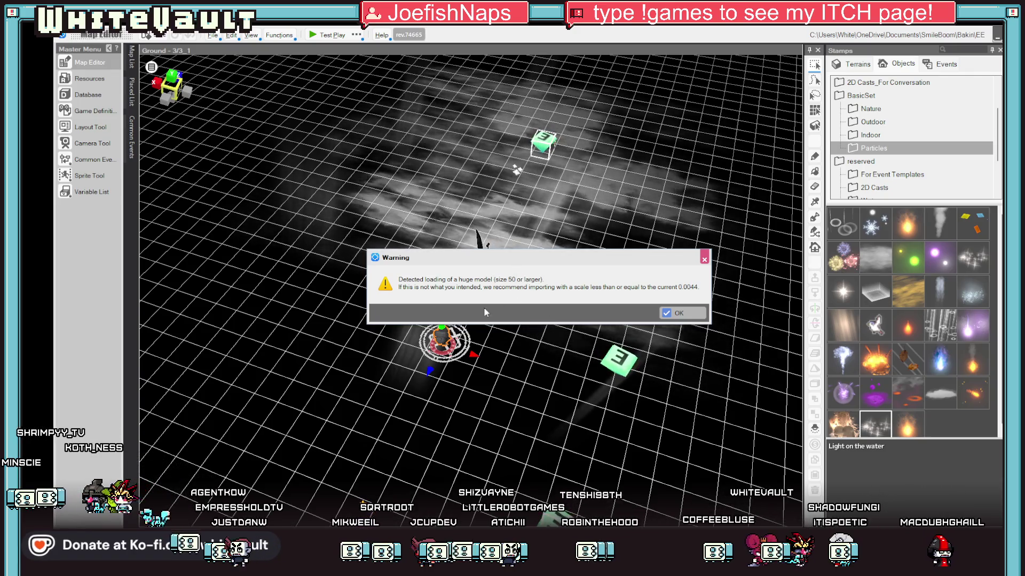
Dismiss the huge-model and missing tangent shader warnings, then import Go1 at scale 1
{"action": "left_click", "coordinate": [690, 313]}
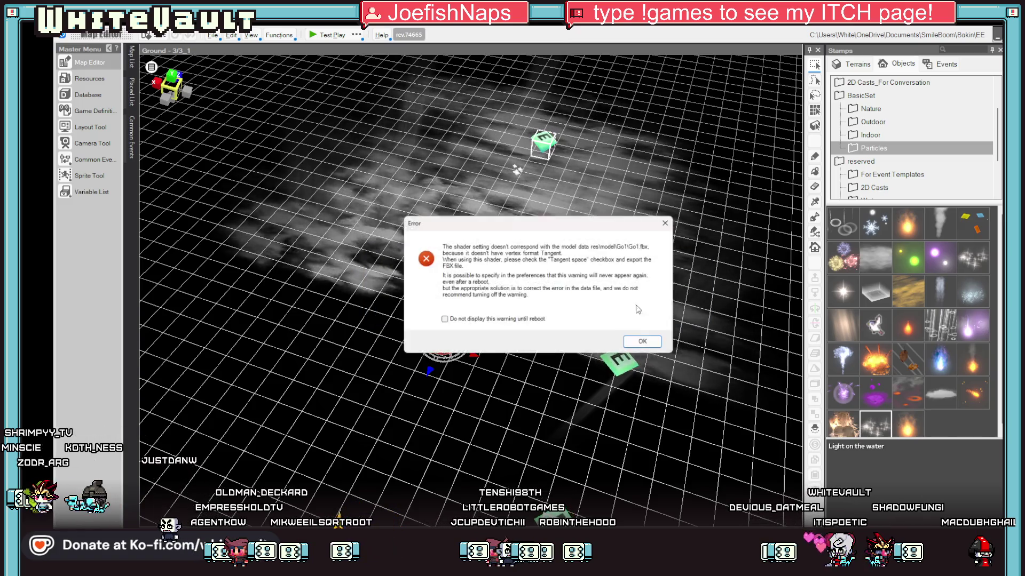
{"action": "left_click", "coordinate": [646, 349]}
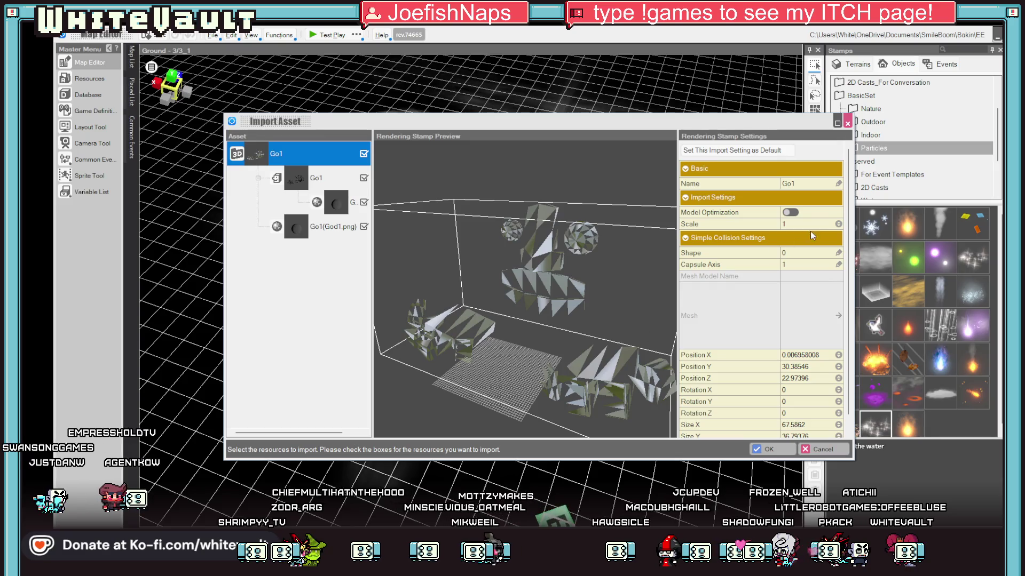
{"action": "scroll", "coordinate": [795, 214], "scroll_direction": "down", "scroll_amount": 1}
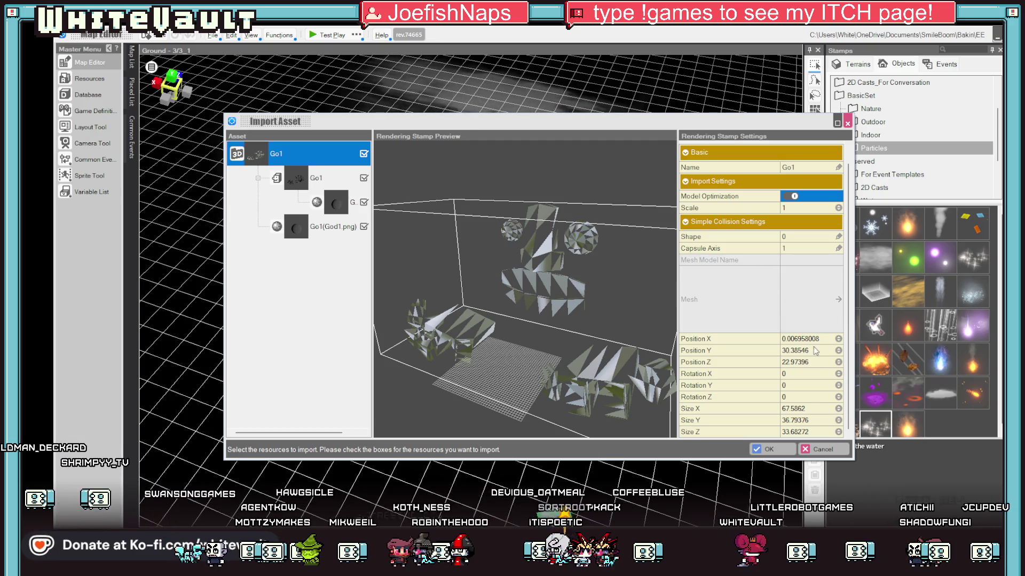
{"action": "left_click", "coordinate": [782, 451]}
{"action": "left_click", "coordinate": [643, 313]}
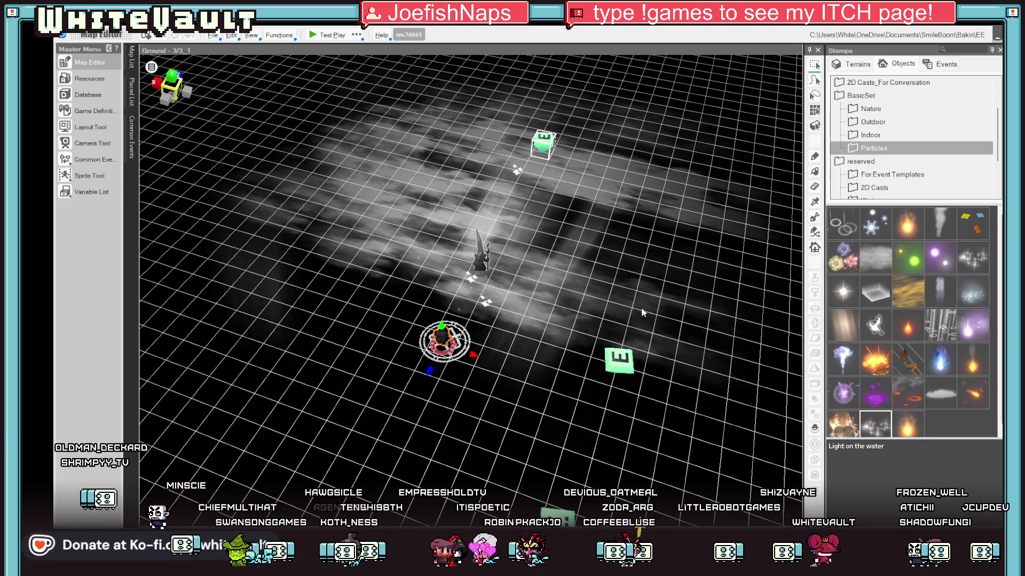
Place the Go1 model on the map and select it
{"action": "left_click", "coordinate": [658, 356]}
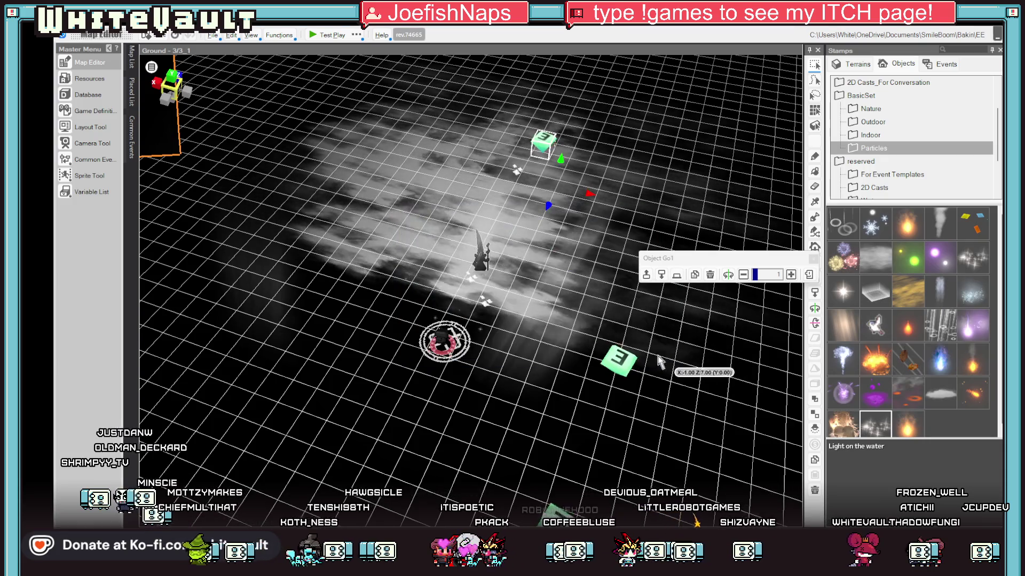
{"action": "scroll", "coordinate": [401, 224], "scroll_direction": "down", "scroll_amount": 10}
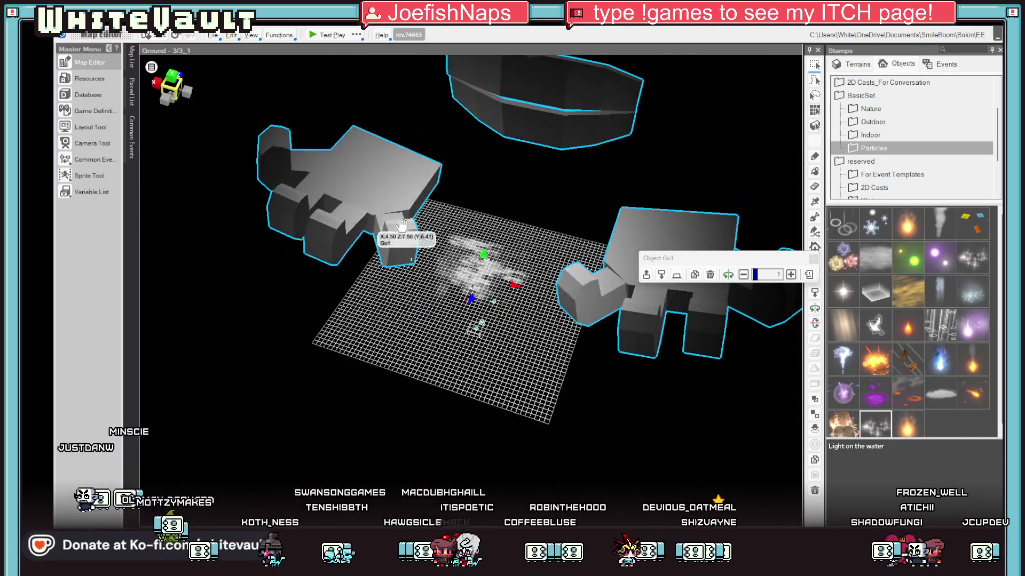
{"action": "scroll", "coordinate": [401, 224], "scroll_direction": "down", "scroll_amount": 5}
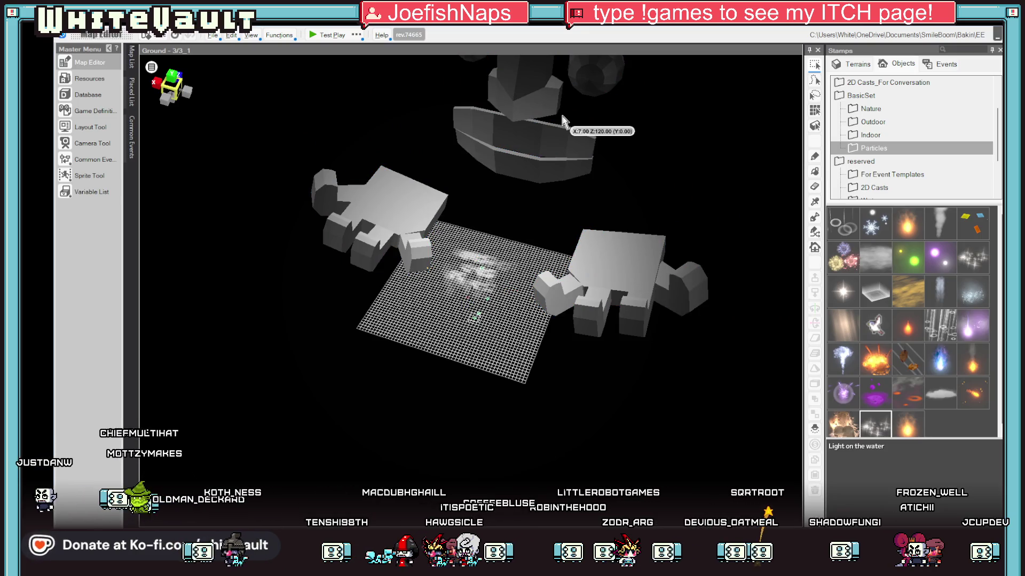
{"action": "left_click", "coordinate": [598, 251]}
{"action": "scroll", "coordinate": [695, 380], "scroll_direction": "down", "scroll_amount": 1}
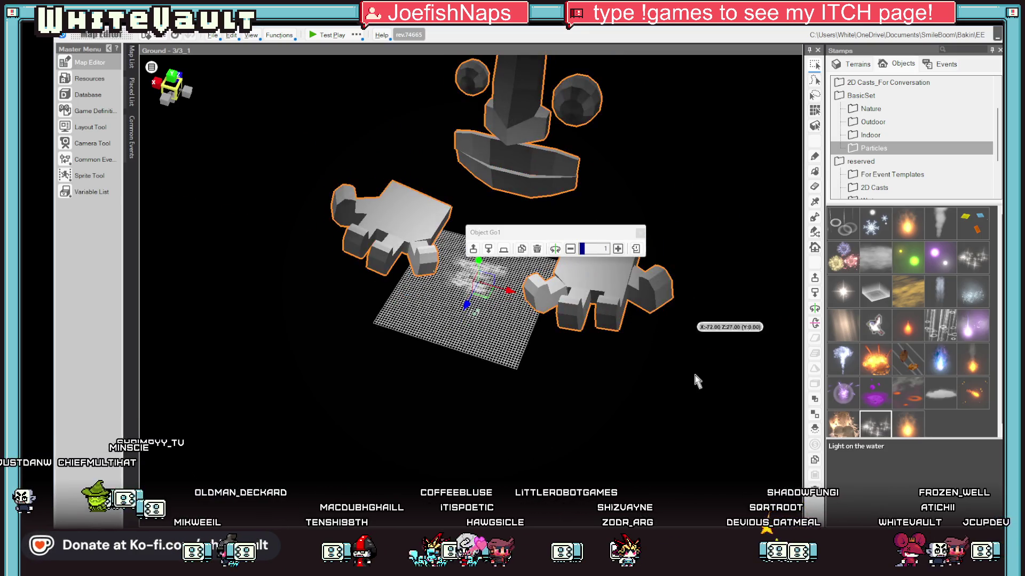
{"action": "scroll", "coordinate": [581, 383], "scroll_direction": "down", "scroll_amount": 2}
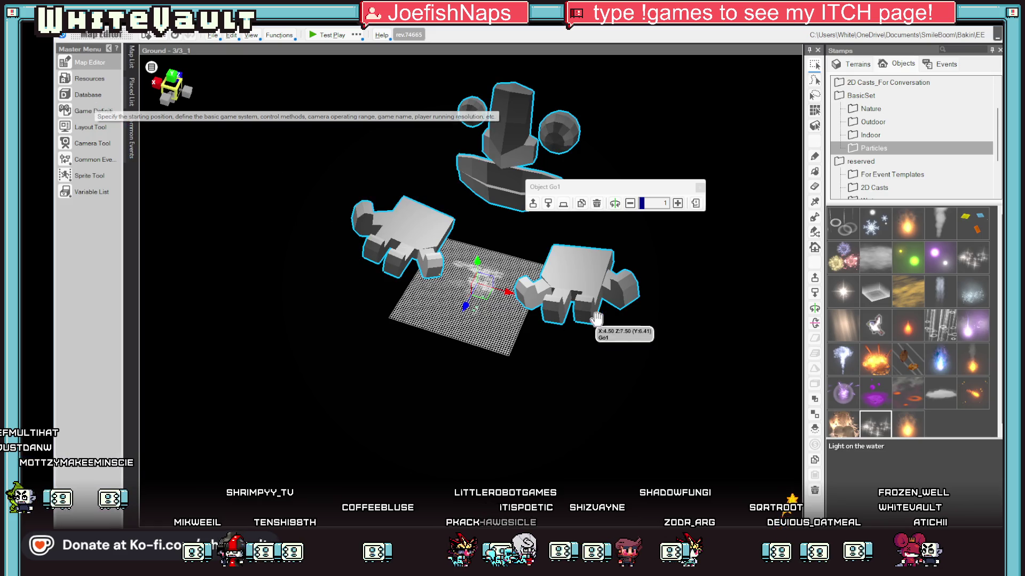
{"action": "scroll", "coordinate": [646, 353], "scroll_direction": "down", "scroll_amount": 1}
{"action": "mouse_move", "coordinate": [646, 353]}
{"action": "left_mouse_down"}
{"action": "mouse_move", "coordinate": [588, 304]}
{"action": "mouse_move", "coordinate": [617, 328]}
{"action": "left_mouse_up"}
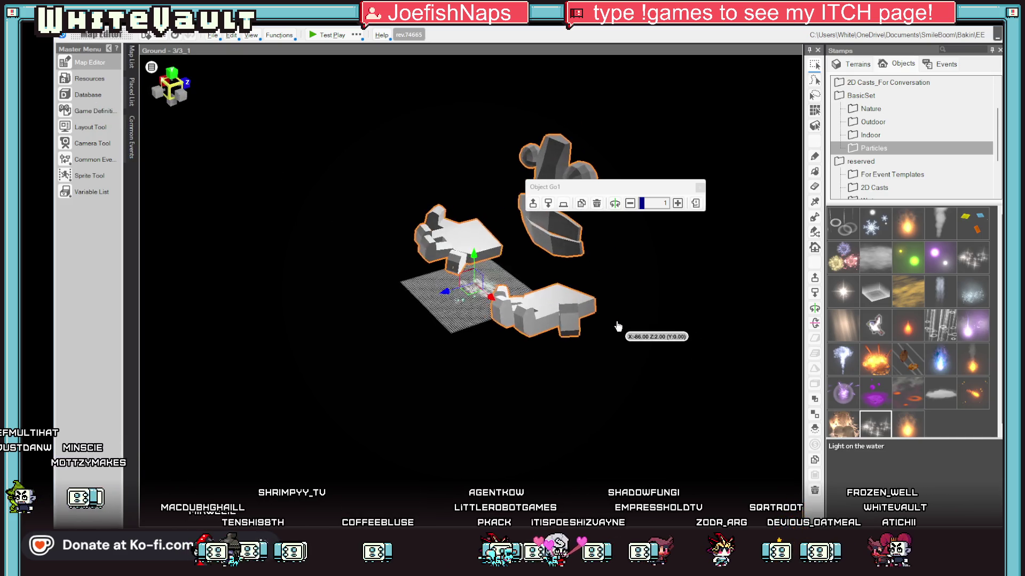
Shrink the selected Go1 objects to 0.1 scale
{"action": "left_click", "coordinate": [678, 203]}
{"action": "left_click", "coordinate": [630, 204]}
{"action": "left_click", "coordinate": [630, 203]}
{"action": "left_click", "coordinate": [630, 204]}
{"action": "left_click", "coordinate": [629, 204]}
{"action": "left_click", "coordinate": [630, 203]}
{"action": "left_click", "coordinate": [630, 204]}
{"action": "left_click", "coordinate": [630, 203]}
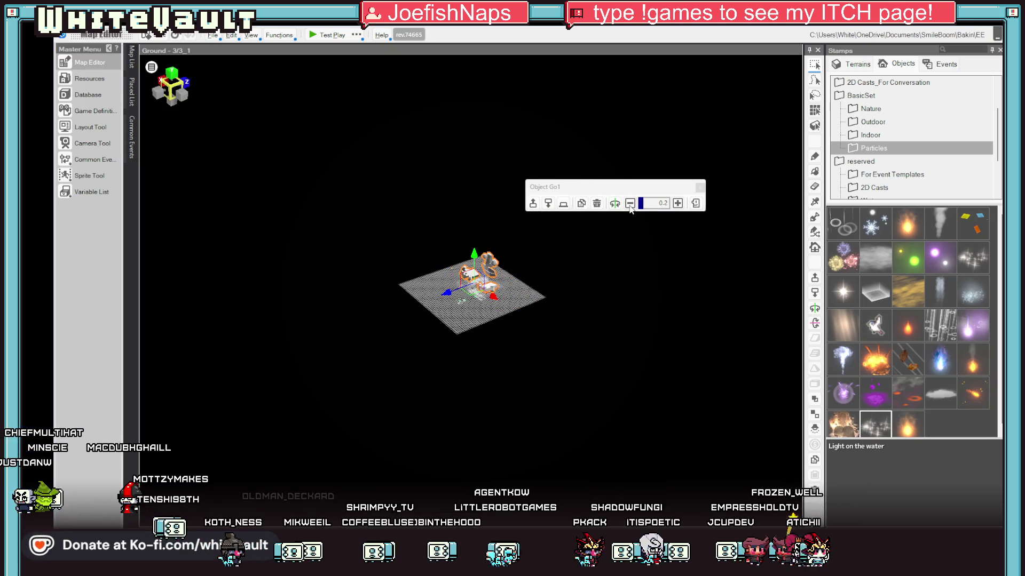
{"action": "scroll", "coordinate": [496, 295], "scroll_direction": "up", "scroll_amount": 6}
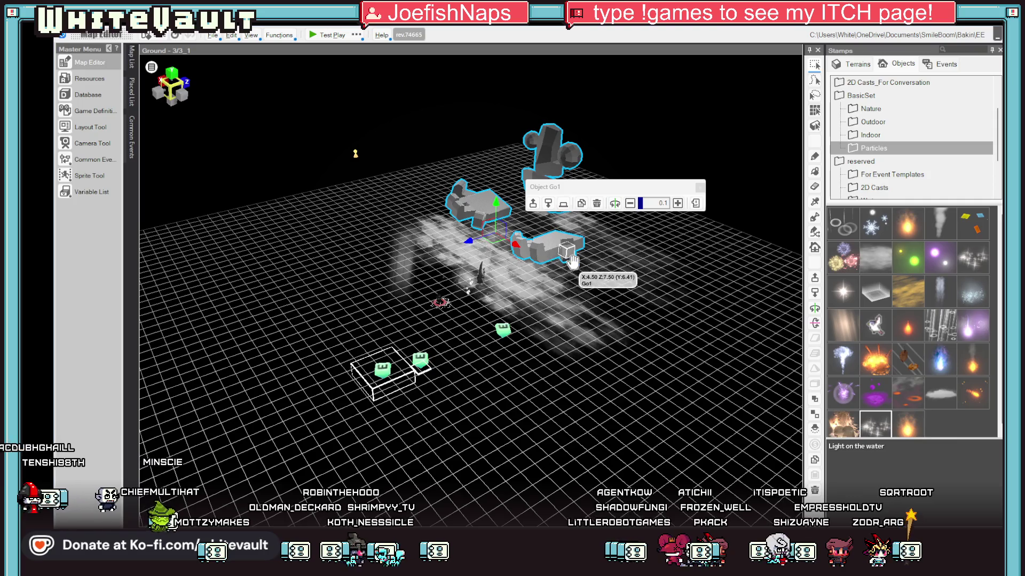
Move the Go1 hand group around the wizard, then start a test play
{"action": "mouse_move", "coordinate": [516, 249]}
{"action": "left_mouse_down"}
{"action": "mouse_move", "coordinate": [543, 276]}
{"action": "mouse_move", "coordinate": [450, 297]}
{"action": "left_mouse_up"}
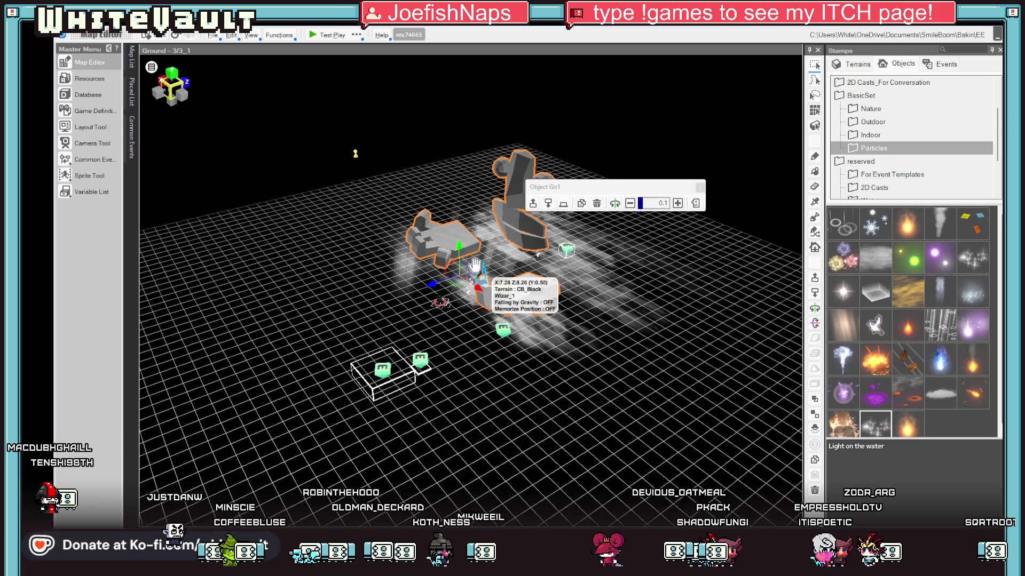
{"action": "left_click_drag", "start_coordinate": [478, 314], "coordinate": [477, 376]}
{"action": "left_click", "coordinate": [629, 374]}
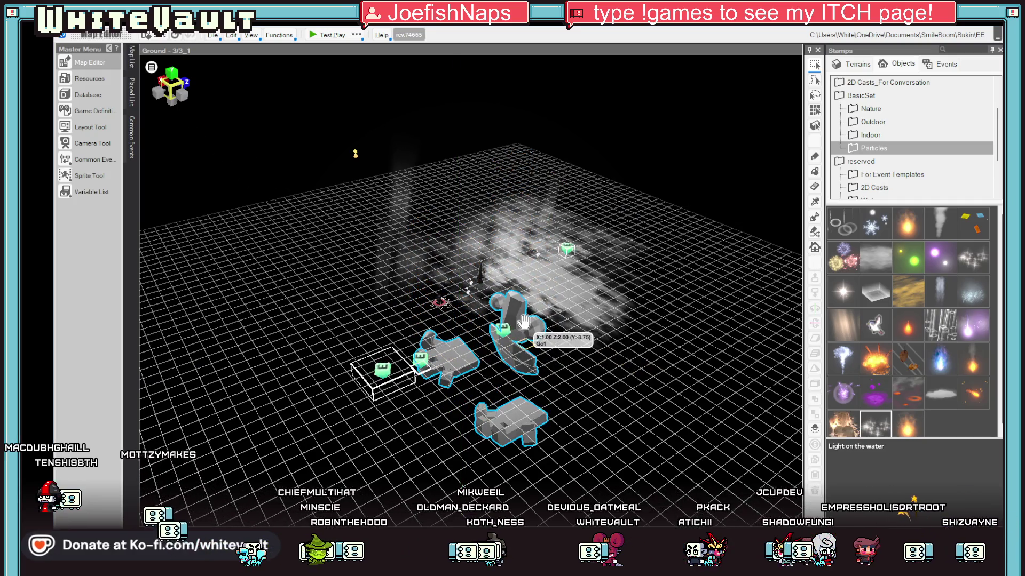
{"action": "left_click_drag", "start_coordinate": [463, 380], "coordinate": [467, 295]}
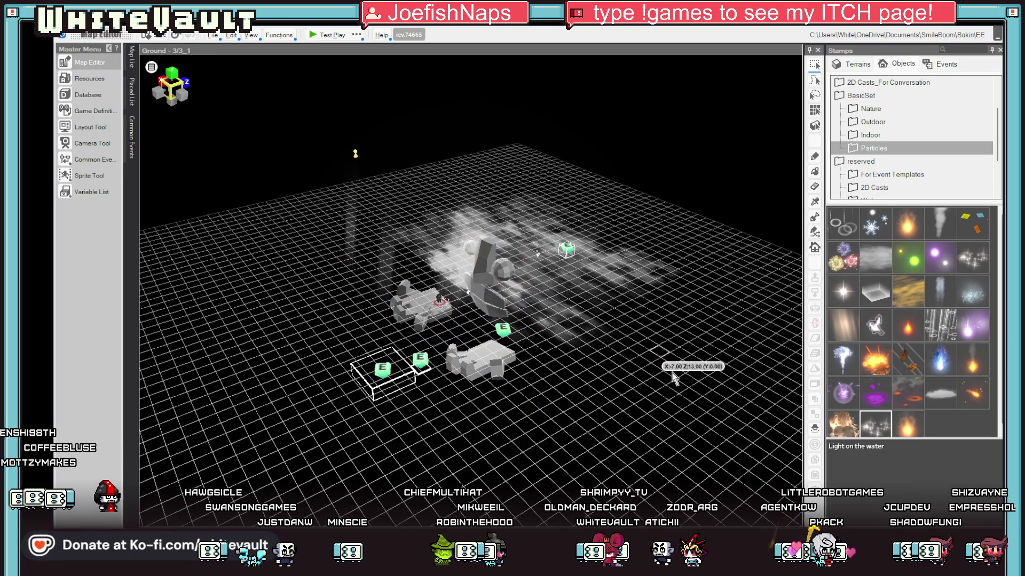
{"action": "scroll", "coordinate": [560, 381], "scroll_direction": "up", "scroll_amount": 3}
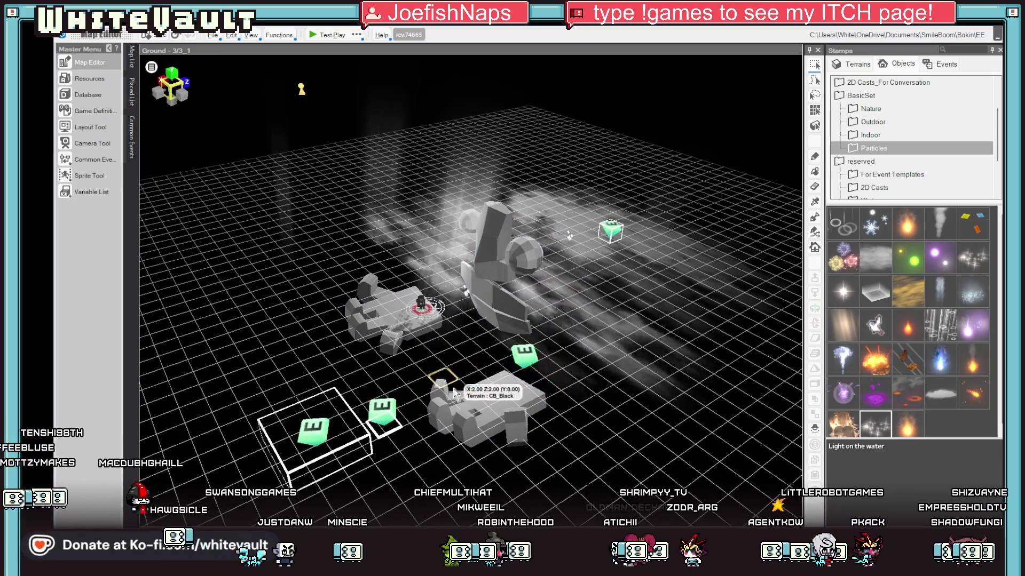
{"action": "left_click", "coordinate": [513, 308]}
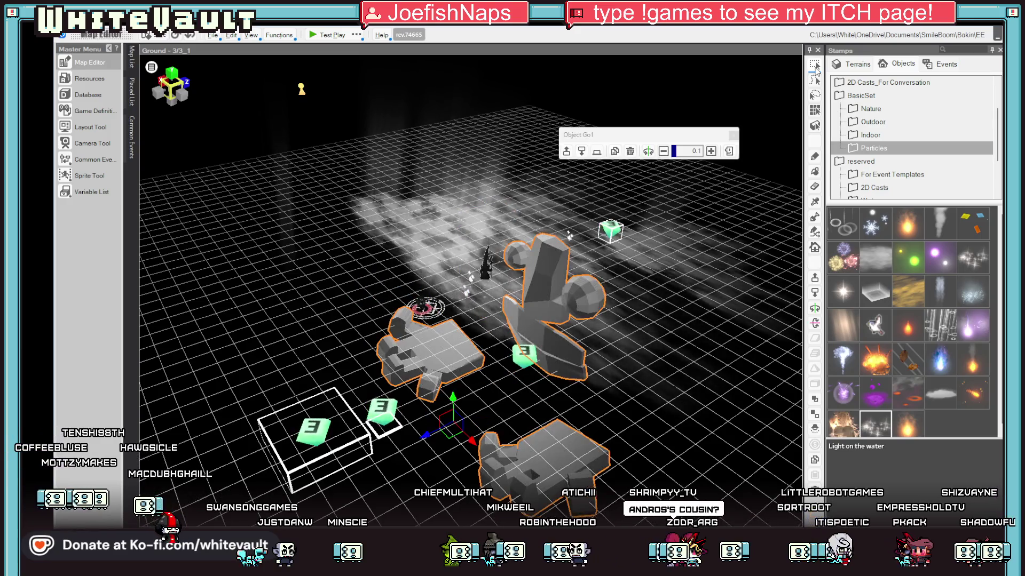
{"action": "mouse_move", "coordinate": [460, 443]}
{"action": "left_mouse_down"}
{"action": "mouse_move", "coordinate": [488, 399]}
{"action": "mouse_move", "coordinate": [451, 348]}
{"action": "left_mouse_up"}
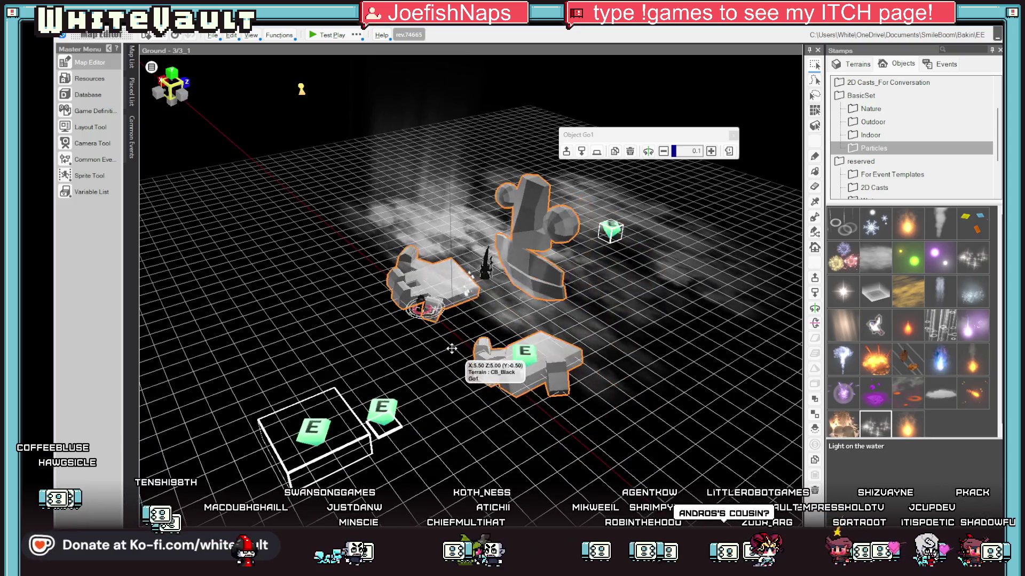
{"action": "left_click_drag", "start_coordinate": [455, 407], "coordinate": [502, 433]}
{"action": "scroll", "coordinate": [505, 310], "scroll_direction": "up", "scroll_amount": 3}
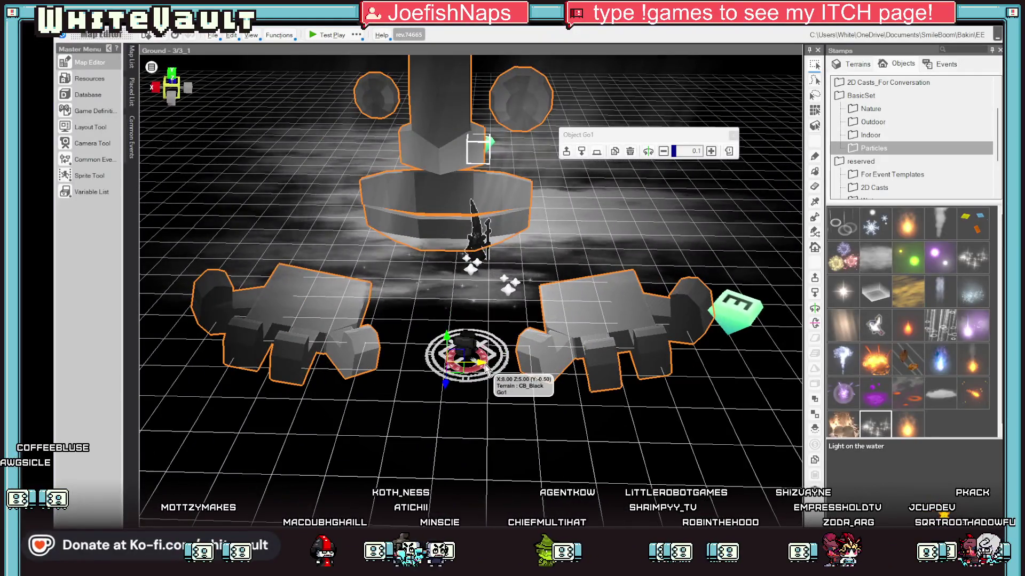
{"action": "scroll", "coordinate": [505, 361], "scroll_direction": "down", "scroll_amount": 2}
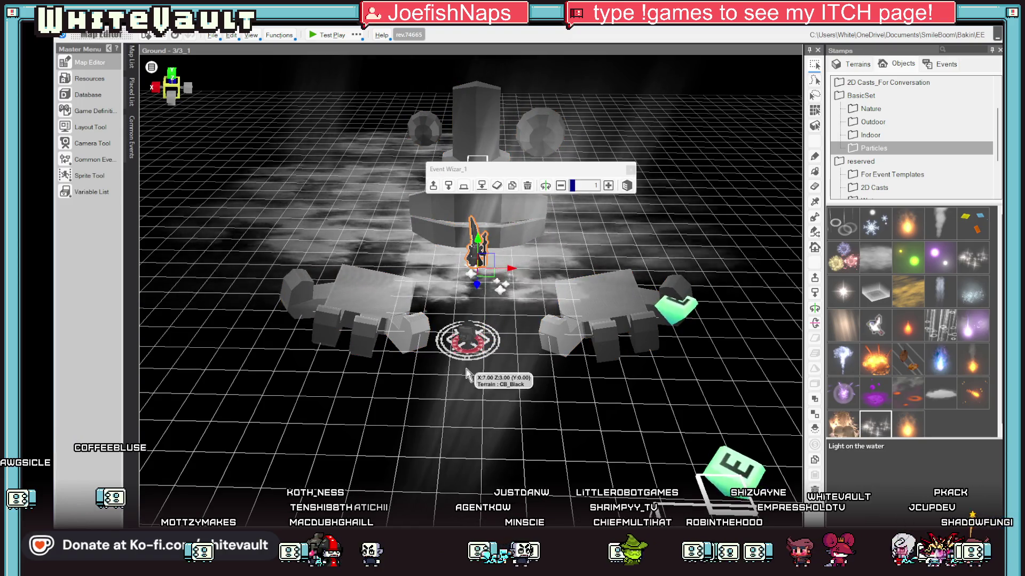
{"action": "mouse_move", "coordinate": [515, 341]}
{"action": "left_mouse_down"}
{"action": "mouse_move", "coordinate": [496, 332]}
{"action": "mouse_move", "coordinate": [472, 347]}
{"action": "mouse_move", "coordinate": [469, 370]}
{"action": "left_mouse_up"}
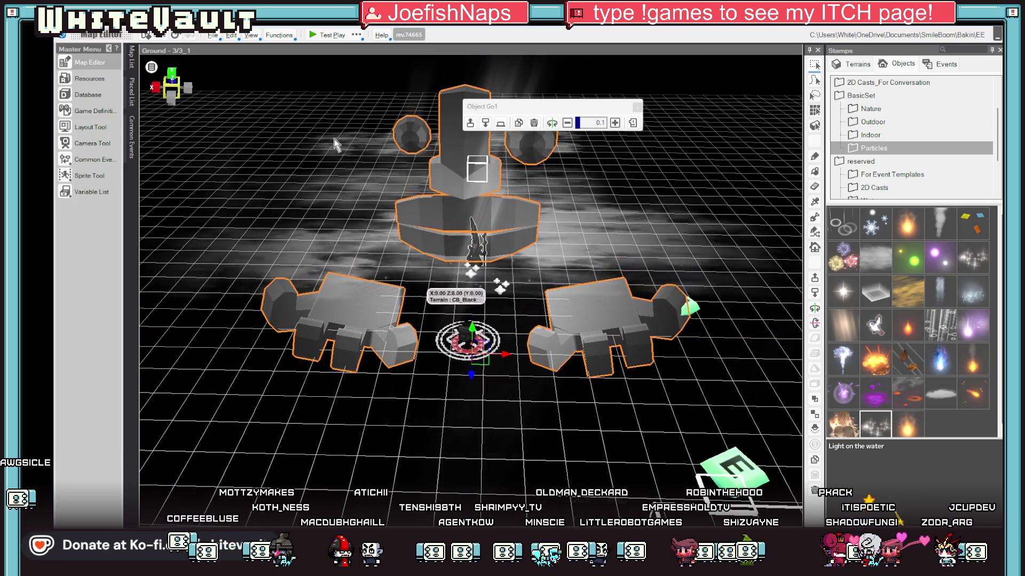
{"action": "left_click", "coordinate": [319, 35]}
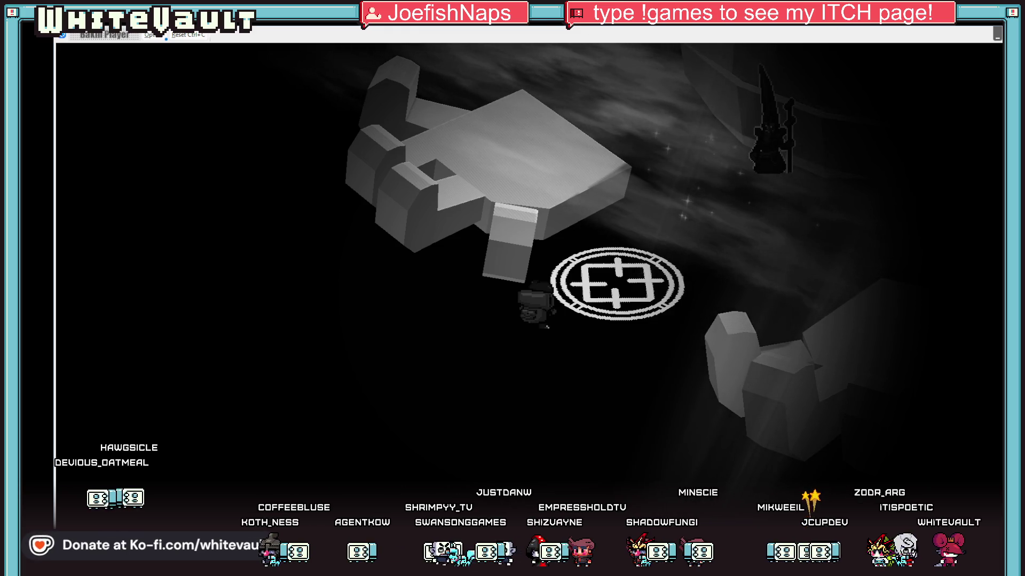
Close the test play with Alt+F4 and zoom out the map view
{"action": "key", "text": "alt+F4"}
{"action": "scroll", "coordinate": [584, 278], "scroll_direction": "down", "scroll_amount": 5}
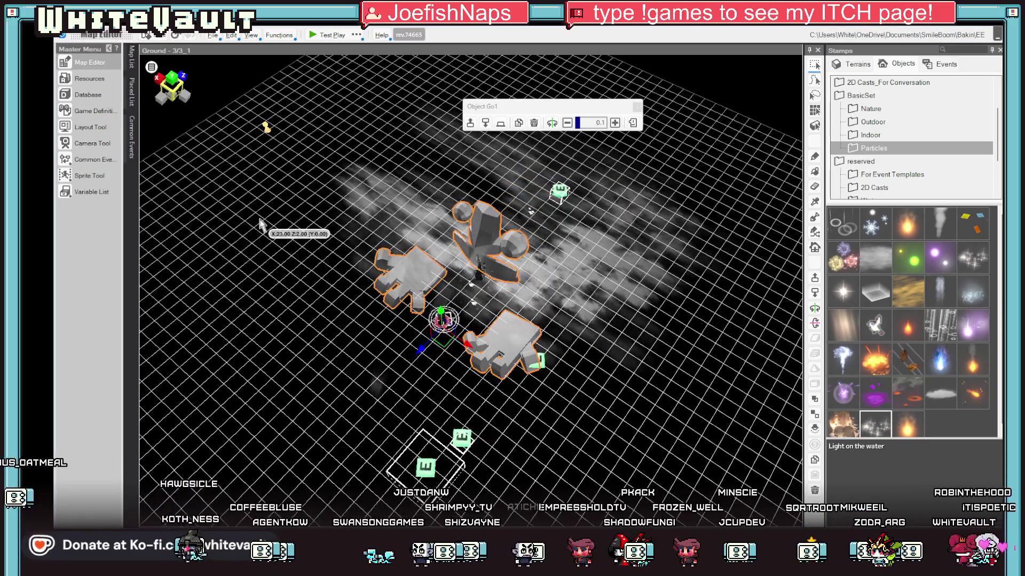
{"action": "left_click", "coordinate": [92, 80]}
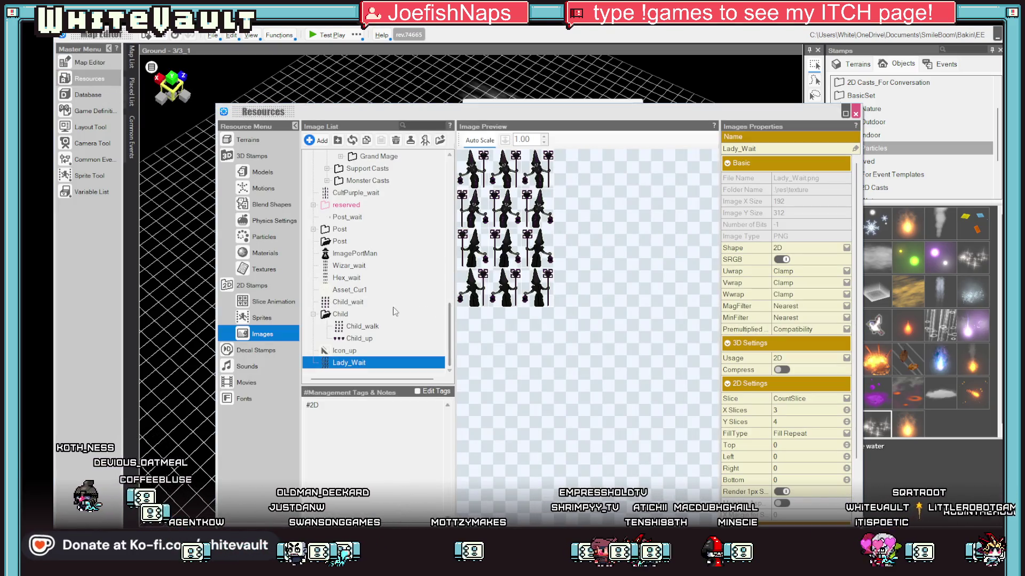
{"action": "scroll", "coordinate": [356, 293], "scroll_direction": "up", "scroll_amount": 6}
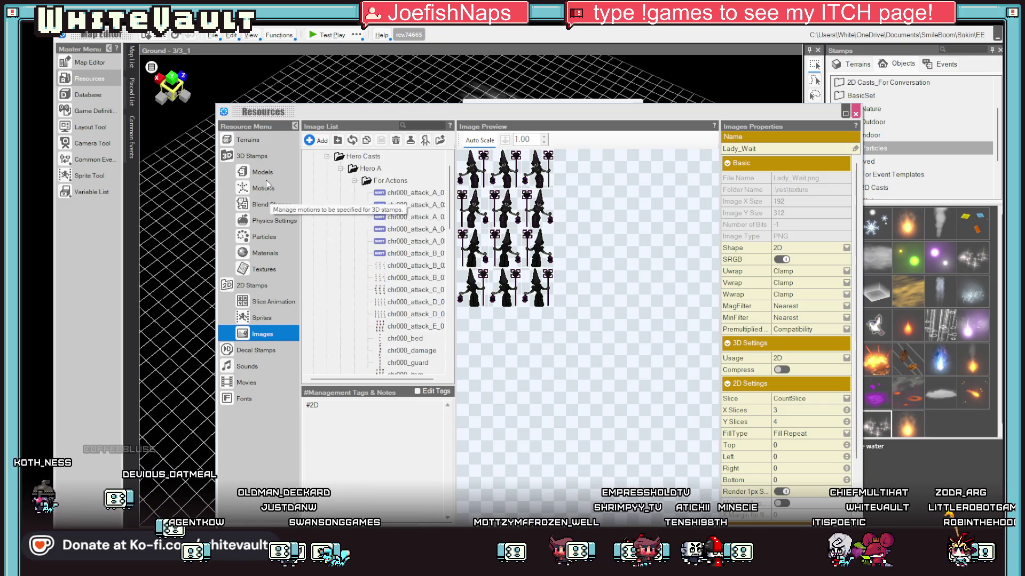
{"action": "left_click", "coordinate": [268, 173]}
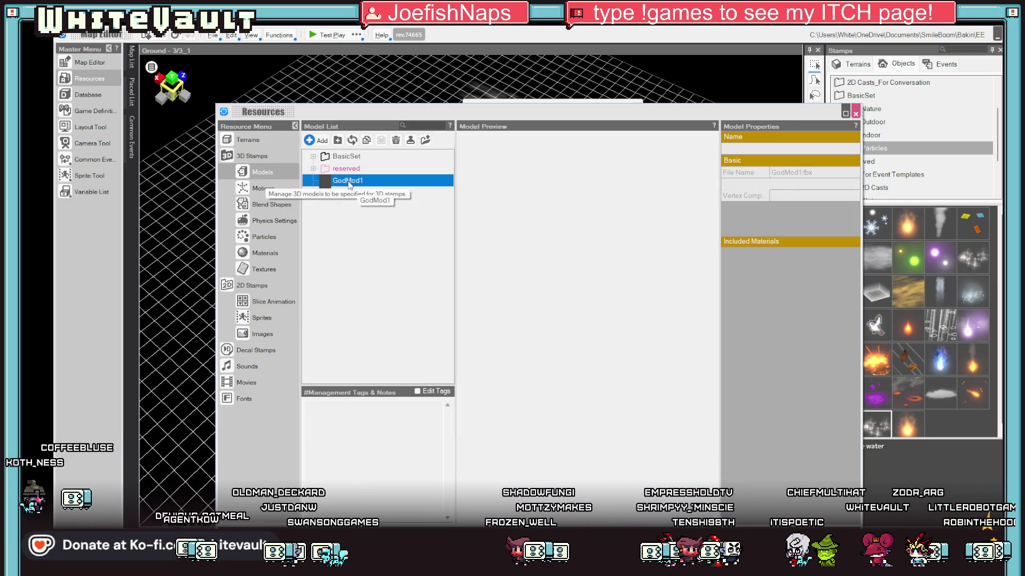
{"action": "left_click", "coordinate": [776, 195]}
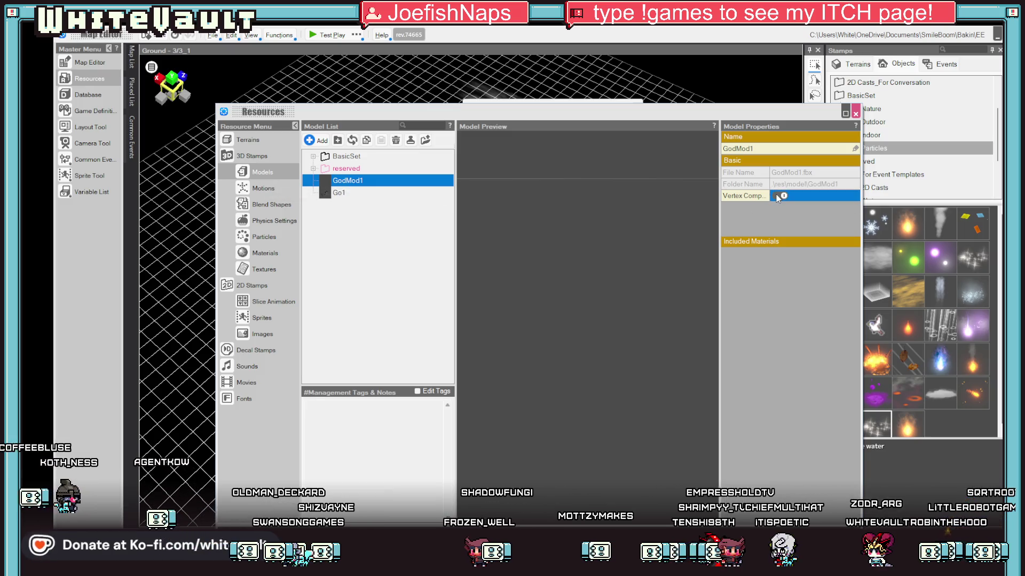
{"action": "left_click", "coordinate": [339, 193]}
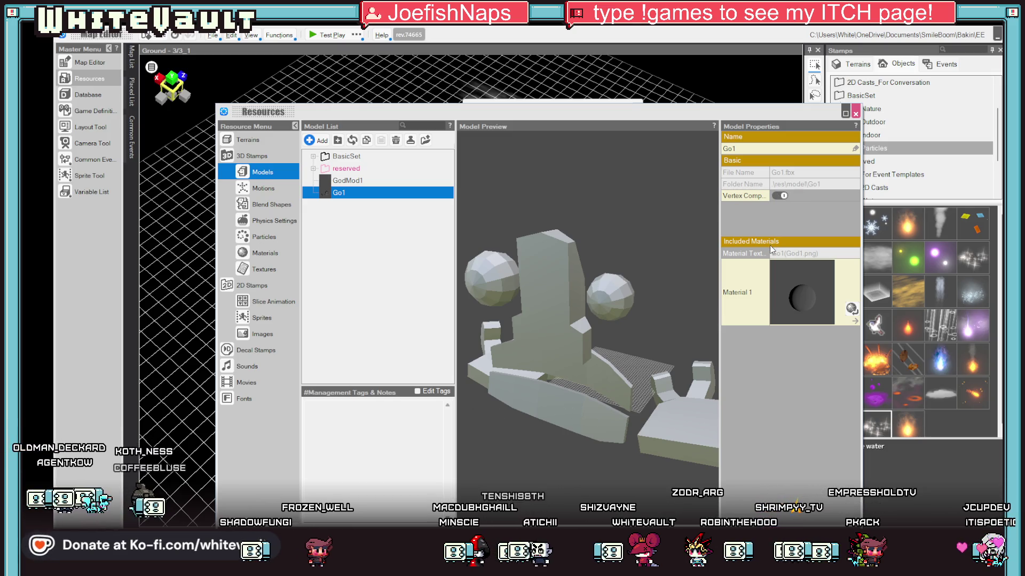
{"action": "left_click", "coordinate": [856, 113]}
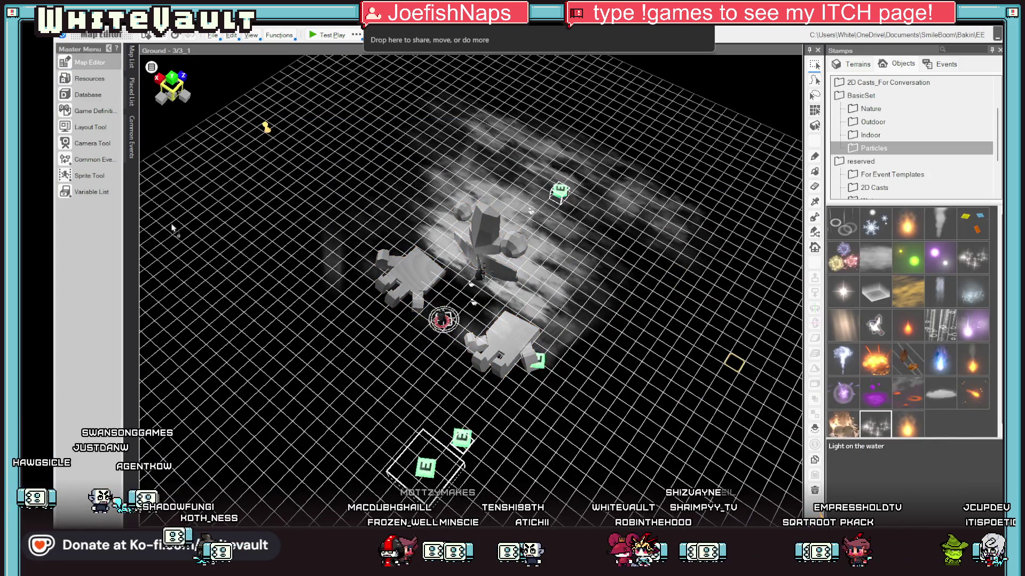
Drop Go1.fbx into Bakin again, overwrite the existing file, and re-import at scale 0.1
{"action": "left_click_drag", "start_coordinate": [510, 276], "coordinate": [508, 274]}
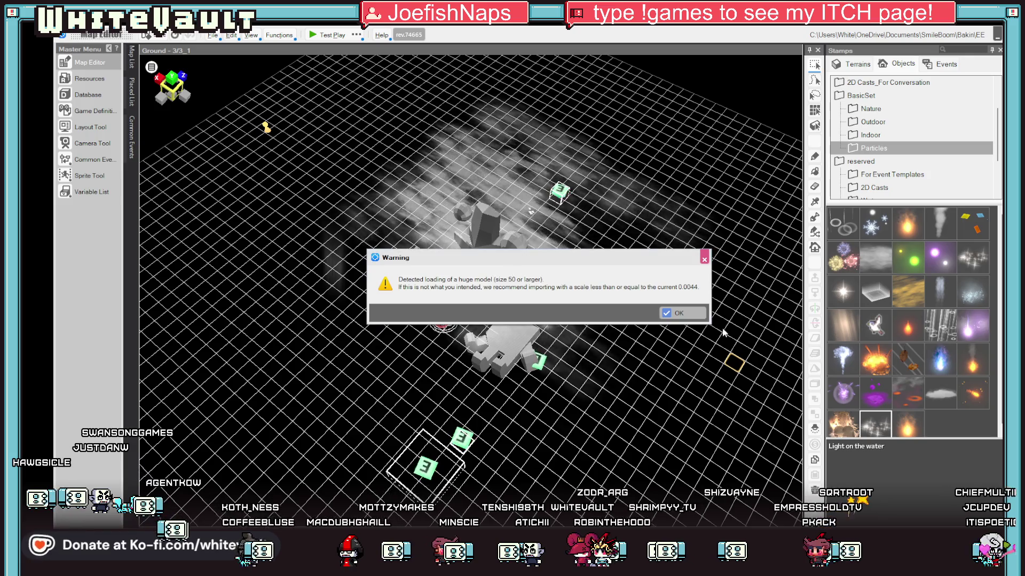
{"action": "left_click", "coordinate": [686, 315]}
{"action": "left_click", "coordinate": [598, 326]}
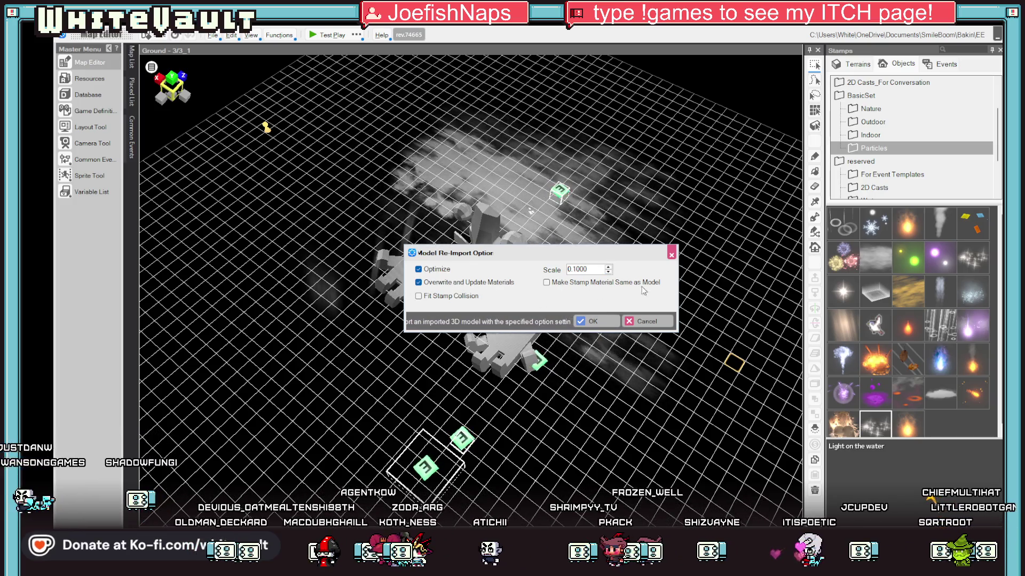
{"action": "left_click", "coordinate": [612, 320]}
{"action": "scroll", "coordinate": [592, 424], "scroll_direction": "down", "scroll_amount": 3}
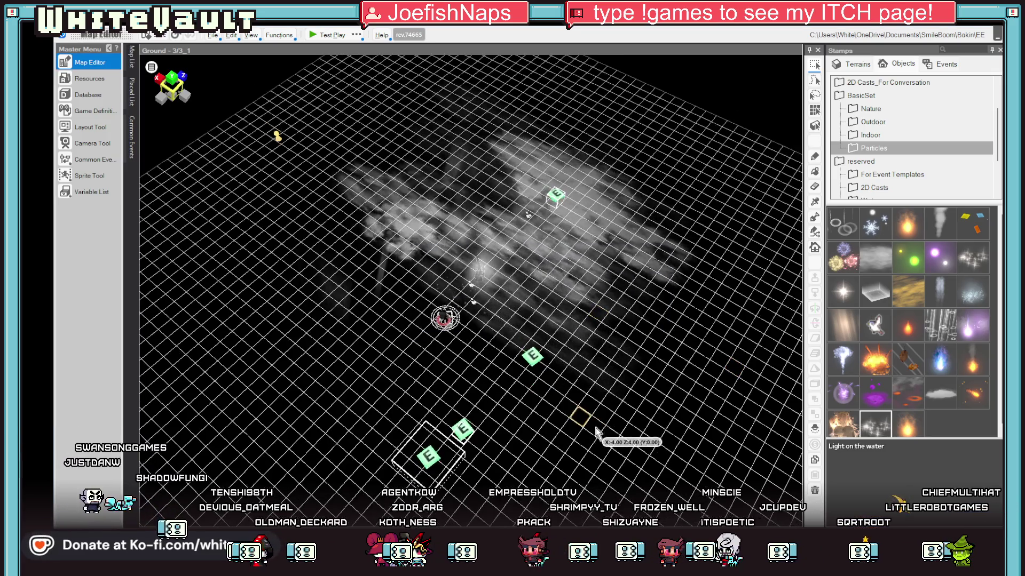
{"action": "scroll", "coordinate": [601, 433], "scroll_direction": "down", "scroll_amount": 3}
{"action": "scroll", "coordinate": [535, 344], "scroll_direction": "up", "scroll_amount": 6}
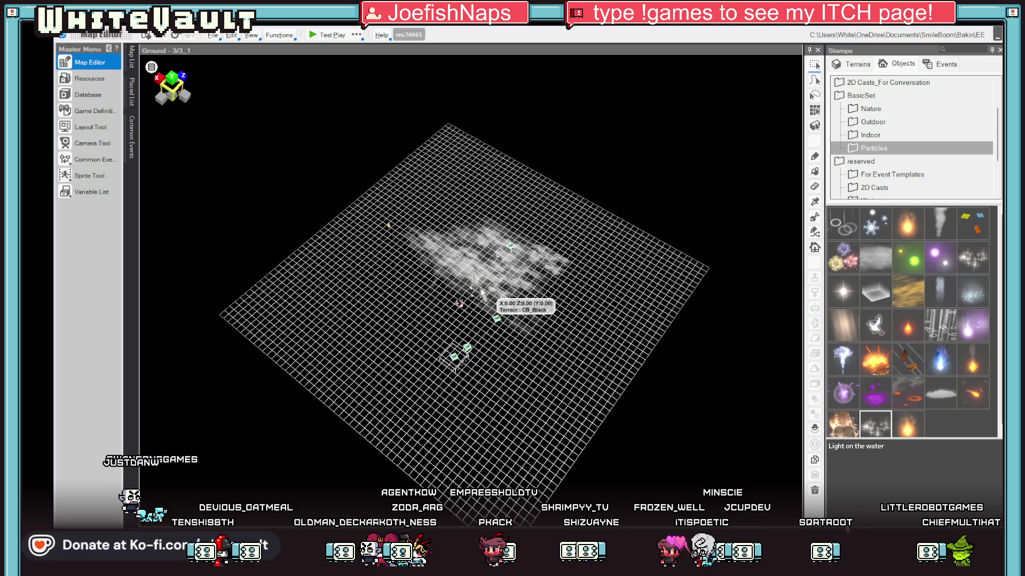
{"action": "scroll", "coordinate": [507, 333], "scroll_direction": "up", "scroll_amount": 3}
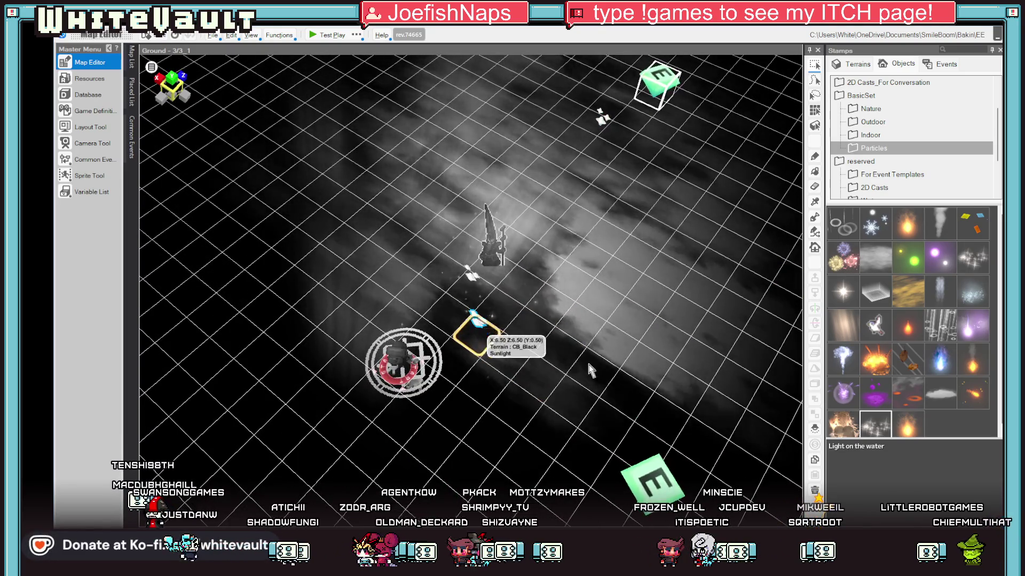
{"action": "scroll", "coordinate": [627, 347], "scroll_direction": "down", "scroll_amount": 6}
{"action": "scroll", "coordinate": [627, 346], "scroll_direction": "down", "scroll_amount": 6}
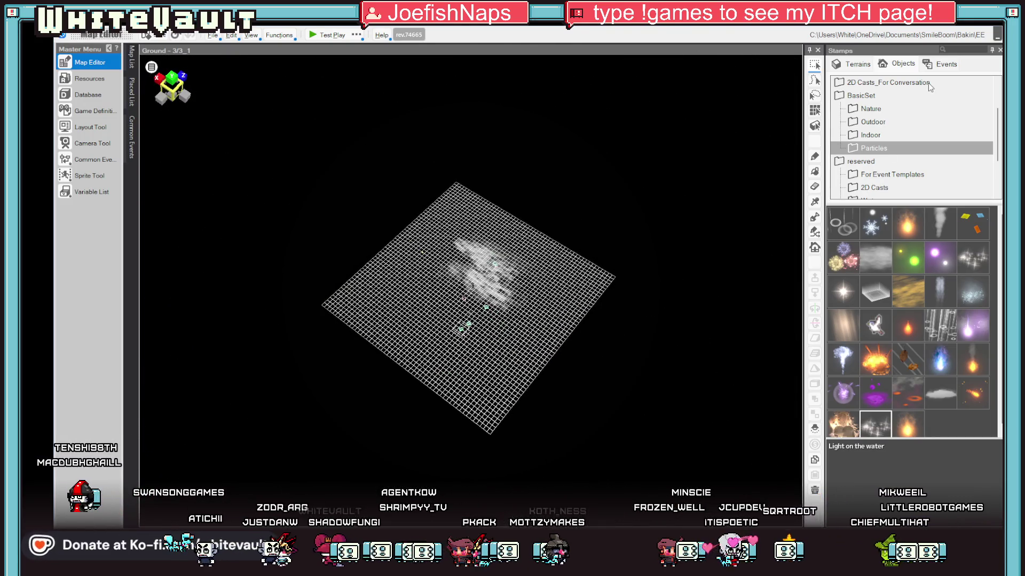
{"action": "scroll", "coordinate": [921, 334], "scroll_direction": "down", "scroll_amount": 1}
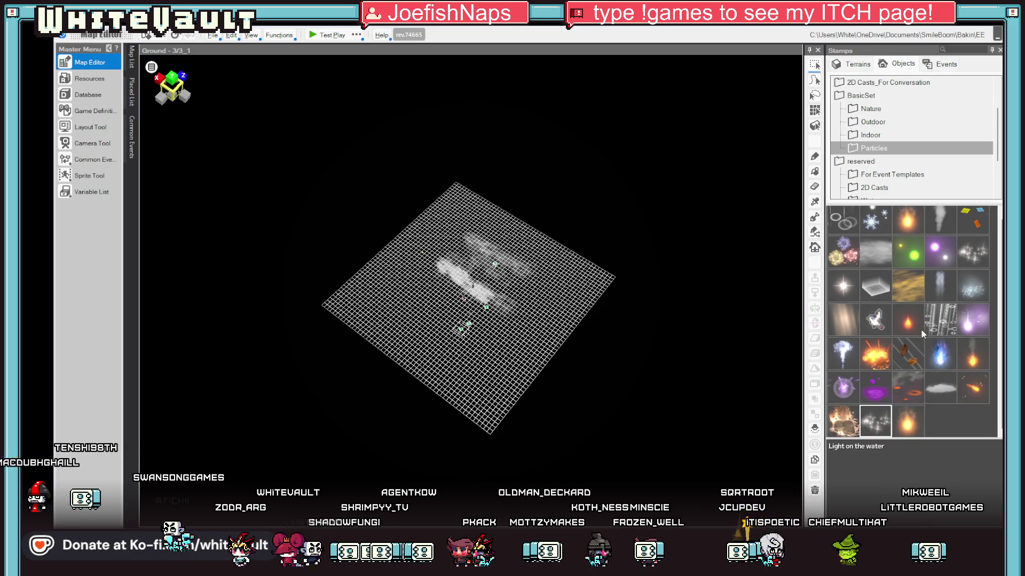
{"action": "scroll", "coordinate": [870, 160], "scroll_direction": "down", "scroll_amount": 2}
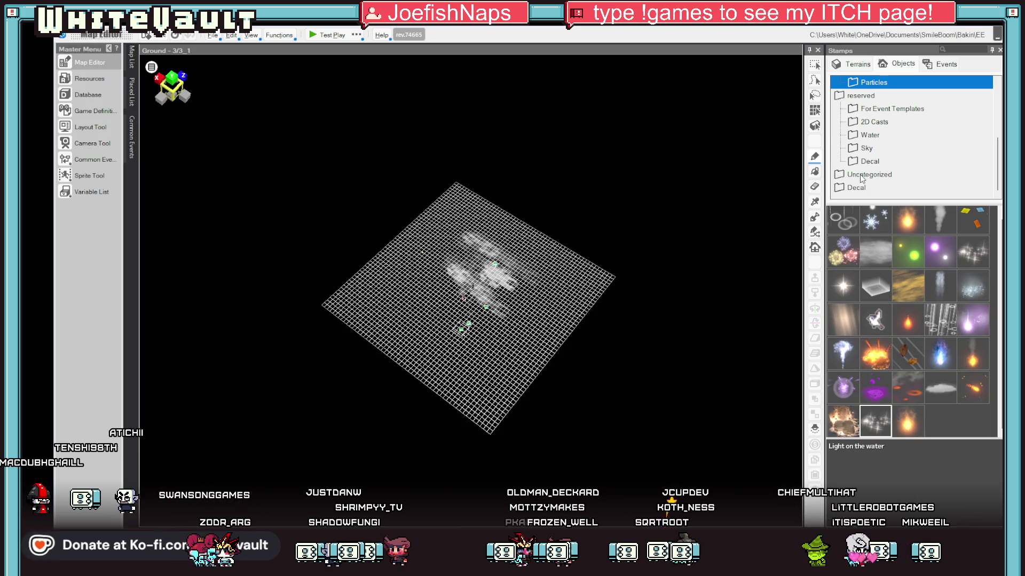
Place a Go1 stamp from Uncategorized and drag it to the player start point
{"action": "left_click", "coordinate": [859, 175]}
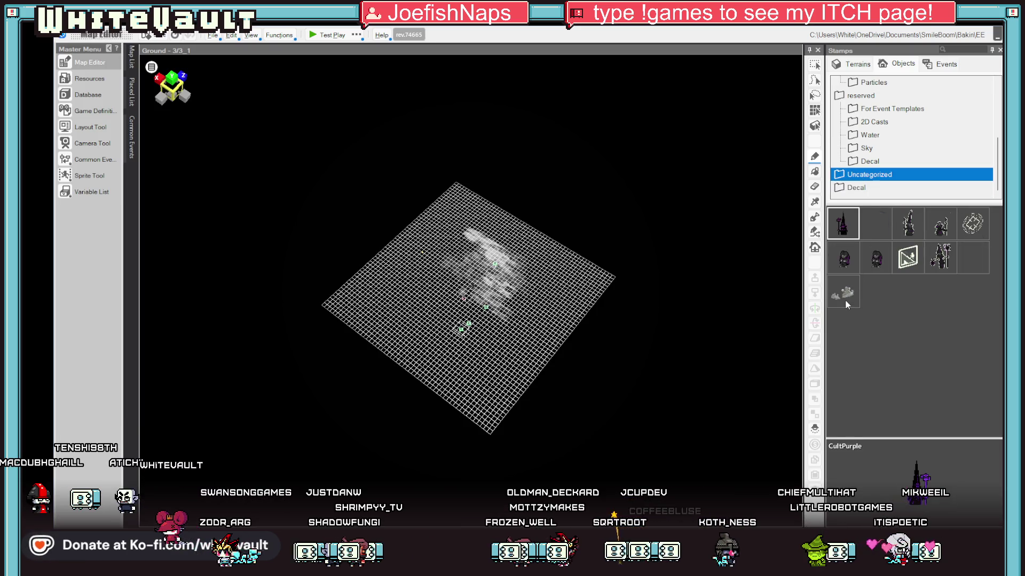
{"action": "left_click", "coordinate": [582, 234]}
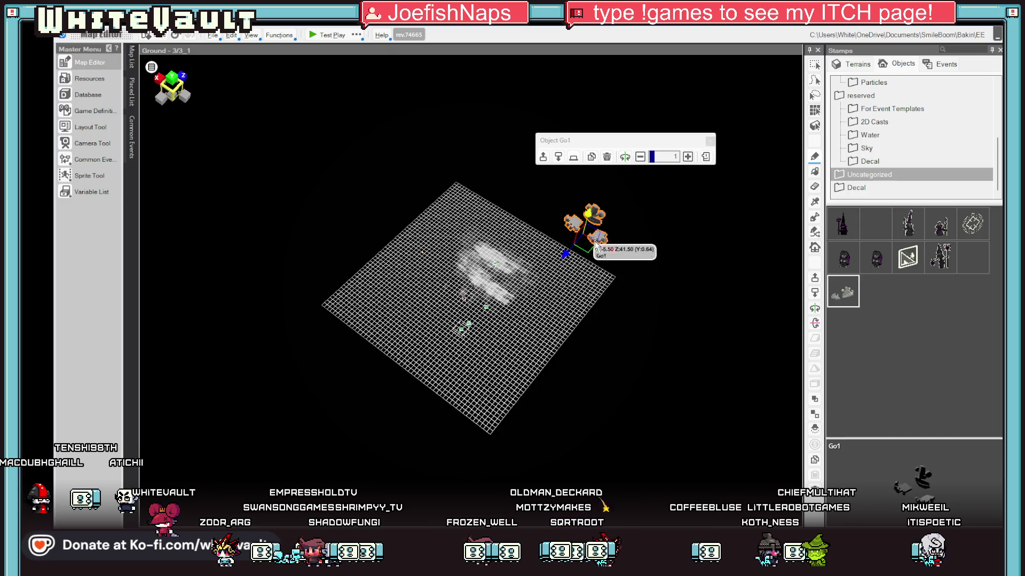
{"action": "mouse_move", "coordinate": [688, 296]}
{"action": "left_mouse_down"}
{"action": "mouse_move", "coordinate": [714, 252]}
{"action": "mouse_move", "coordinate": [714, 275]}
{"action": "mouse_move", "coordinate": [772, 83]}
{"action": "left_mouse_up"}
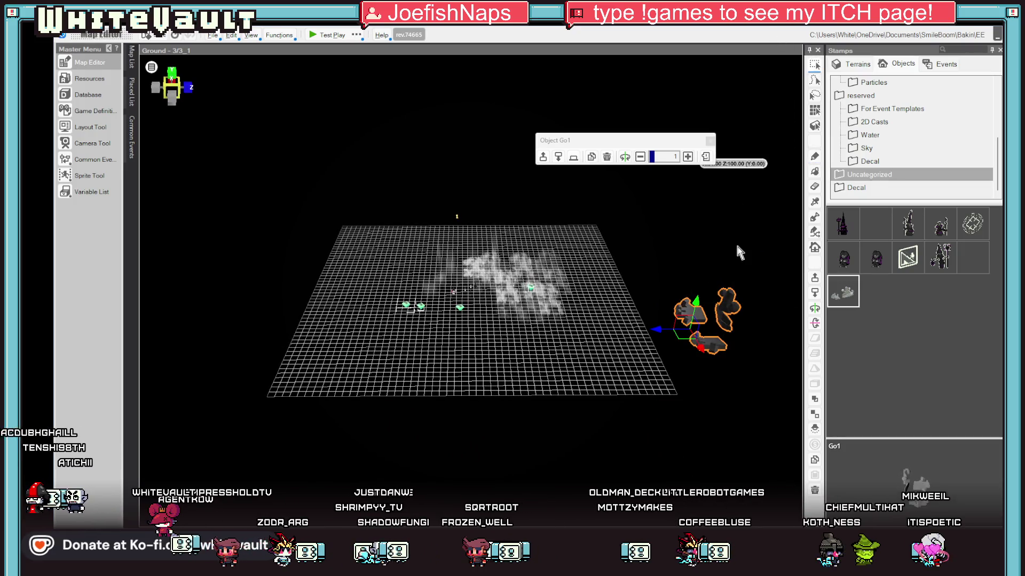
{"action": "left_click_drag", "start_coordinate": [609, 327], "coordinate": [436, 316]}
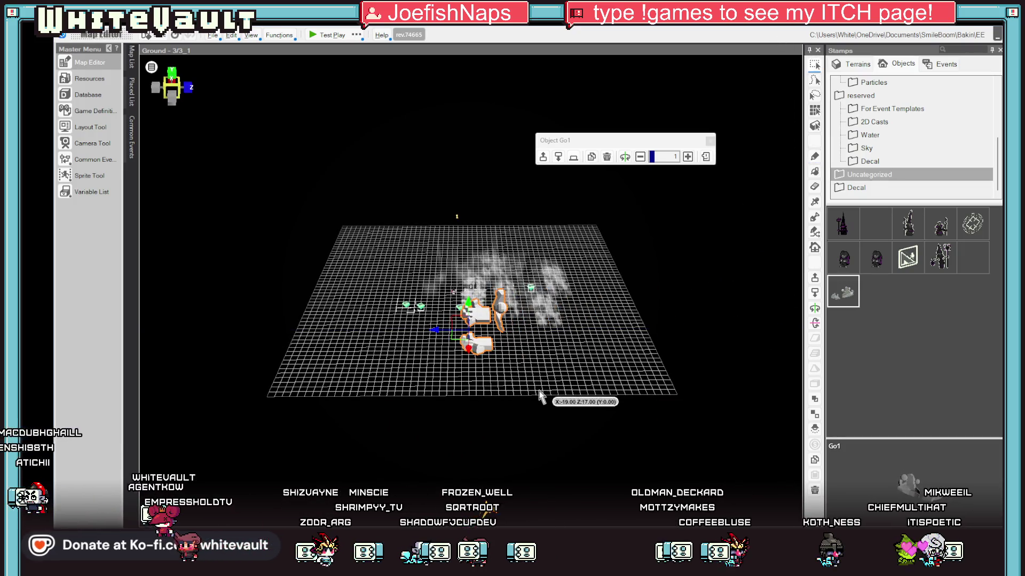
{"action": "left_click", "coordinate": [539, 395]}
{"action": "mouse_move", "coordinate": [533, 422]}
{"action": "left_mouse_down"}
{"action": "mouse_move", "coordinate": [595, 478]}
{"action": "mouse_move", "coordinate": [579, 500]}
{"action": "left_mouse_up"}
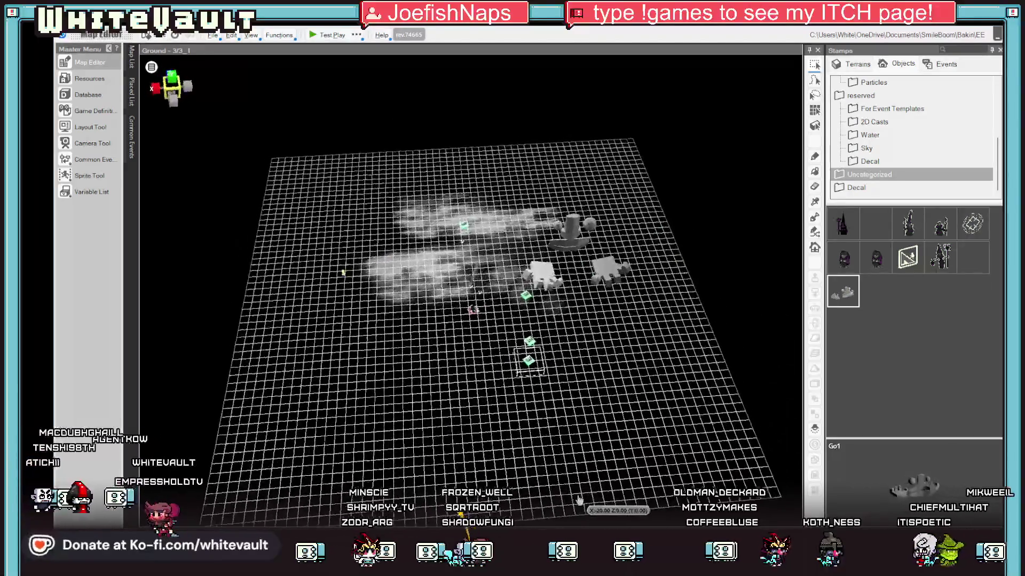
{"action": "scroll", "coordinate": [518, 328], "scroll_direction": "up", "scroll_amount": 5}
{"action": "mouse_move", "coordinate": [624, 237]}
{"action": "left_mouse_down"}
{"action": "mouse_move", "coordinate": [622, 272]}
{"action": "mouse_move", "coordinate": [427, 299]}
{"action": "mouse_move", "coordinate": [451, 301]}
{"action": "mouse_move", "coordinate": [435, 303]}
{"action": "left_mouse_up"}
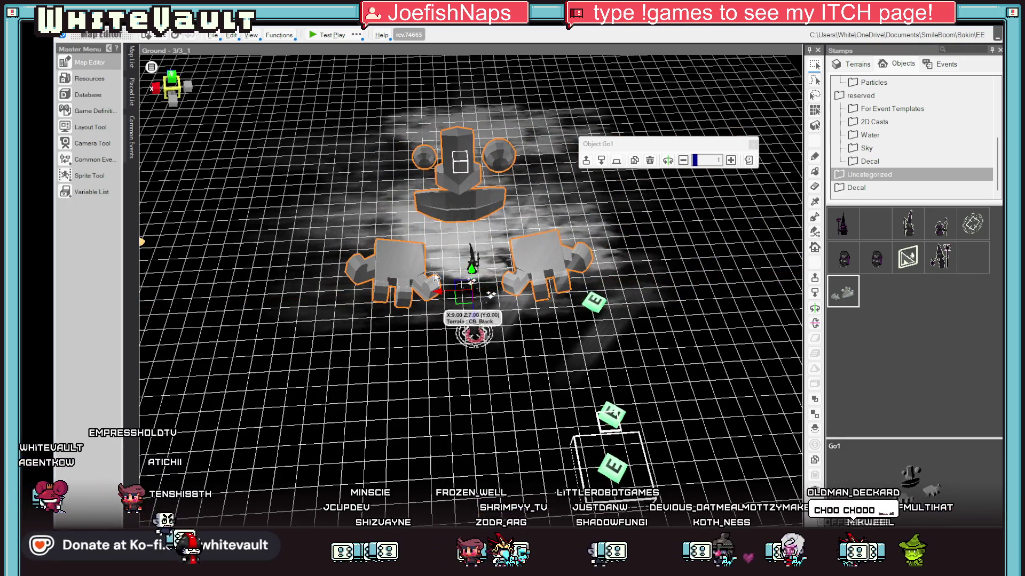
Halve the Go1 model's scale to 0.5 and raise it to height 0.75
{"action": "left_click", "coordinate": [683, 160]}
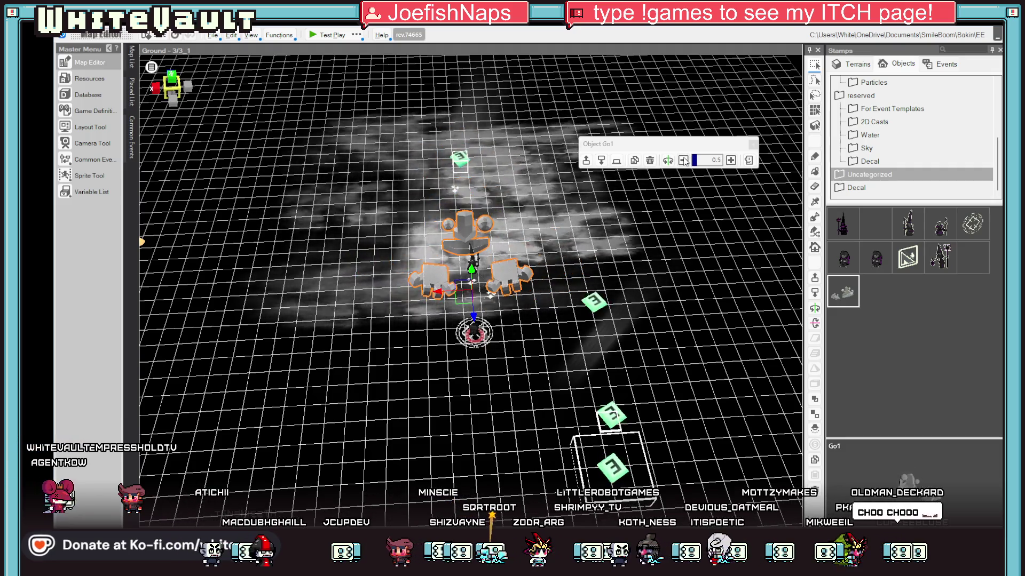
{"action": "left_click", "coordinate": [512, 347]}
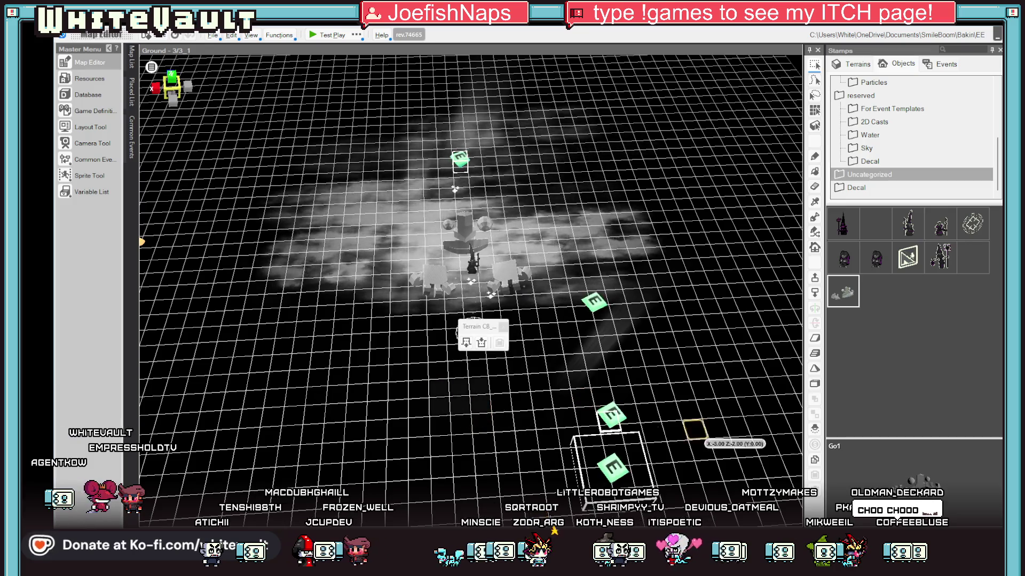
{"action": "left_click", "coordinate": [494, 267]}
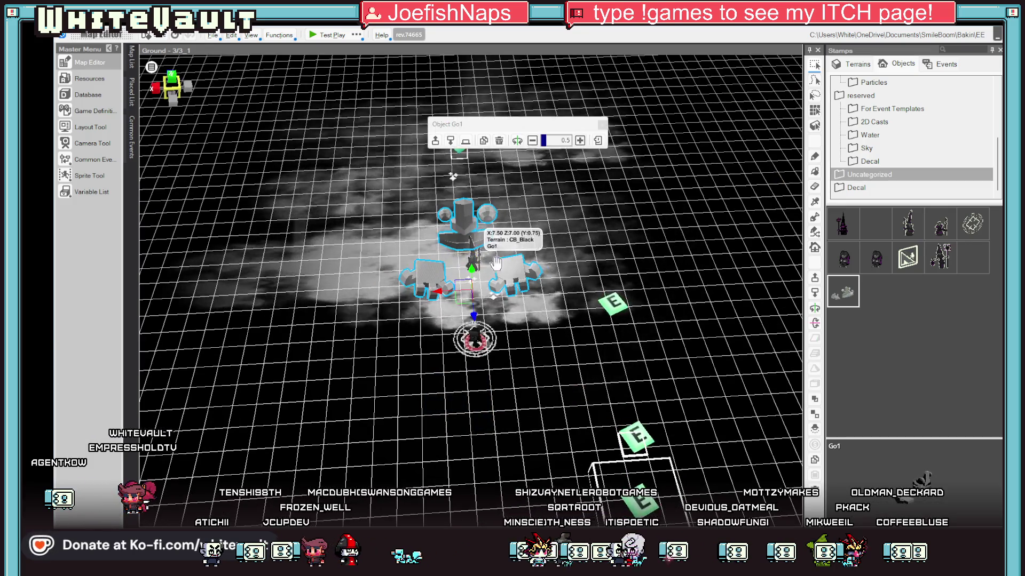
{"action": "mouse_move", "coordinate": [471, 315]}
{"action": "left_mouse_down"}
{"action": "mouse_move", "coordinate": [441, 290]}
{"action": "mouse_move", "coordinate": [451, 316]}
{"action": "left_mouse_up"}
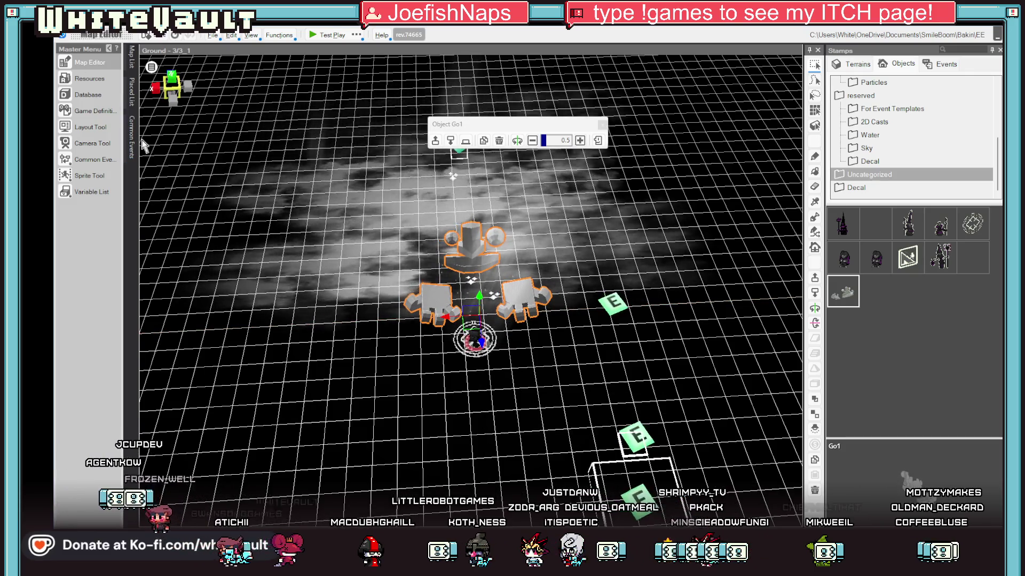
In top-down view, shift Go1 slightly left, enlarge it to 0.6, and start a test play
{"action": "left_click", "coordinate": [175, 90]}
{"action": "scroll", "coordinate": [483, 283], "scroll_direction": "up", "scroll_amount": 1}
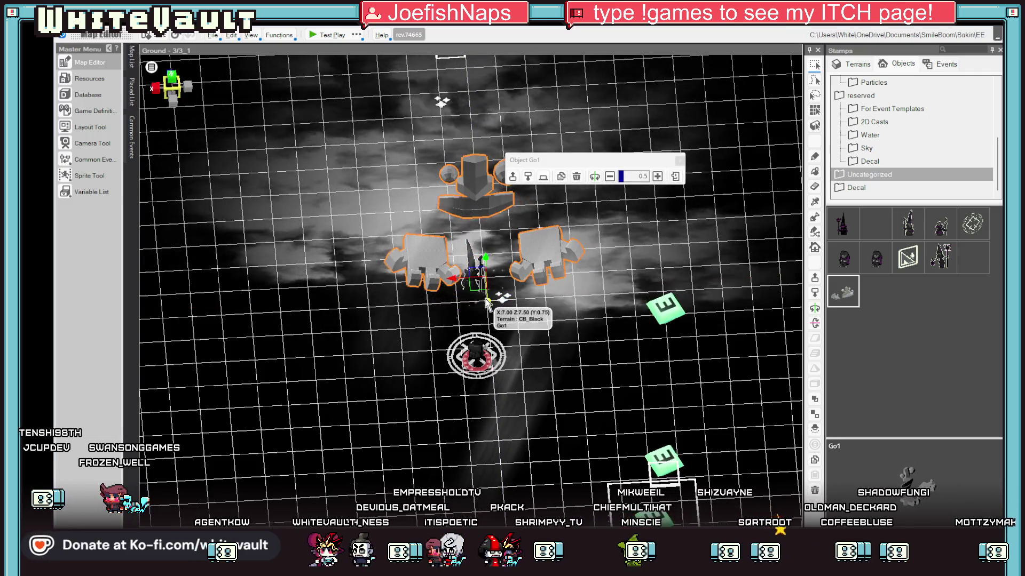
{"action": "left_click_drag", "start_coordinate": [468, 312], "coordinate": [458, 312]}
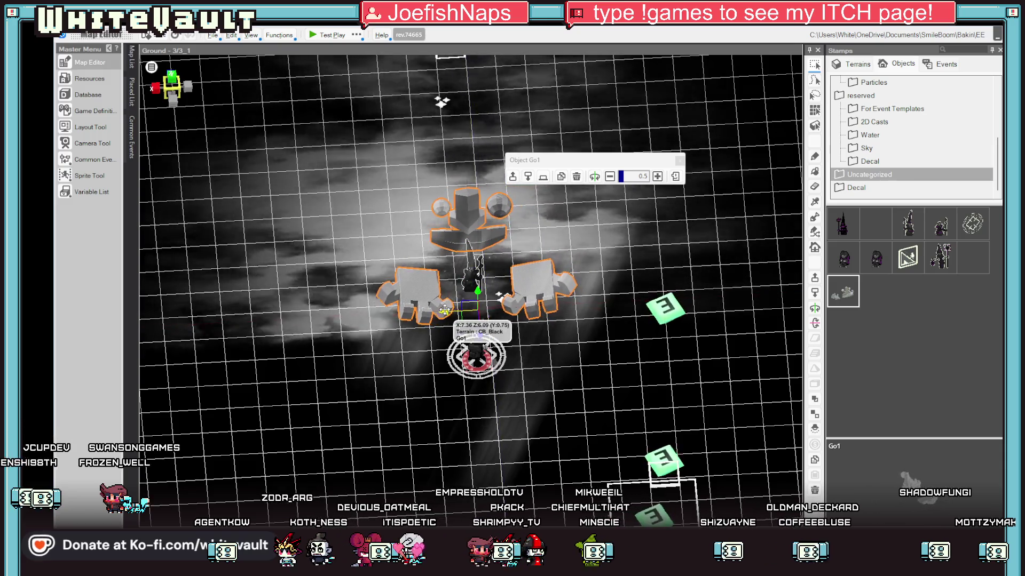
{"action": "left_click", "coordinate": [658, 176]}
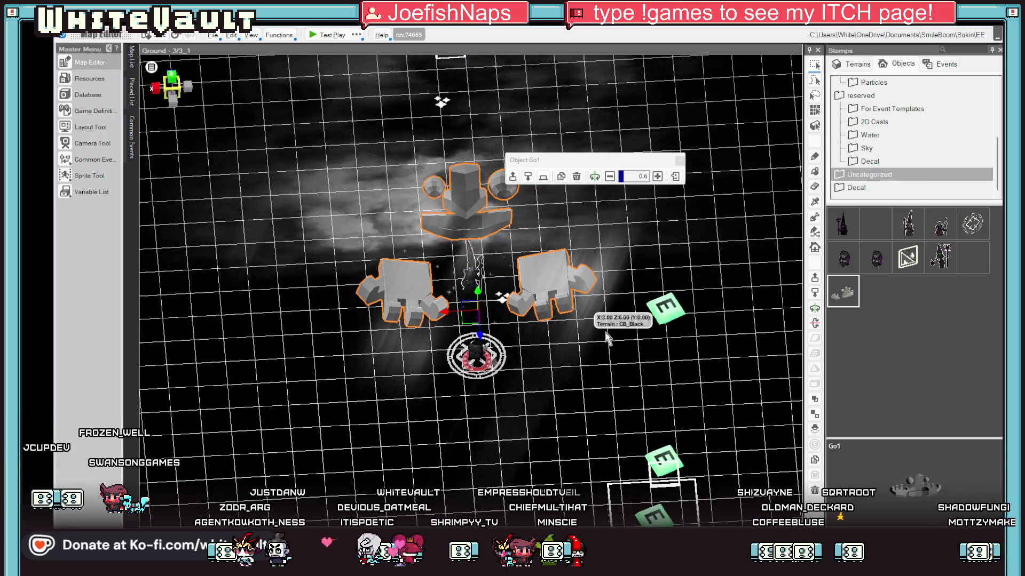
{"action": "left_click", "coordinate": [323, 36]}
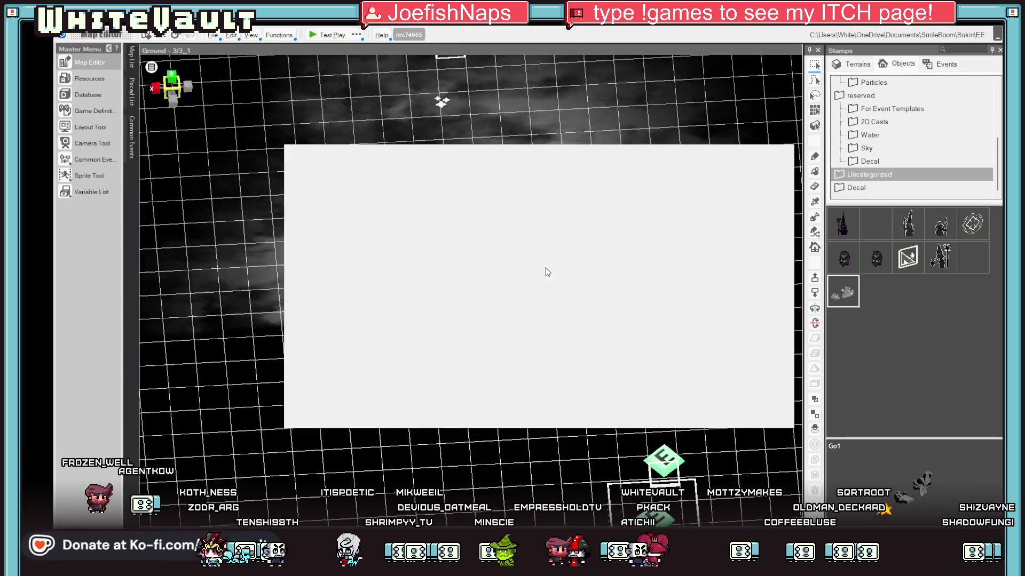
Open the Go1 event's collision settings, then close them
{"action": "double_click", "coordinate": [382, 206]}
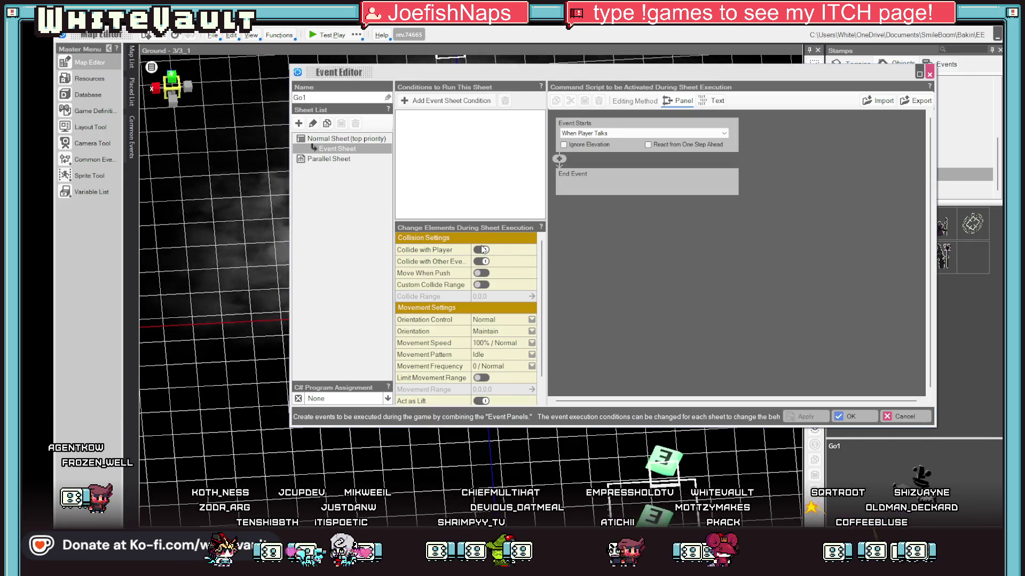
{"action": "left_click", "coordinate": [480, 250]}
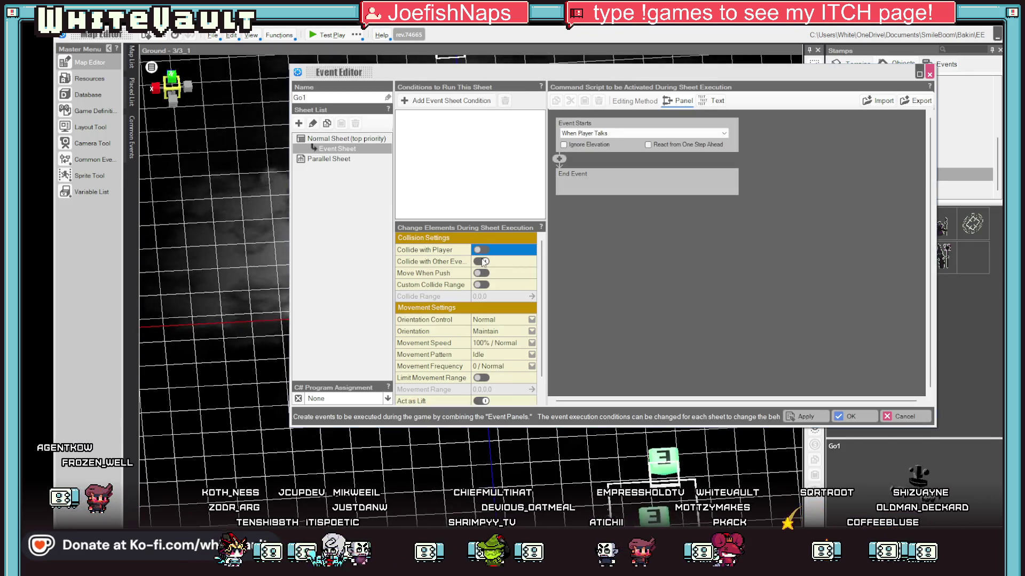
{"action": "key", "text": "Escape"}
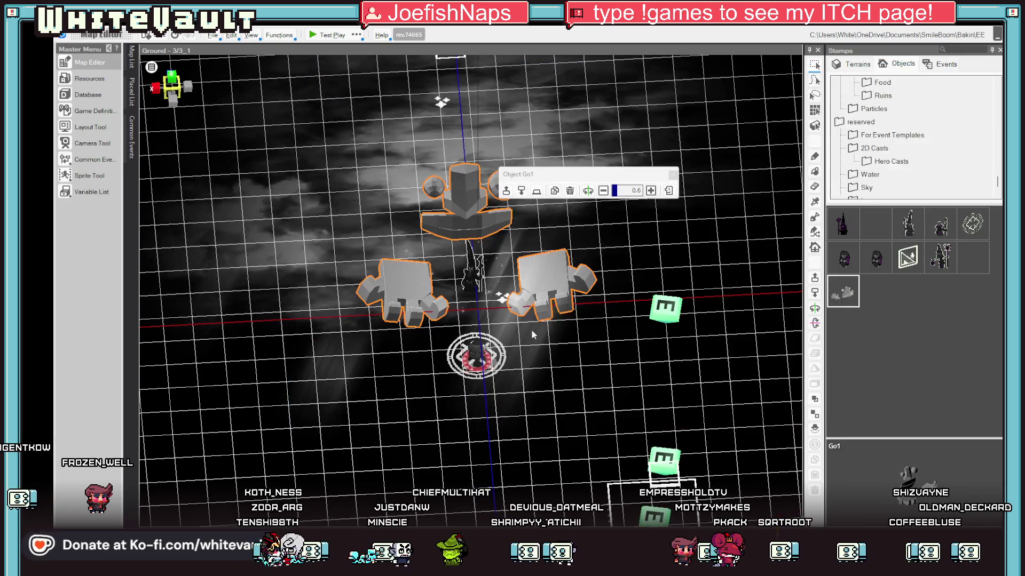
Reselect the Go1 model from an angled view, ready to move it
{"action": "scroll", "coordinate": [513, 330], "scroll_direction": "down", "scroll_amount": 5}
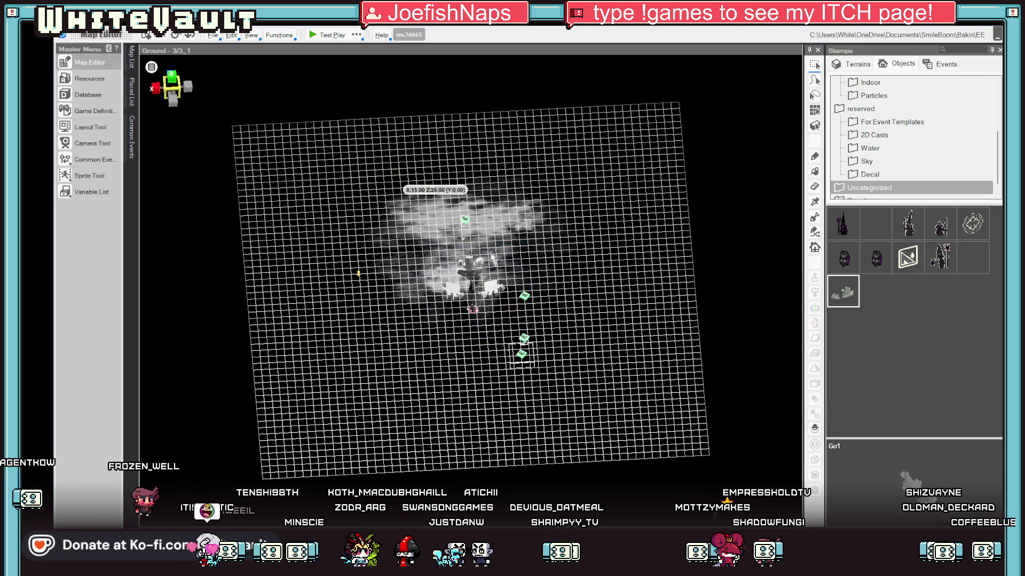
{"action": "scroll", "coordinate": [612, 366], "scroll_direction": "up", "scroll_amount": 5}
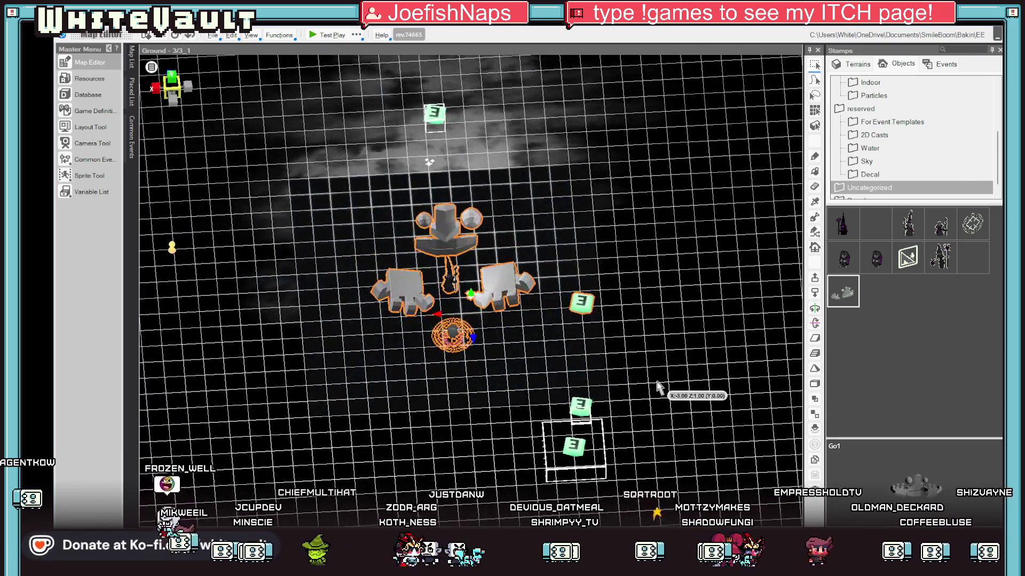
{"action": "mouse_move", "coordinate": [658, 388]}
{"action": "left_mouse_down"}
{"action": "mouse_move", "coordinate": [668, 411]}
{"action": "mouse_move", "coordinate": [600, 338]}
{"action": "mouse_move", "coordinate": [657, 393]}
{"action": "left_mouse_up"}
{"action": "left_click", "coordinate": [235, 85]}
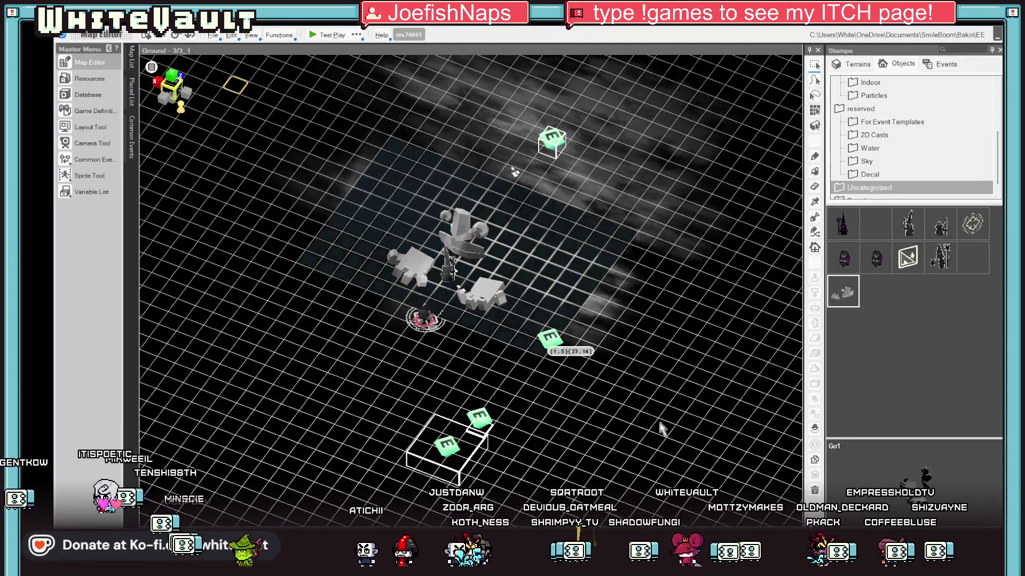
{"action": "key", "text": "ctrl+z"}
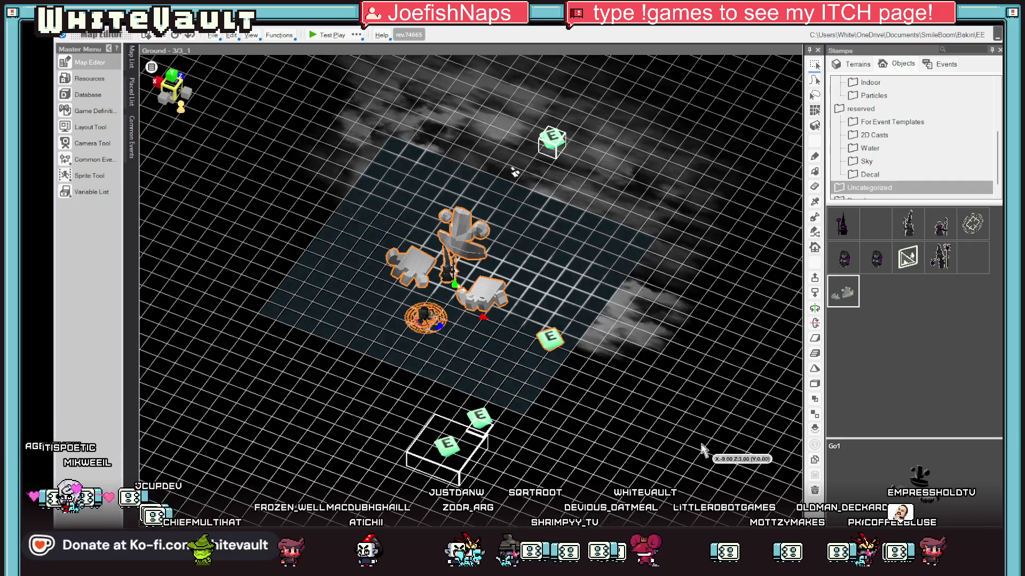
{"action": "scroll", "coordinate": [701, 450], "scroll_direction": "down", "scroll_amount": 3}
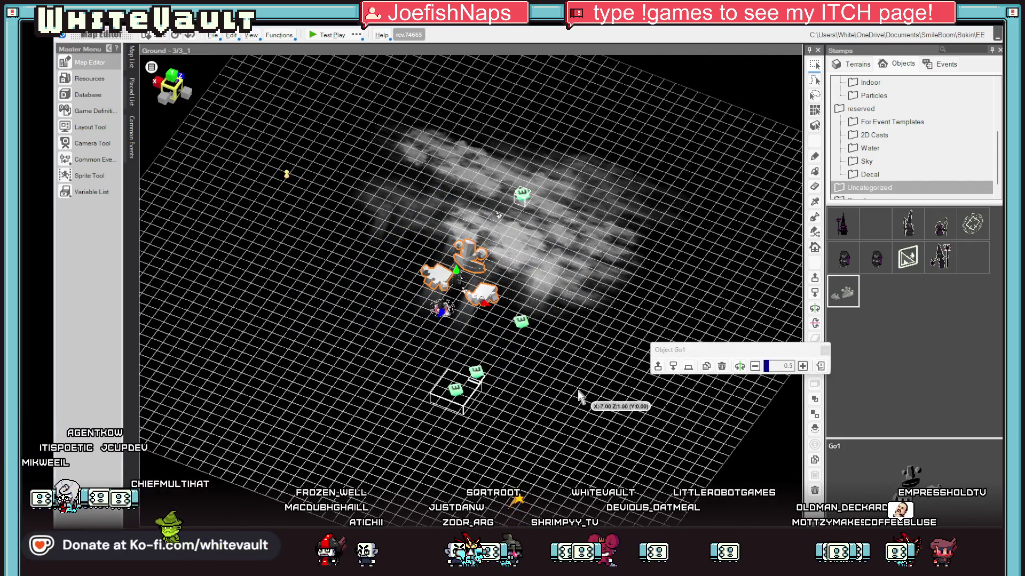
{"action": "scroll", "coordinate": [508, 312], "scroll_direction": "up", "scroll_amount": 2}
{"action": "left_click", "coordinate": [485, 305]}
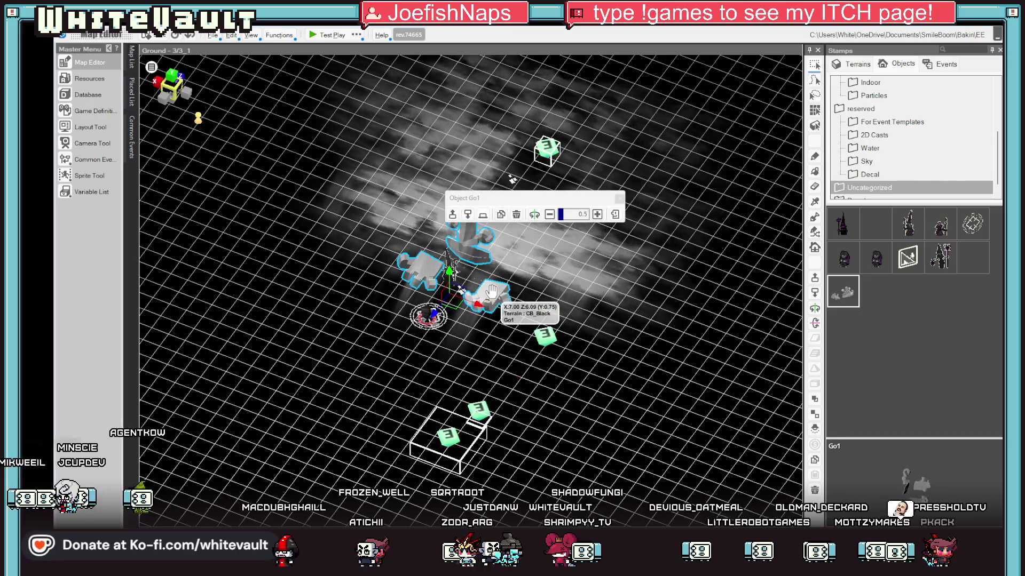
Nudge Go1 slightly left and run two test plays to check standing on the hands
{"action": "left_click_drag", "start_coordinate": [486, 305], "coordinate": [479, 302]}
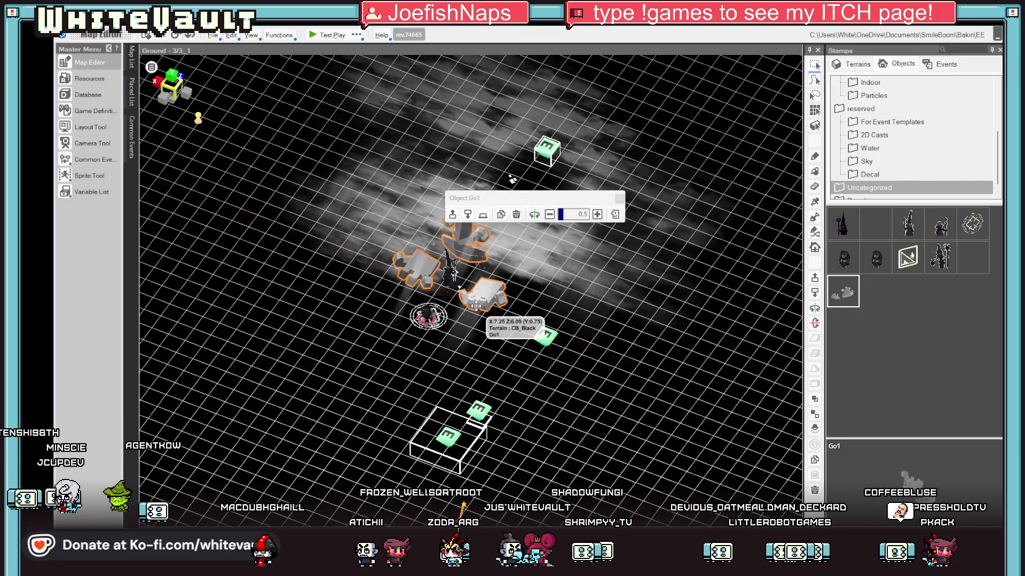
{"action": "left_click", "coordinate": [313, 37]}
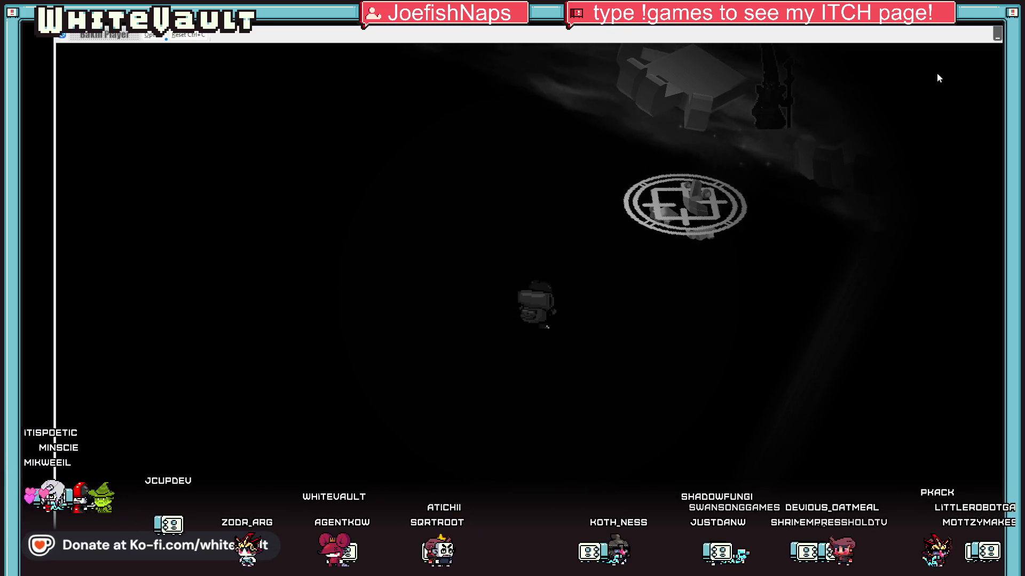
{"action": "key", "text": "alt+F4"}
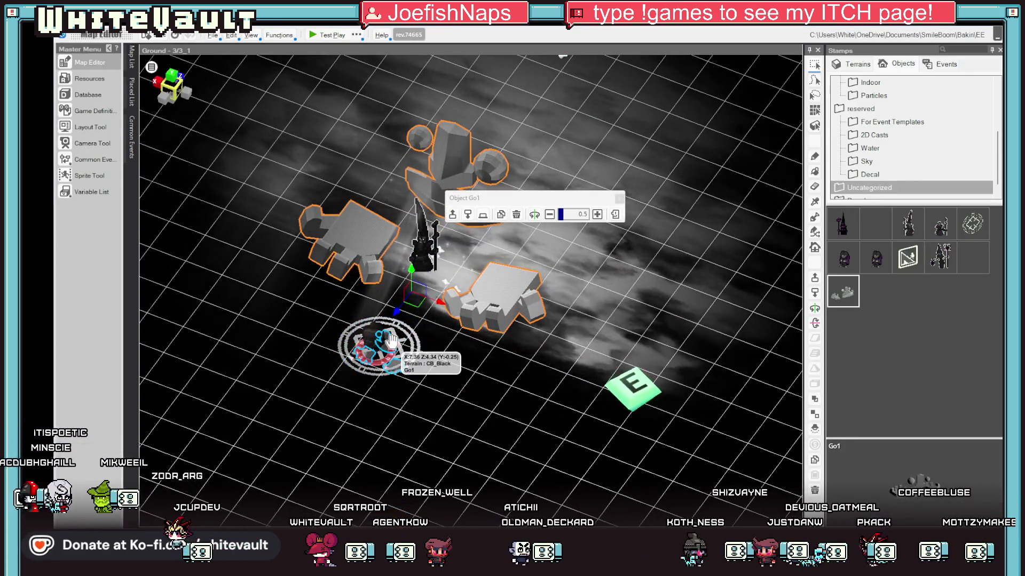
{"action": "left_click", "coordinate": [322, 35]}
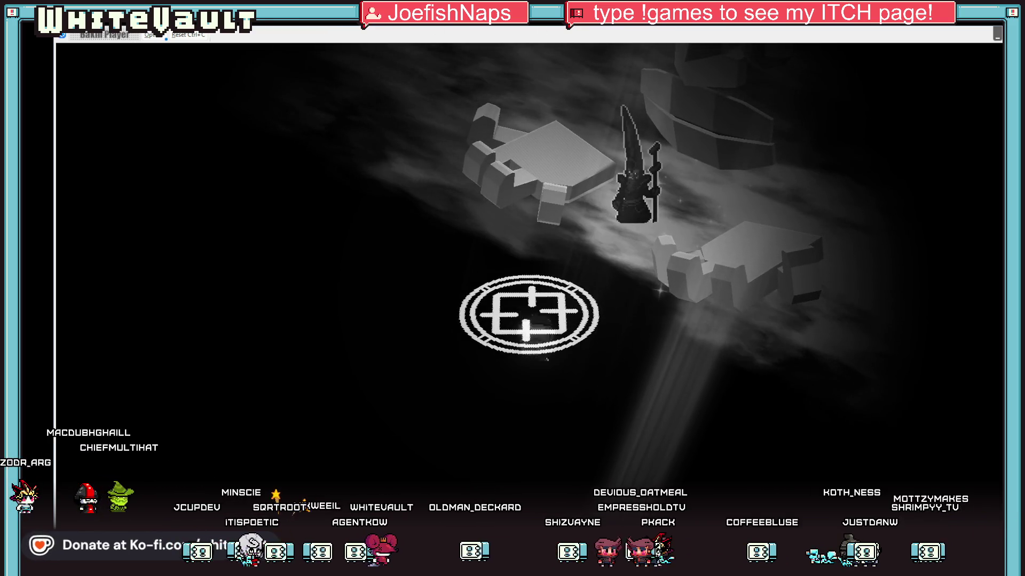
{"action": "key", "text": "Escape"}
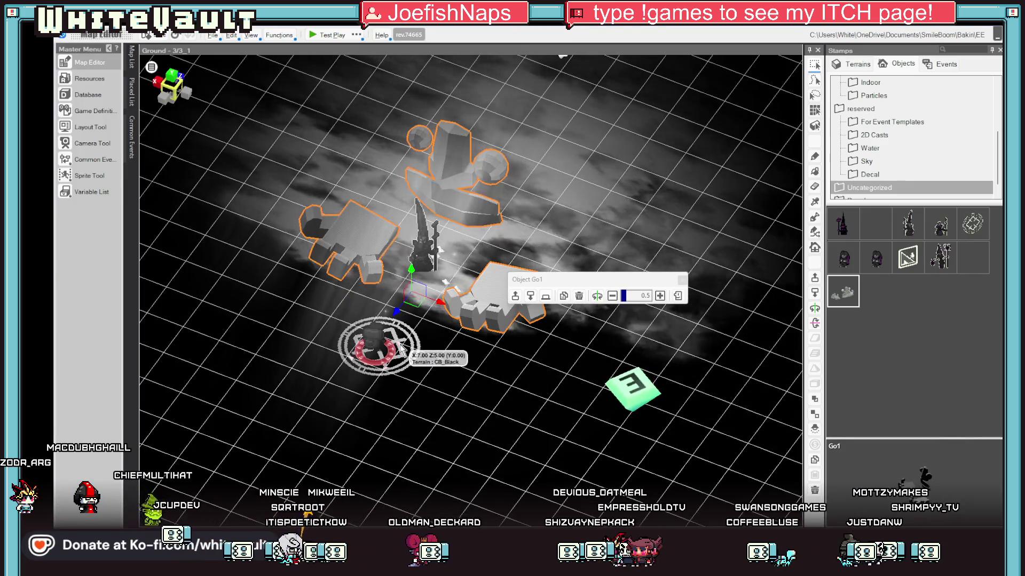
Open the Go1 event's settings in the Event Editor
{"action": "left_click", "coordinate": [490, 310]}
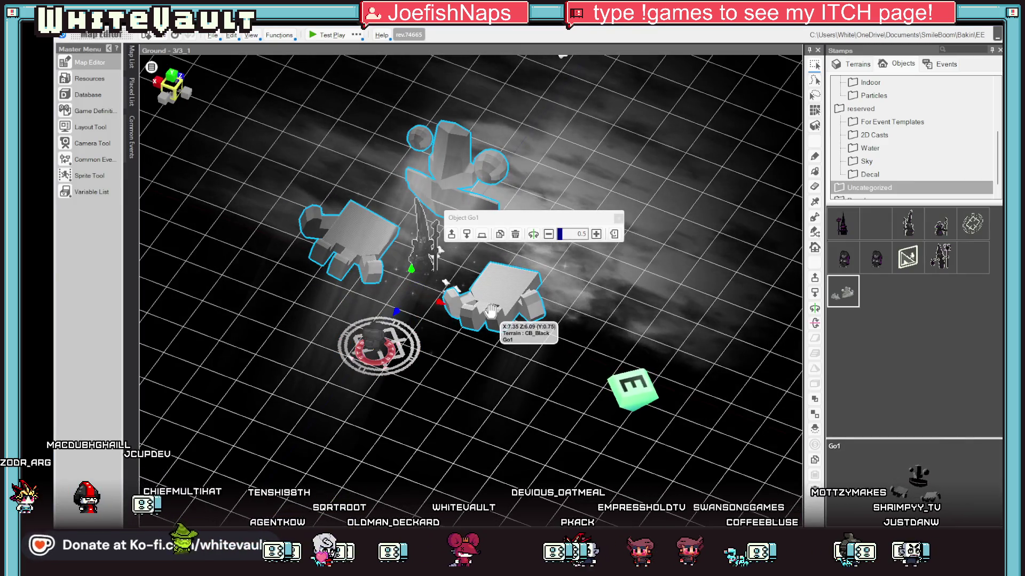
{"action": "double_click", "coordinate": [491, 312]}
{"action": "key", "text": "Escape"}
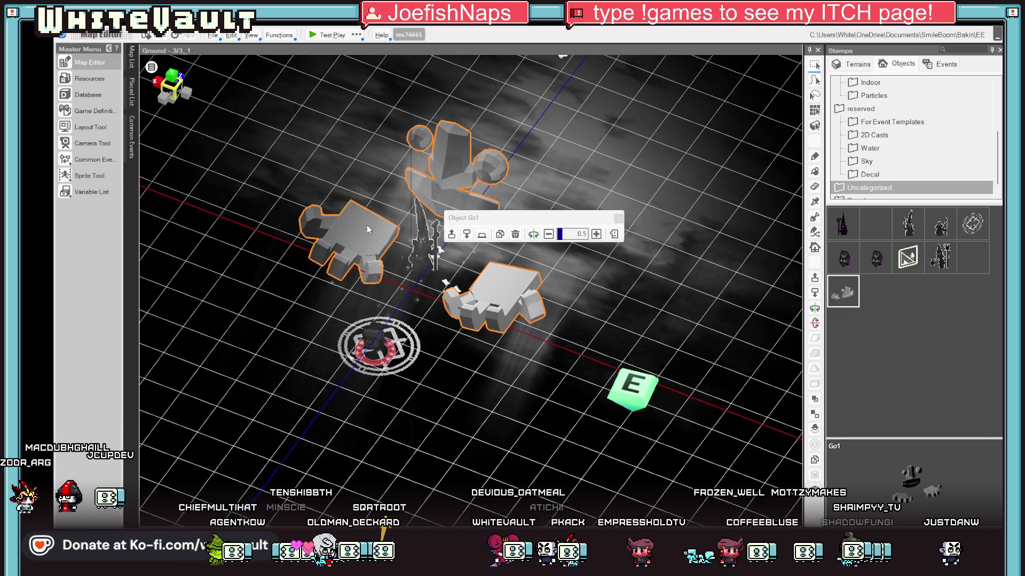
{"action": "double_click", "coordinate": [367, 227]}
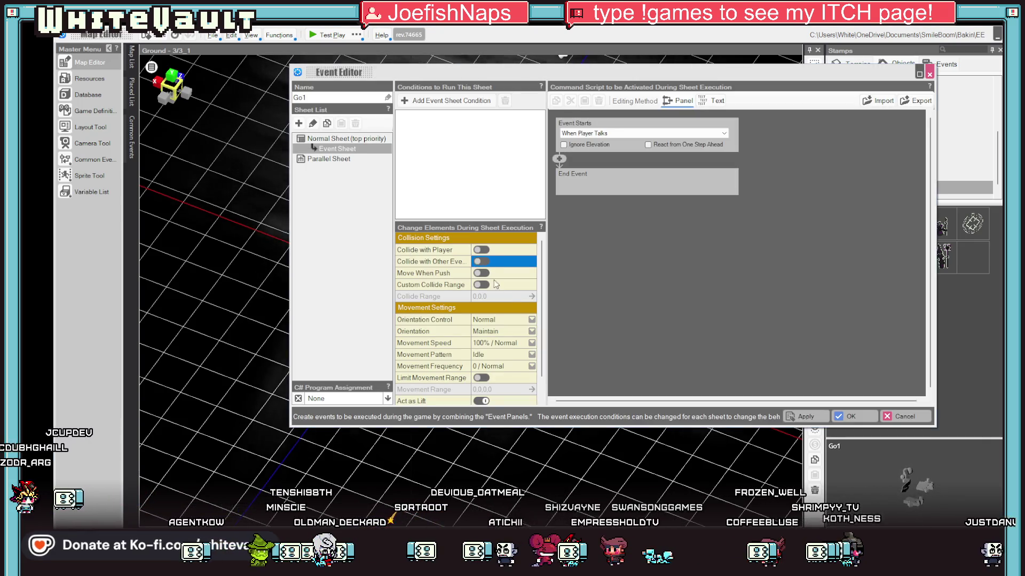
Apply Go1's collision settings, then check the wizard and Asset event settings without changes
{"action": "left_click", "coordinate": [825, 418]}
{"action": "left_click", "coordinate": [859, 411]}
{"action": "left_click", "coordinate": [419, 247]}
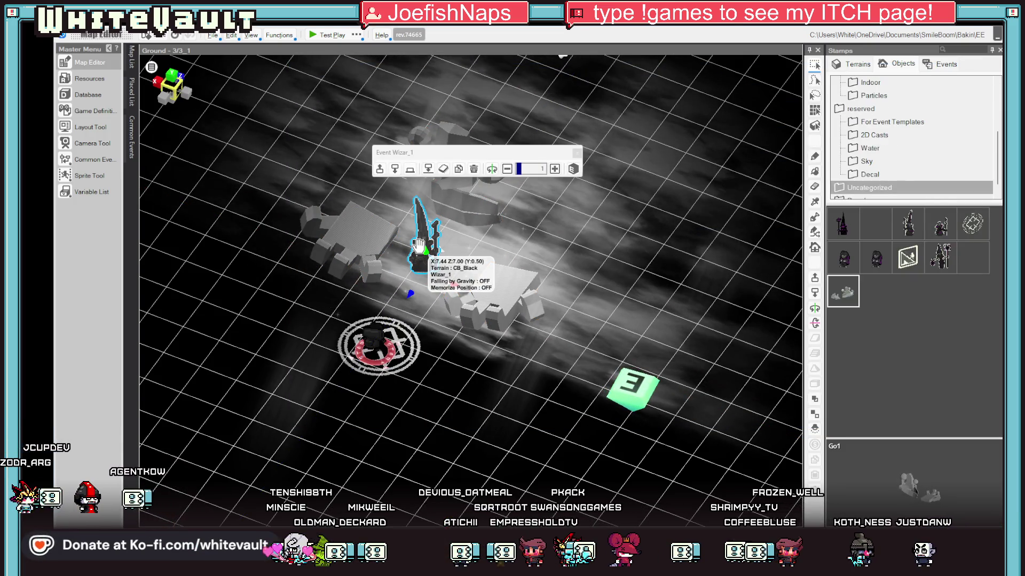
{"action": "double_click", "coordinate": [418, 247]}
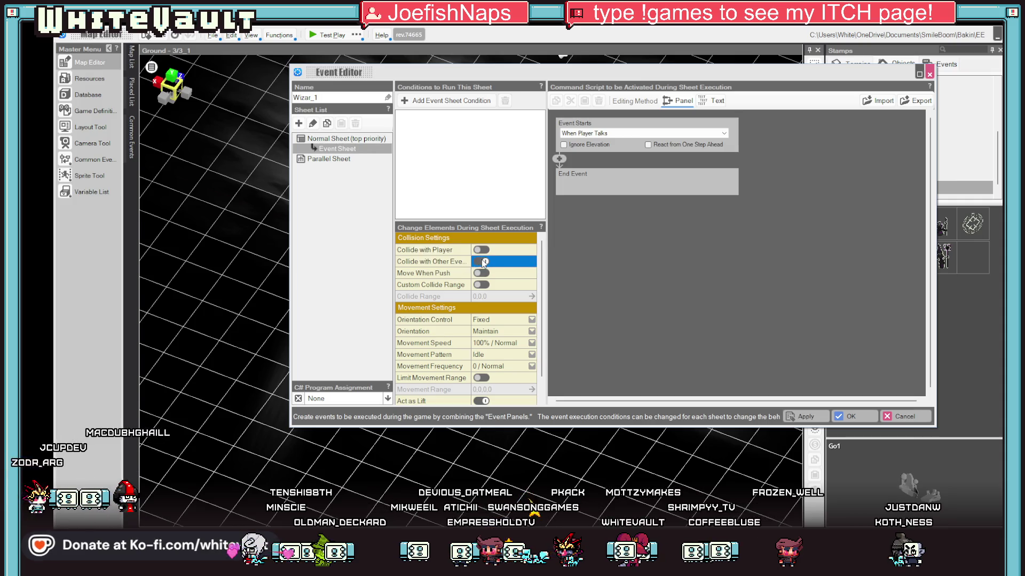
{"action": "left_click", "coordinate": [849, 418]}
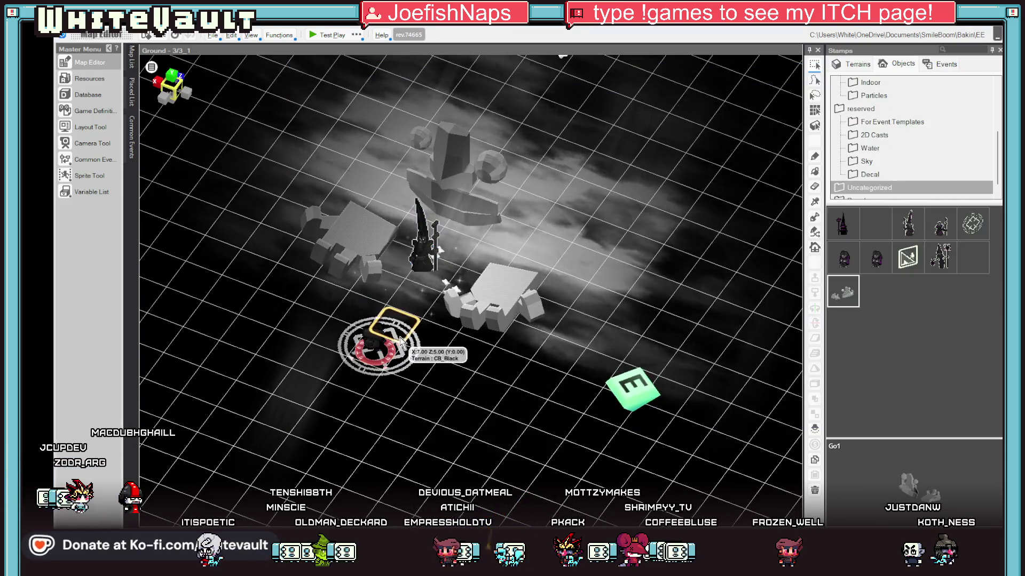
{"action": "left_click", "coordinate": [358, 346]}
{"action": "double_click", "coordinate": [359, 344]}
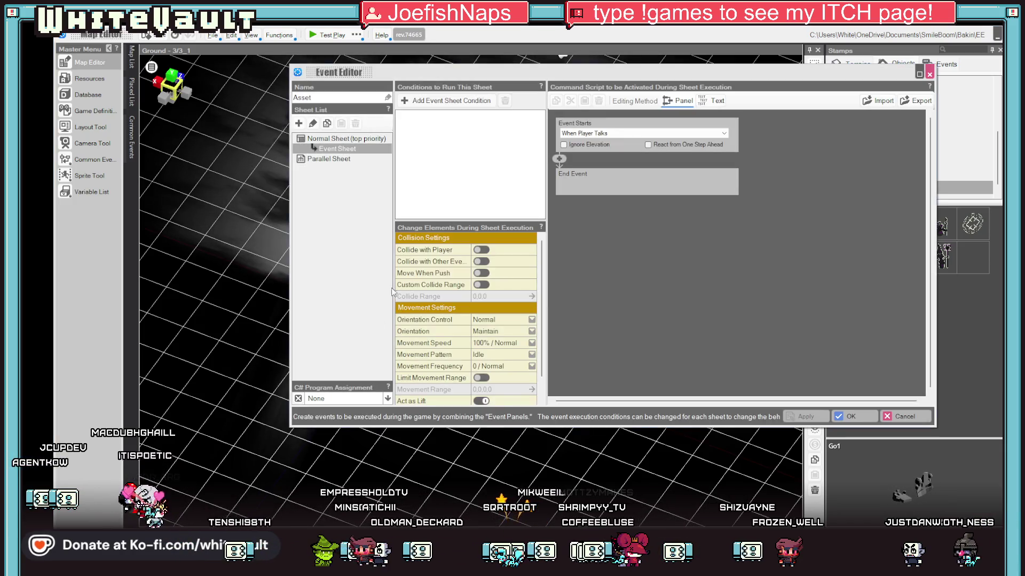
{"action": "left_click", "coordinate": [854, 417]}
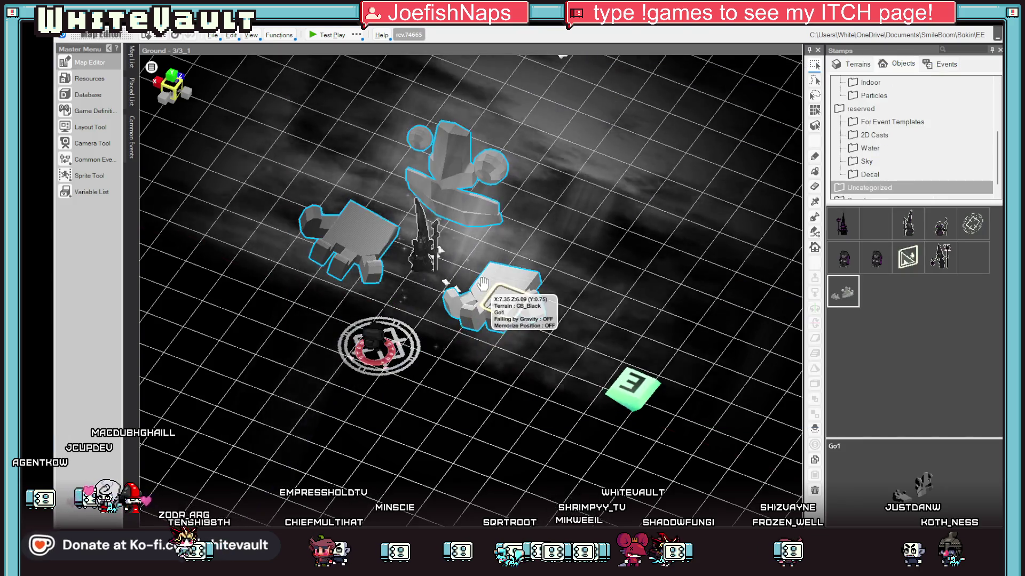
Test-play the Ground map, then quit the player with Alt+F4
{"action": "left_click", "coordinate": [322, 35]}
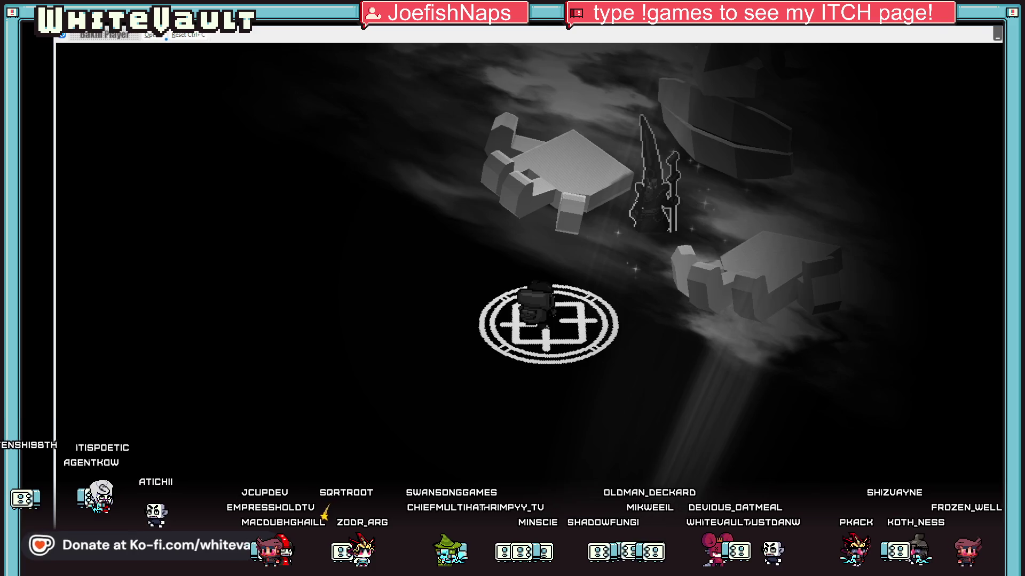
{"action": "key", "text": "alt+F4"}
{"action": "scroll", "coordinate": [574, 454], "scroll_direction": "down", "scroll_amount": 2}
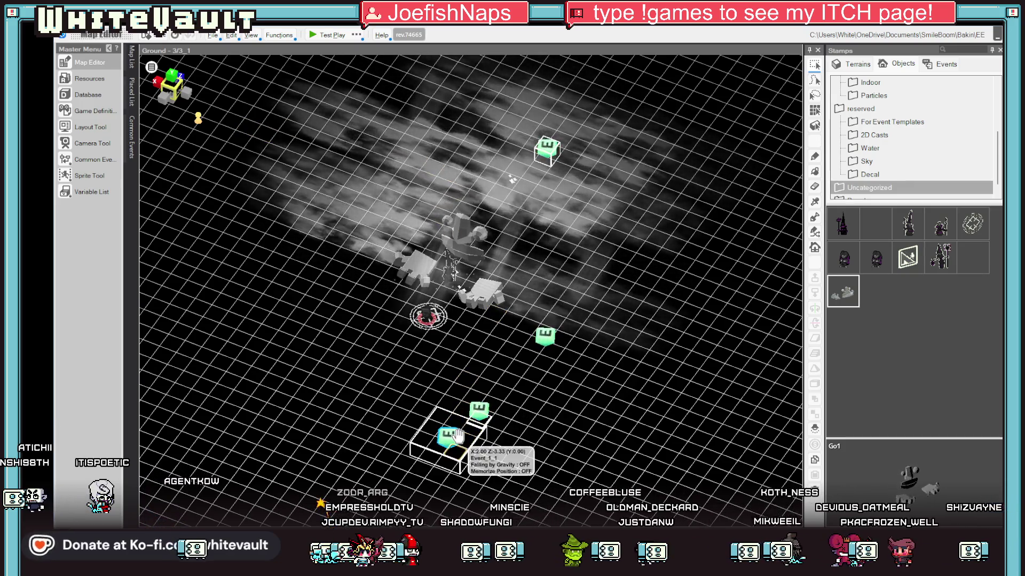
Delete the stray Event_3 event cube from the map
{"action": "left_click", "coordinate": [456, 435]}
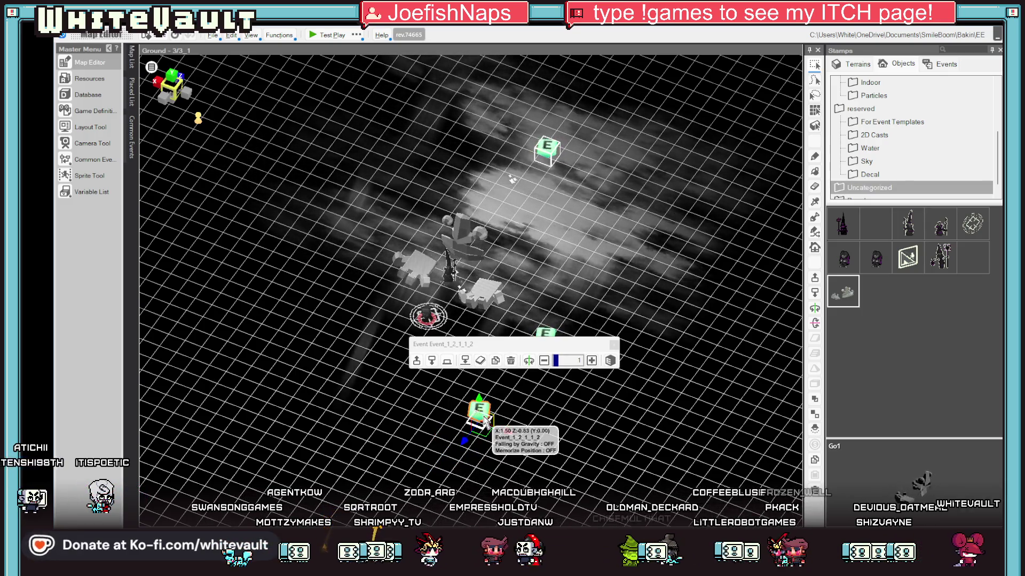
{"action": "left_click_drag", "start_coordinate": [482, 410], "coordinate": [543, 348]}
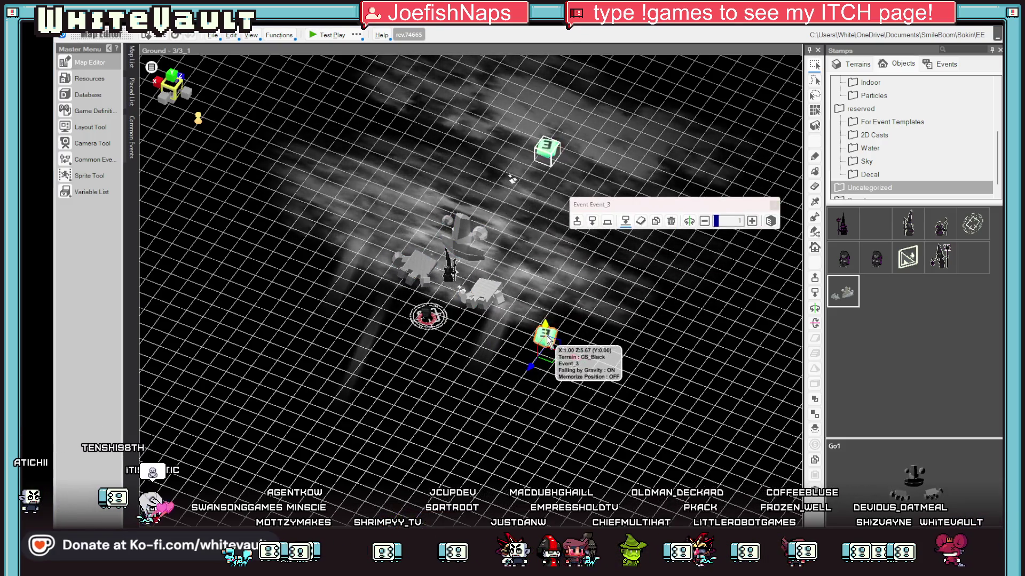
{"action": "key", "text": "Delete"}
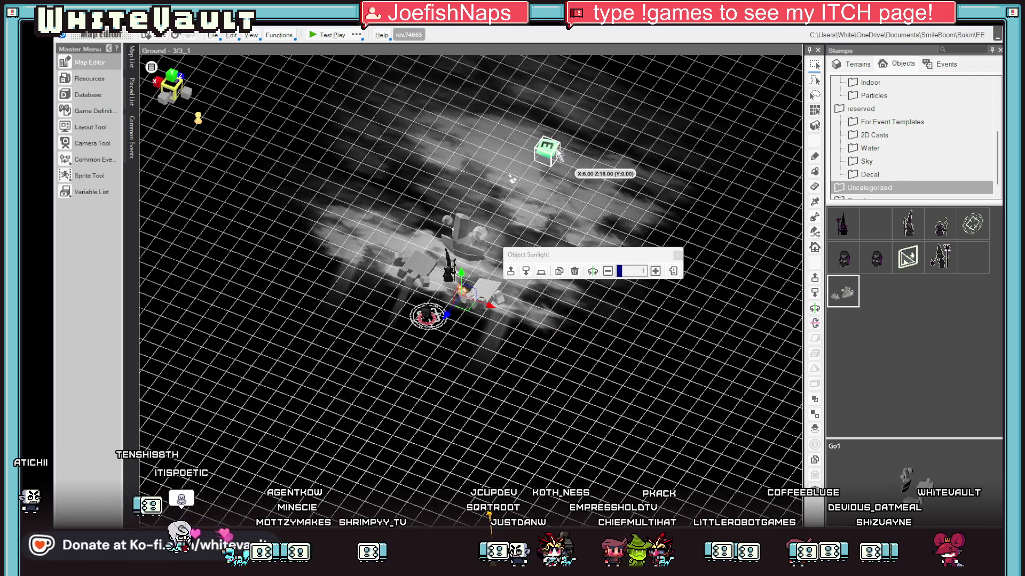
Check Go1's event settings without changes, then bring up the Camera Tool
{"action": "left_click", "coordinate": [468, 241]}
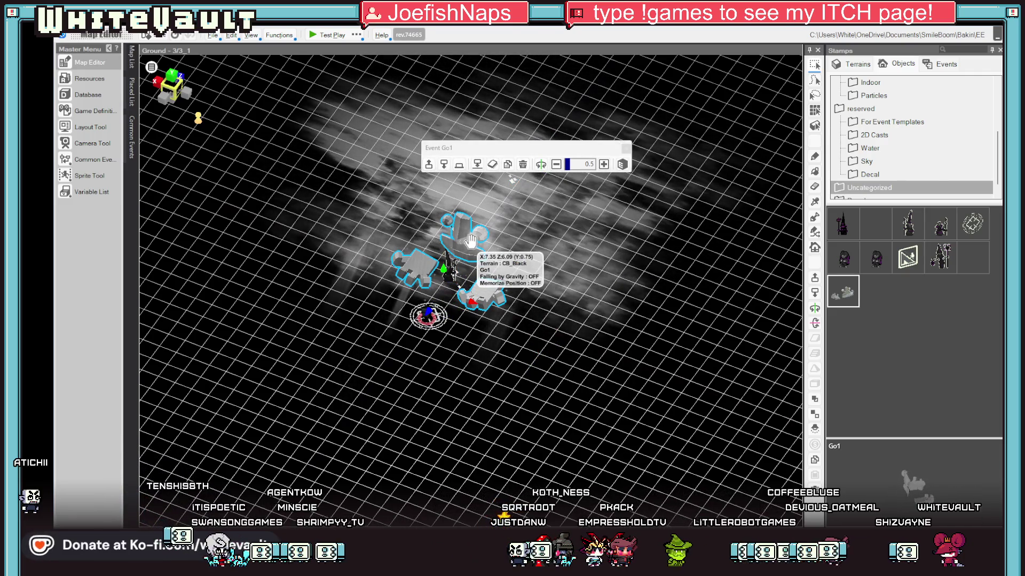
{"action": "double_click", "coordinate": [470, 242]}
{"action": "left_click", "coordinate": [899, 417]}
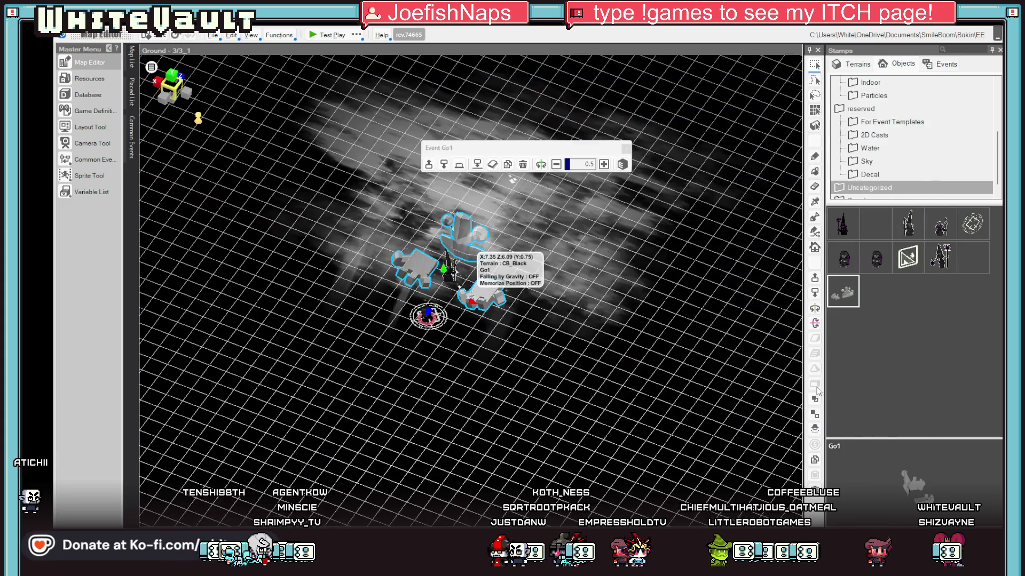
{"action": "left_click", "coordinate": [89, 145]}
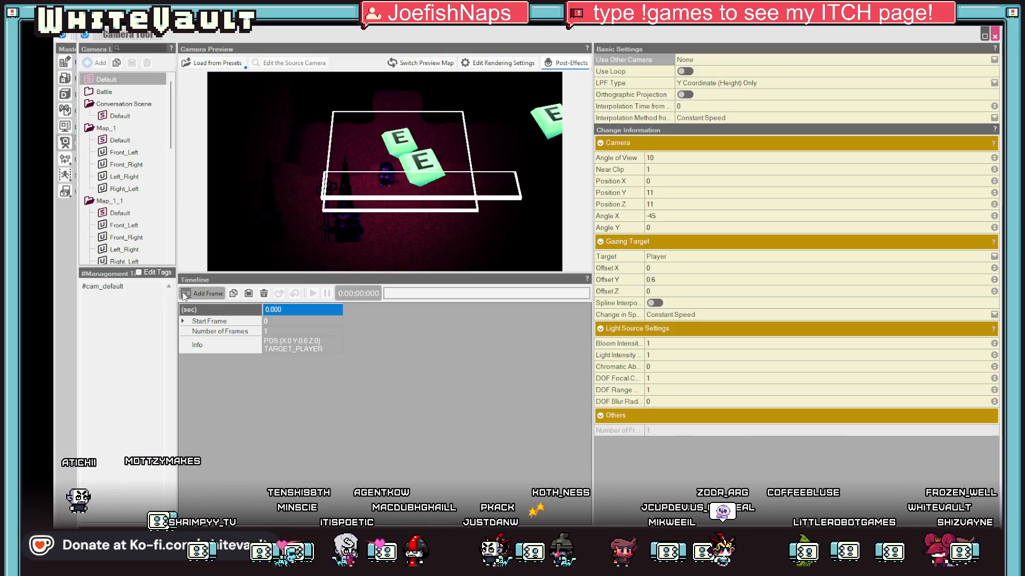
Browse the Camera Tool list and select the Ground camera folder
{"action": "scroll", "coordinate": [121, 230], "scroll_direction": "down", "scroll_amount": 10}
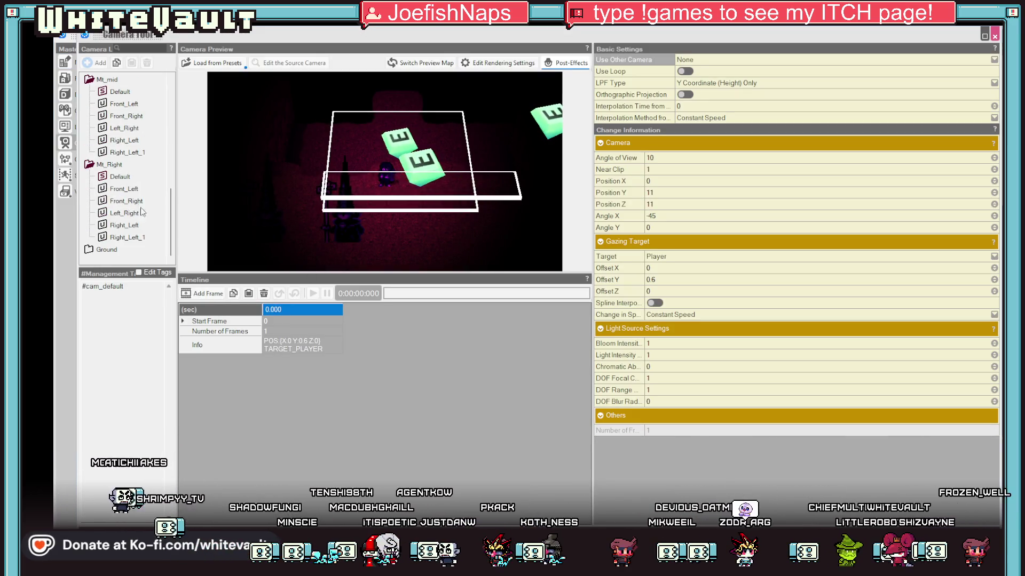
{"action": "left_click", "coordinate": [144, 249]}
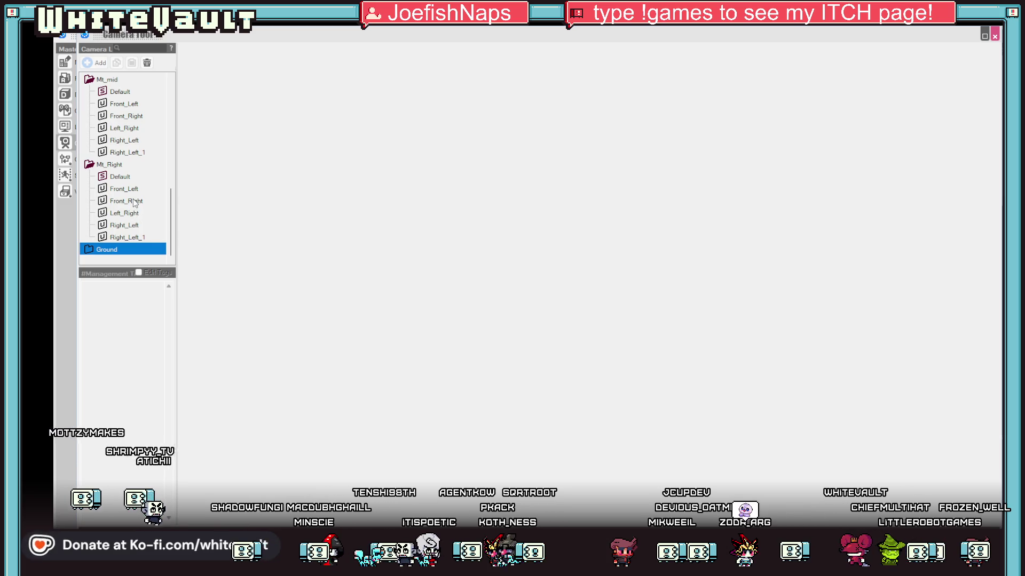
{"action": "scroll", "coordinate": [117, 169], "scroll_direction": "up", "scroll_amount": 10}
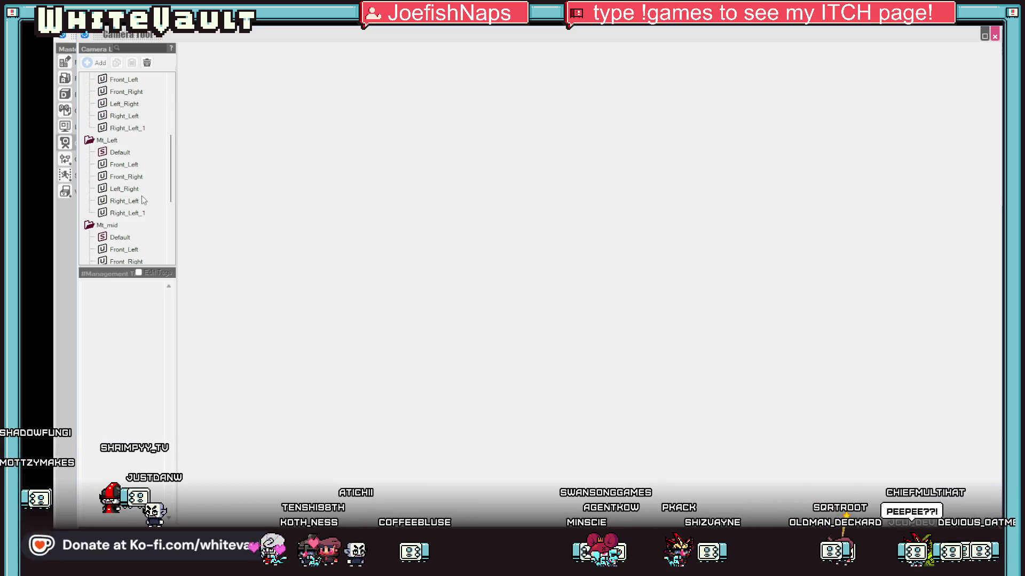
{"action": "scroll", "coordinate": [141, 197], "scroll_direction": "down", "scroll_amount": 1}
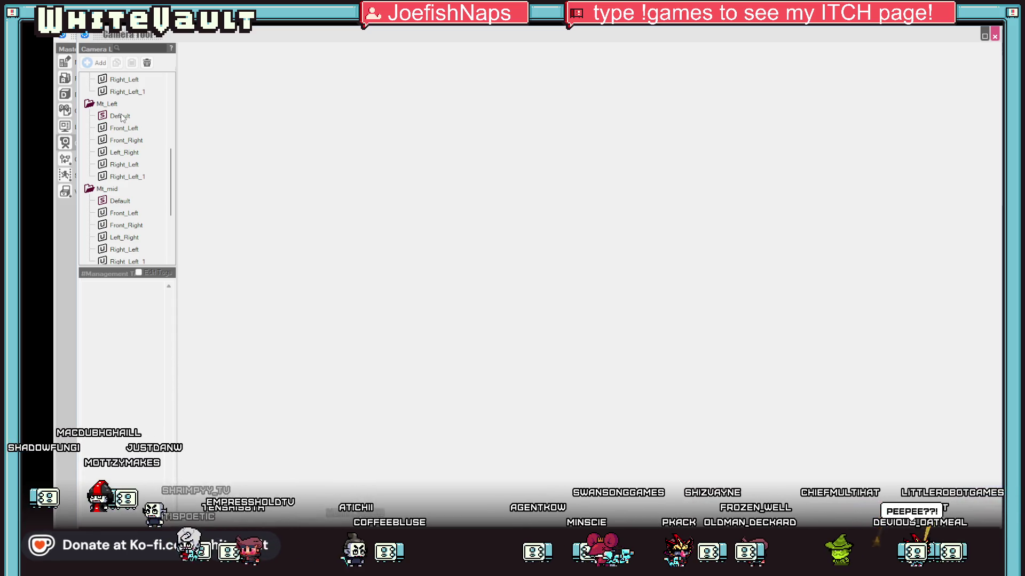
{"action": "scroll", "coordinate": [139, 130], "scroll_direction": "up", "scroll_amount": 10}
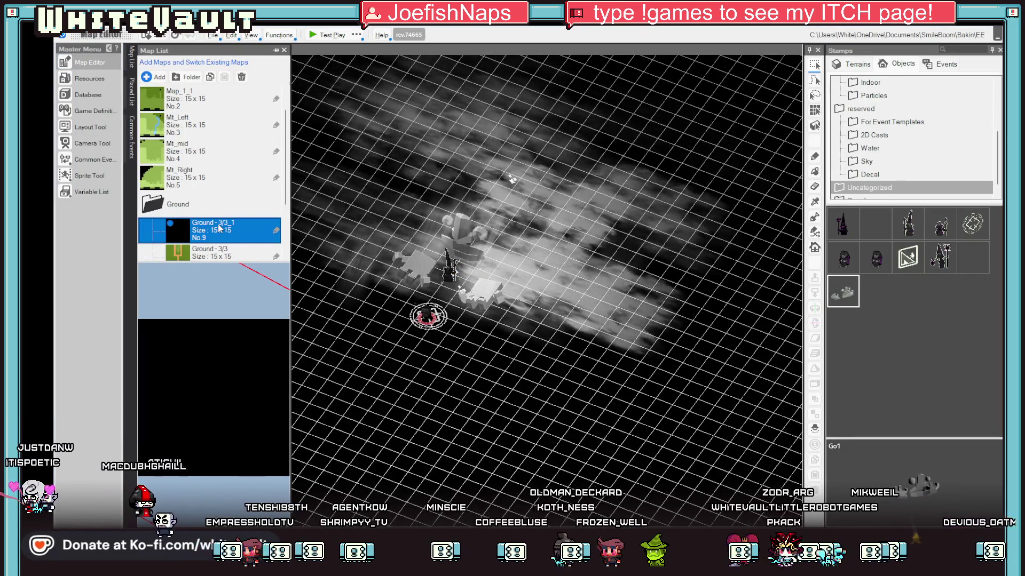
Rename the Ground - 3/3_1 map to God1 and reopen the Camera Tool
{"action": "left_click", "coordinate": [219, 228]}
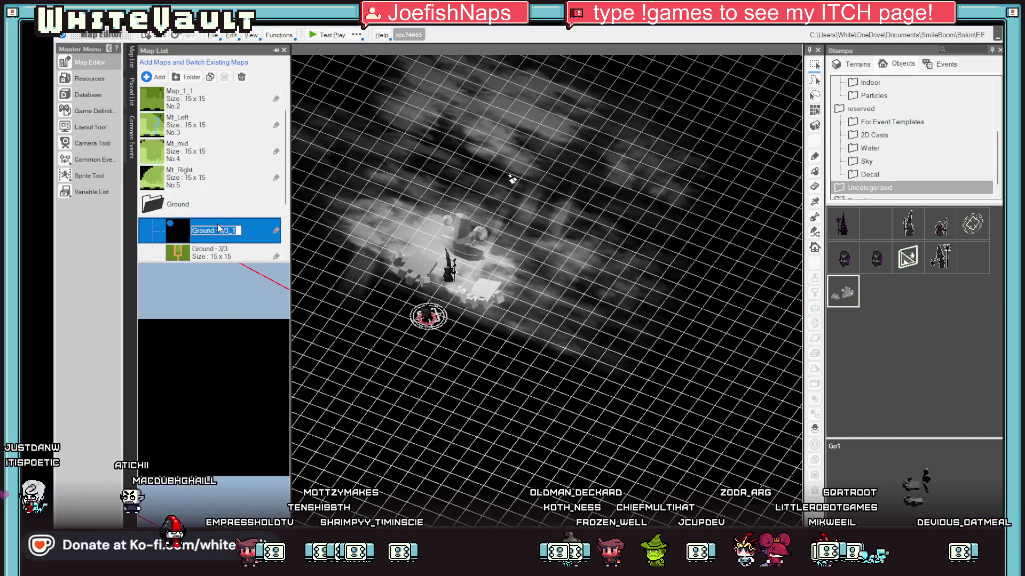
{"action": "type", "text": "God1"}
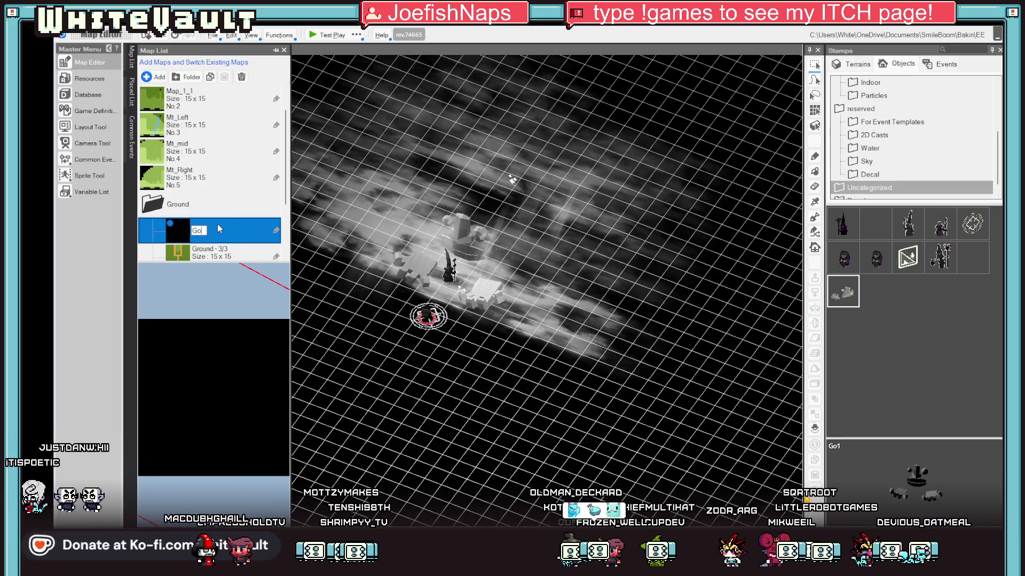
{"action": "key", "text": "Return"}
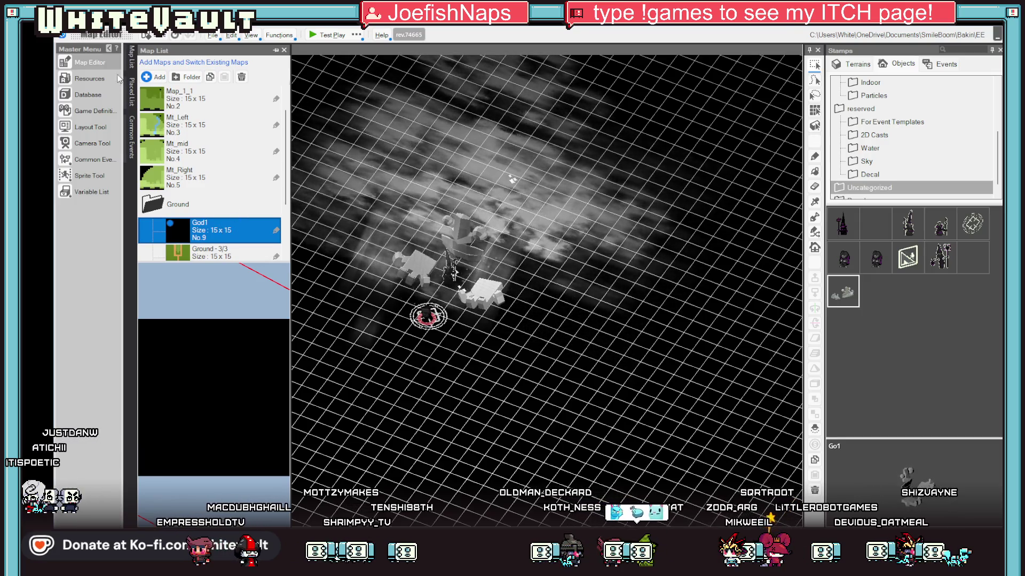
{"action": "left_click", "coordinate": [89, 144]}
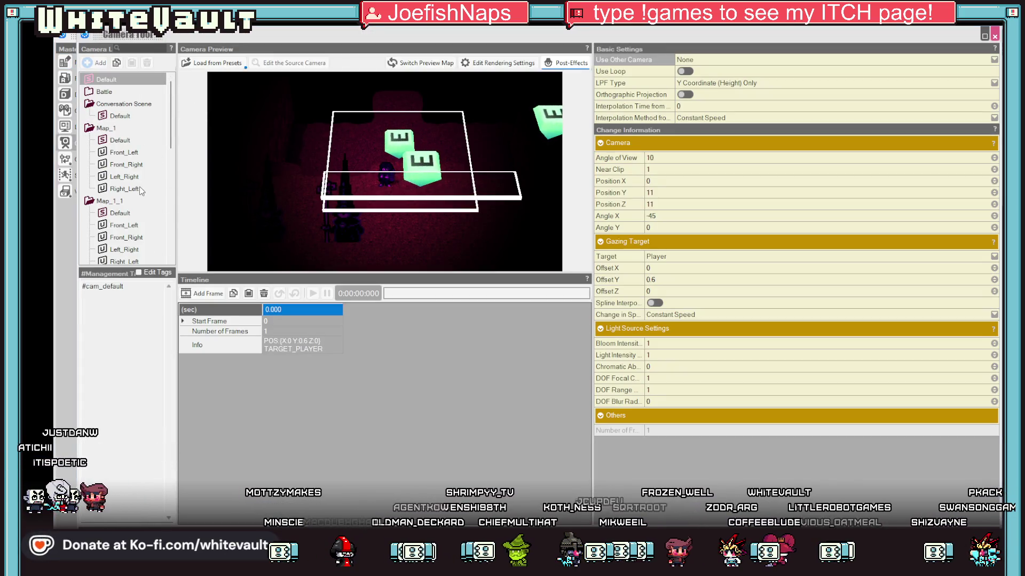
Collapse the other camera folders and expand Ground to view God1's Default camera
{"action": "scroll", "coordinate": [142, 191], "scroll_direction": "down", "scroll_amount": 10}
{"action": "left_click", "coordinate": [101, 249]}
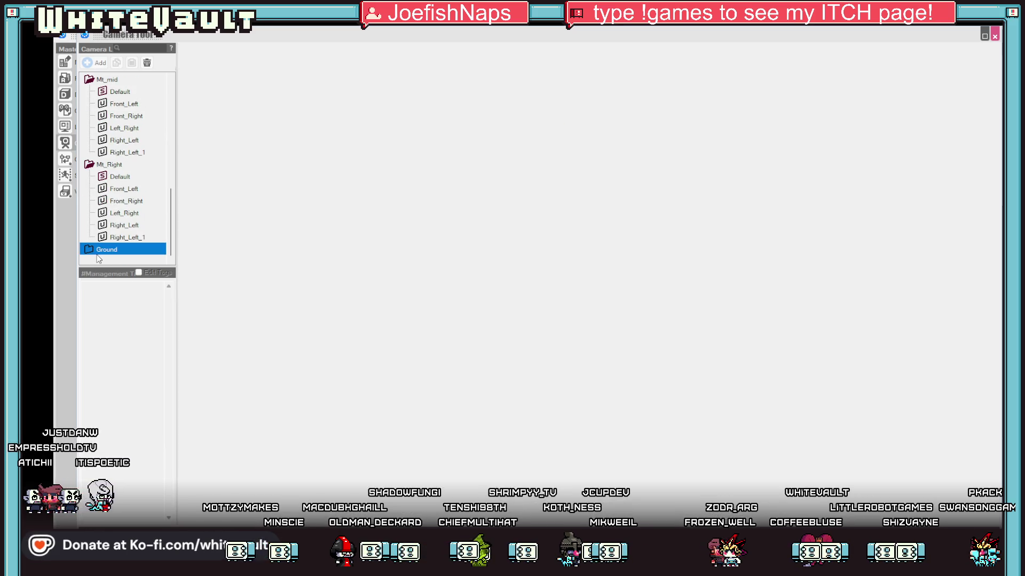
{"action": "left_click", "coordinate": [92, 165]}
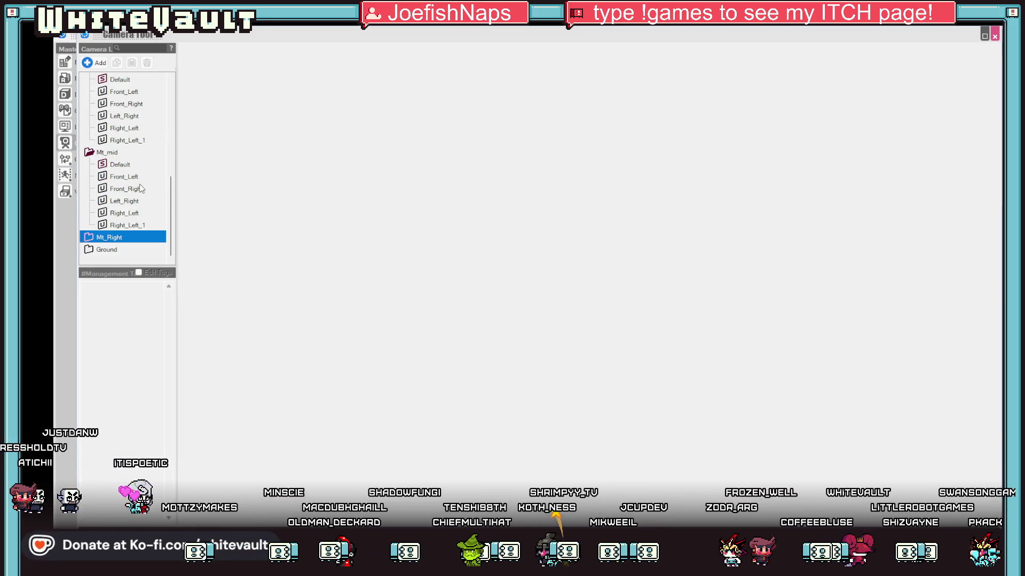
{"action": "left_click", "coordinate": [103, 252]}
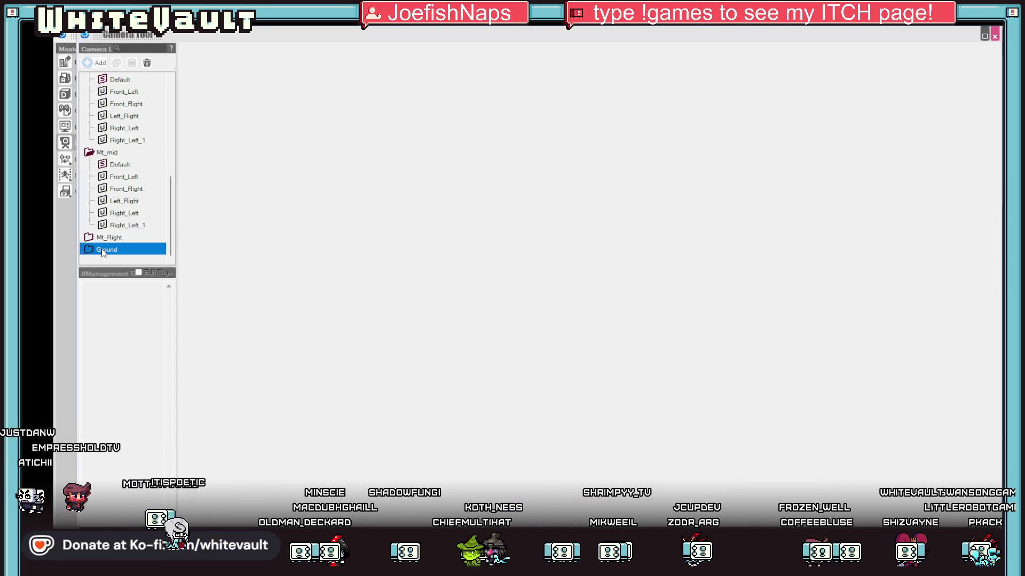
{"action": "left_click", "coordinate": [91, 152]}
{"action": "scroll", "coordinate": [122, 190], "scroll_direction": "up", "scroll_amount": 1}
{"action": "scroll", "coordinate": [126, 187], "scroll_direction": "up", "scroll_amount": 3}
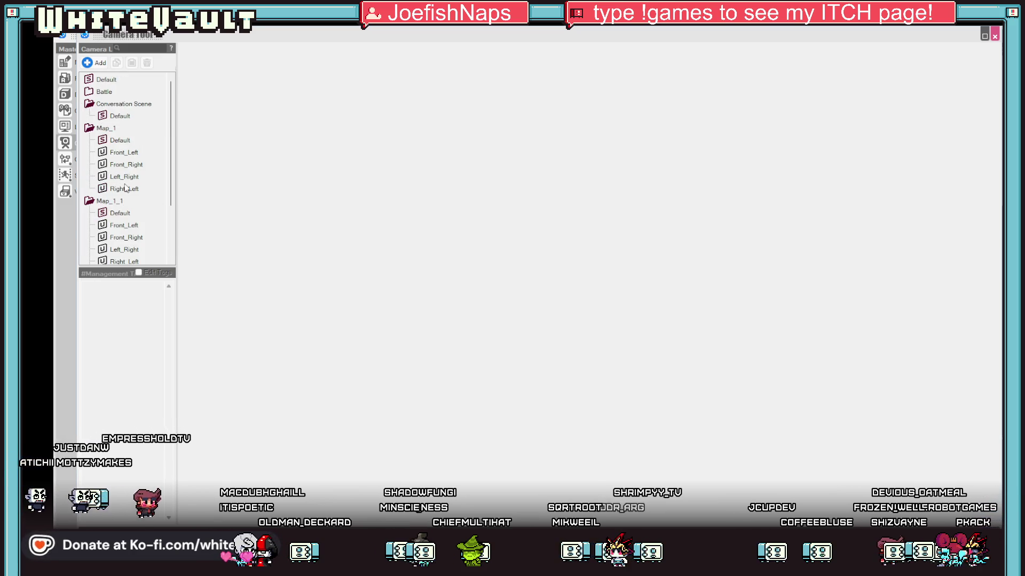
{"action": "left_click", "coordinate": [90, 202]}
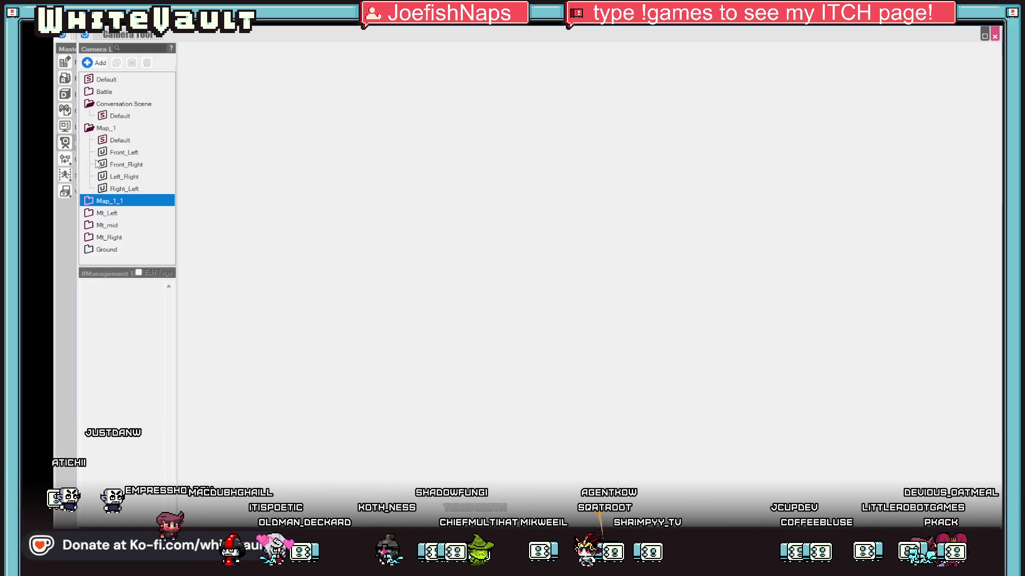
{"action": "left_click", "coordinate": [89, 128]}
{"action": "left_click", "coordinate": [89, 104]}
{"action": "left_click", "coordinate": [90, 153]}
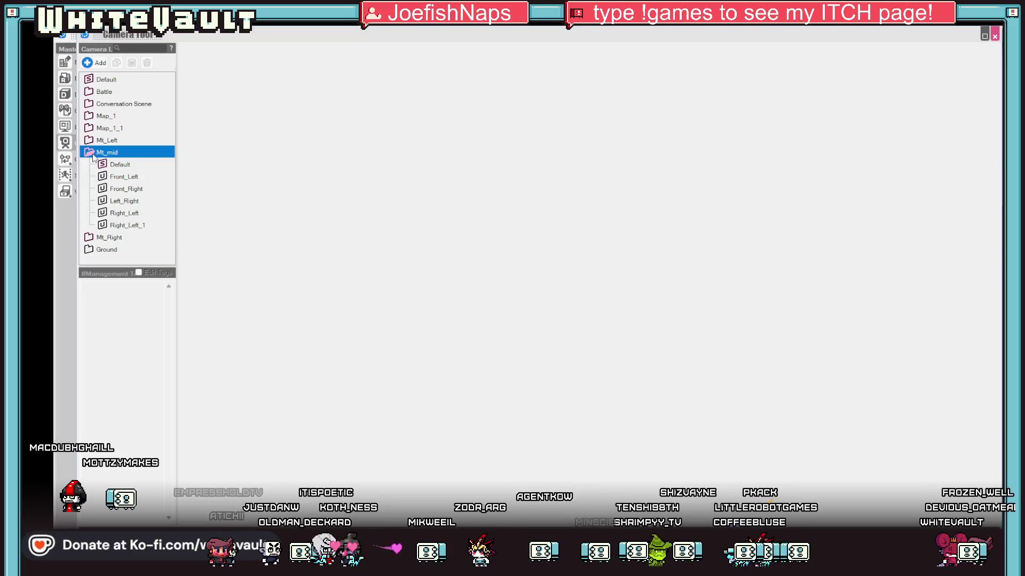
{"action": "left_click", "coordinate": [89, 177]}
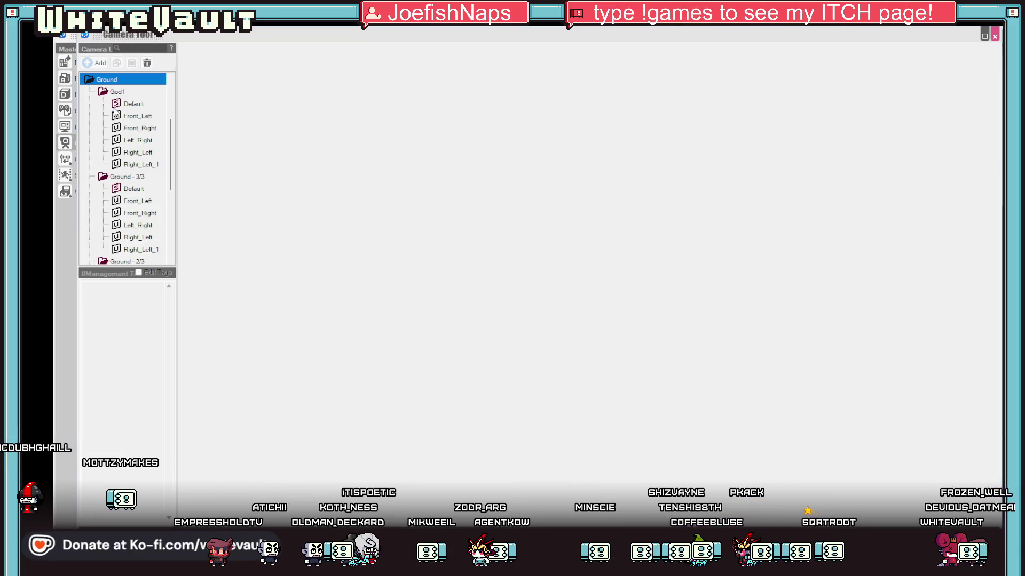
{"action": "left_click", "coordinate": [144, 104]}
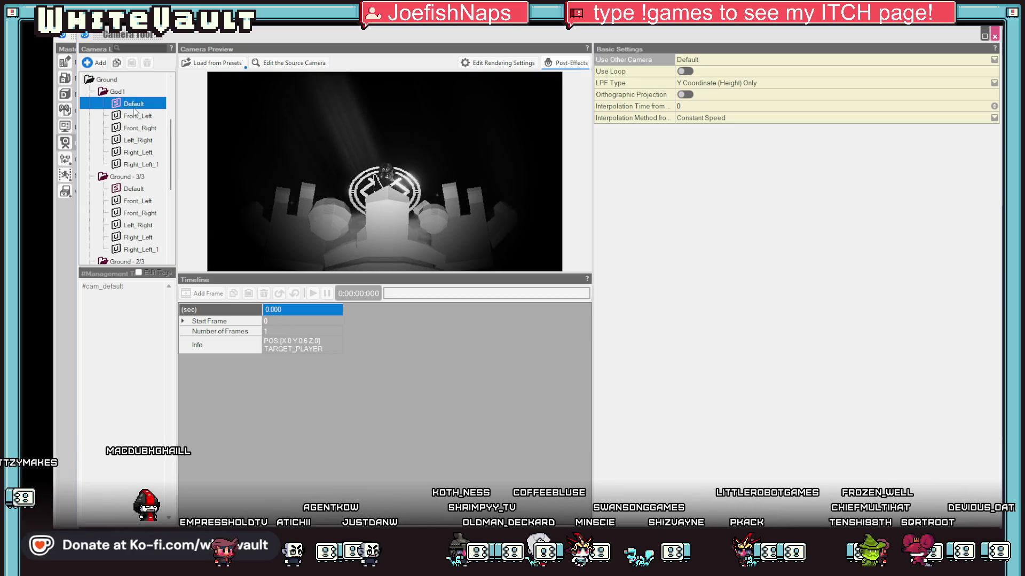
Add a camera named Cust and orbit its first keyframe to a low side view
{"action": "left_click", "coordinate": [100, 67]}
{"action": "type", "text": "Cust"}
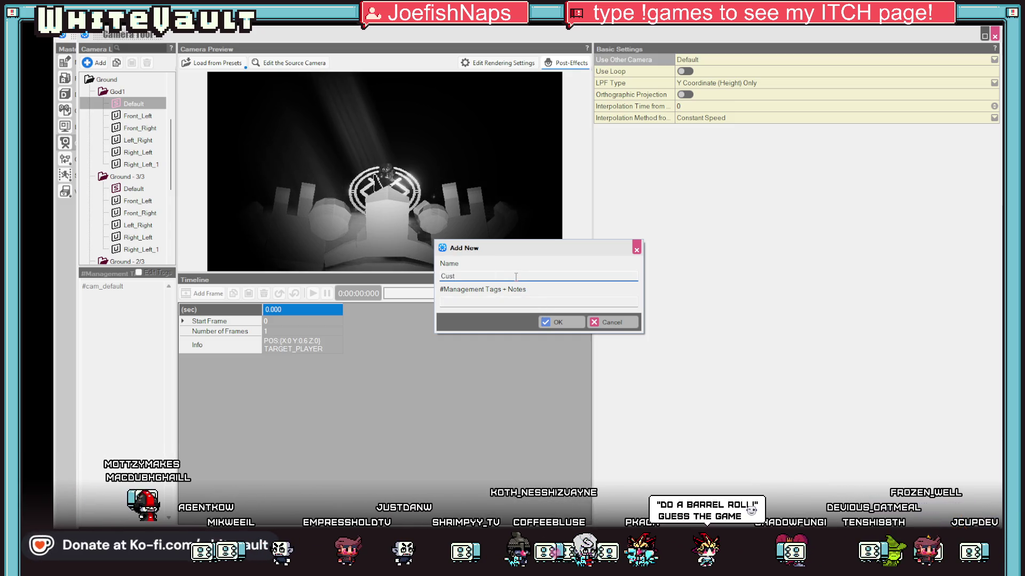
{"action": "left_click", "coordinate": [564, 323]}
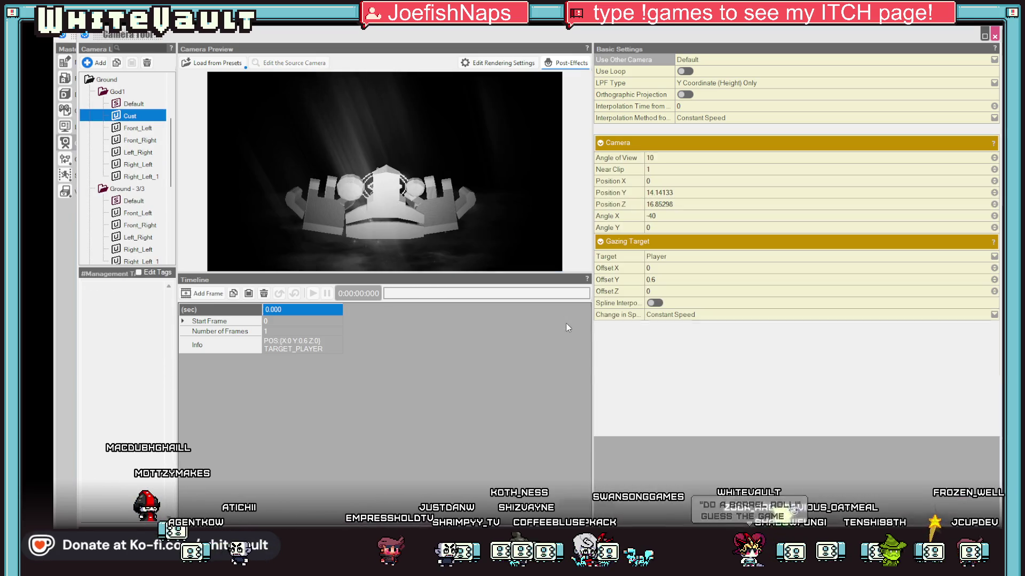
{"action": "left_click", "coordinate": [322, 341]}
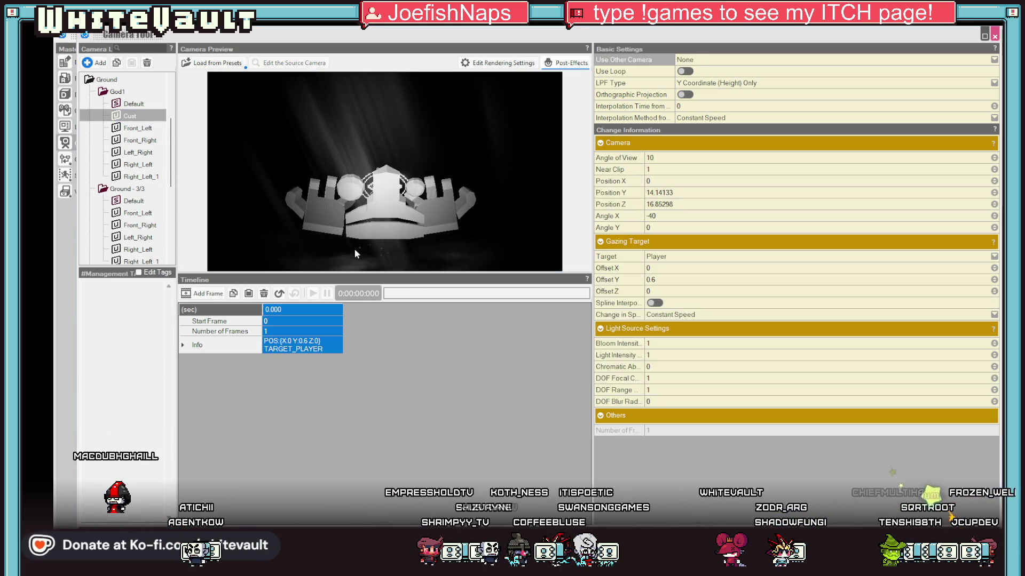
{"action": "mouse_move", "coordinate": [405, 246]}
{"action": "left_mouse_down"}
{"action": "mouse_move", "coordinate": [536, 235]}
{"action": "mouse_move", "coordinate": [428, 229]}
{"action": "mouse_move", "coordinate": [444, 215]}
{"action": "mouse_move", "coordinate": [393, 204]}
{"action": "mouse_move", "coordinate": [430, 178]}
{"action": "mouse_move", "coordinate": [530, 160]}
{"action": "mouse_move", "coordinate": [534, 191]}
{"action": "mouse_move", "coordinate": [477, 181]}
{"action": "mouse_move", "coordinate": [463, 224]}
{"action": "mouse_move", "coordinate": [482, 200]}
{"action": "mouse_move", "coordinate": [433, 209]}
{"action": "mouse_move", "coordinate": [511, 201]}
{"action": "mouse_move", "coordinate": [543, 124]}
{"action": "mouse_move", "coordinate": [466, 191]}
{"action": "mouse_move", "coordinate": [461, 214]}
{"action": "mouse_move", "coordinate": [463, 190]}
{"action": "mouse_move", "coordinate": [550, 141]}
{"action": "mouse_move", "coordinate": [492, 206]}
{"action": "mouse_move", "coordinate": [507, 209]}
{"action": "mouse_move", "coordinate": [502, 220]}
{"action": "mouse_move", "coordinate": [501, 211]}
{"action": "left_mouse_up"}
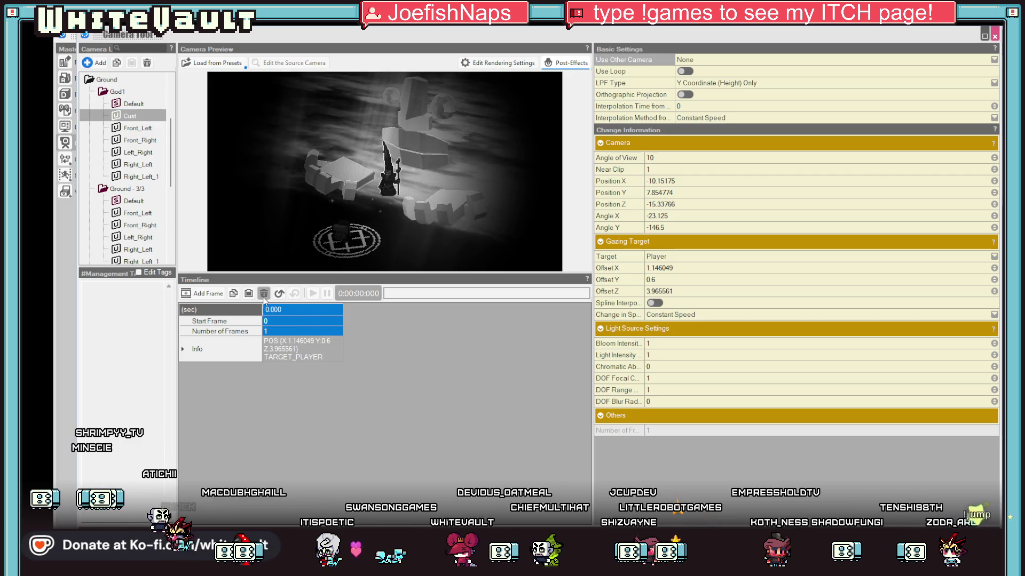
Add a second, further-orbited keyframe starting at frame 50 and preview the move
{"action": "left_click", "coordinate": [201, 293]}
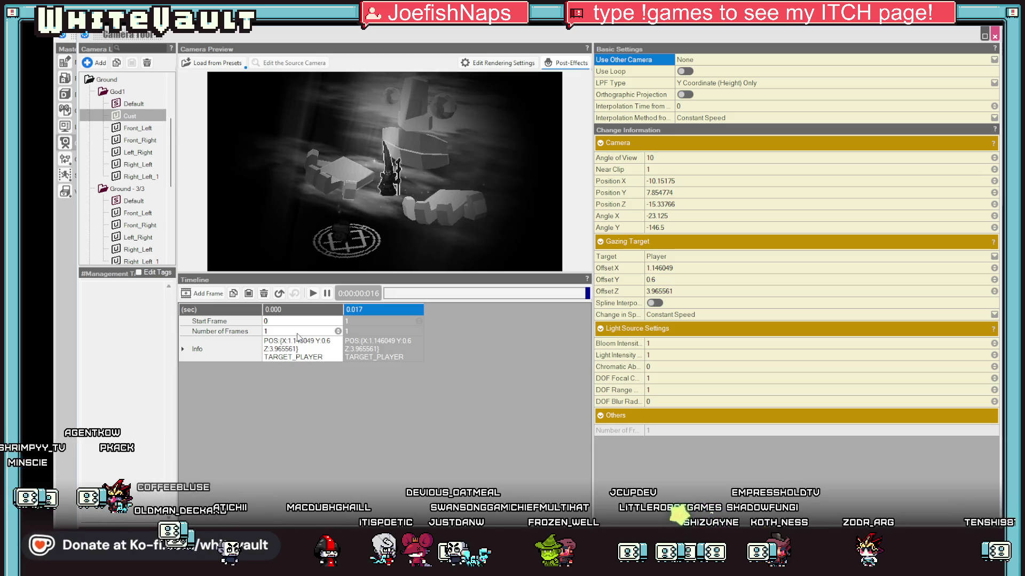
{"action": "left_click", "coordinate": [383, 331]}
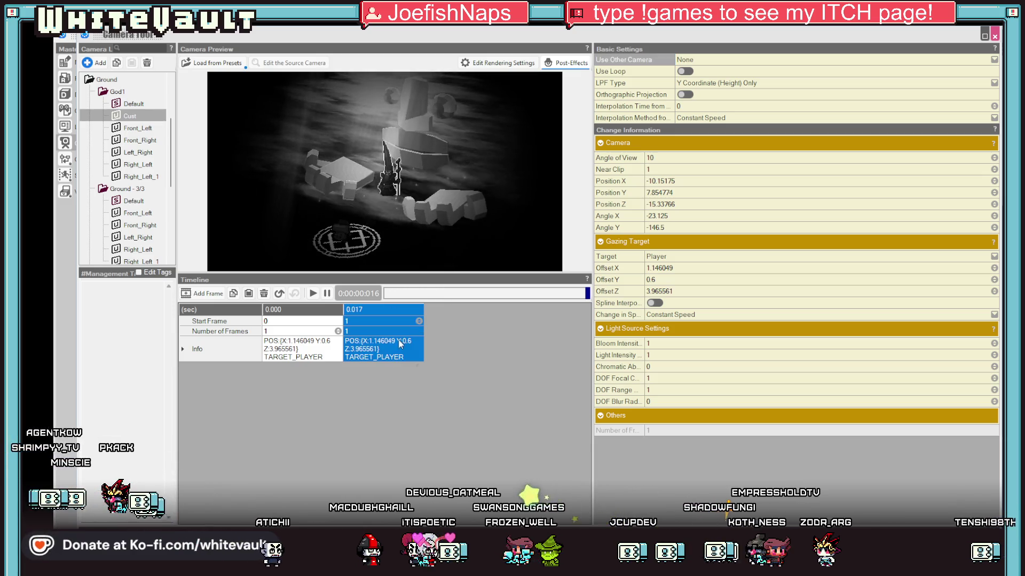
{"action": "mouse_move", "coordinate": [431, 248]}
{"action": "left_mouse_down"}
{"action": "mouse_move", "coordinate": [467, 249]}
{"action": "mouse_move", "coordinate": [470, 259]}
{"action": "left_mouse_up"}
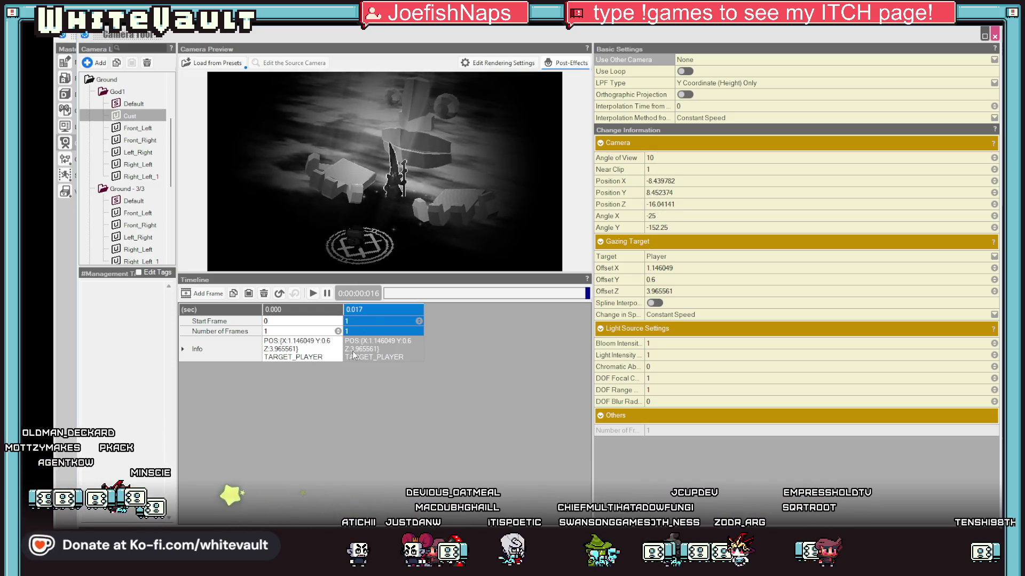
{"action": "left_click", "coordinate": [376, 355]}
{"action": "left_click", "coordinate": [360, 321]}
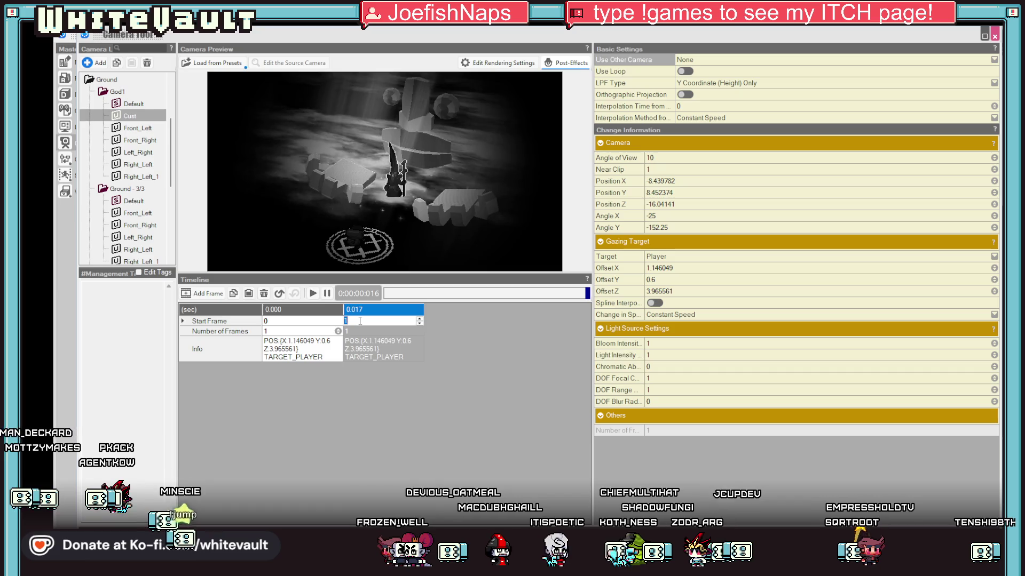
{"action": "type", "text": "50"}
{"action": "key", "text": "Return"}
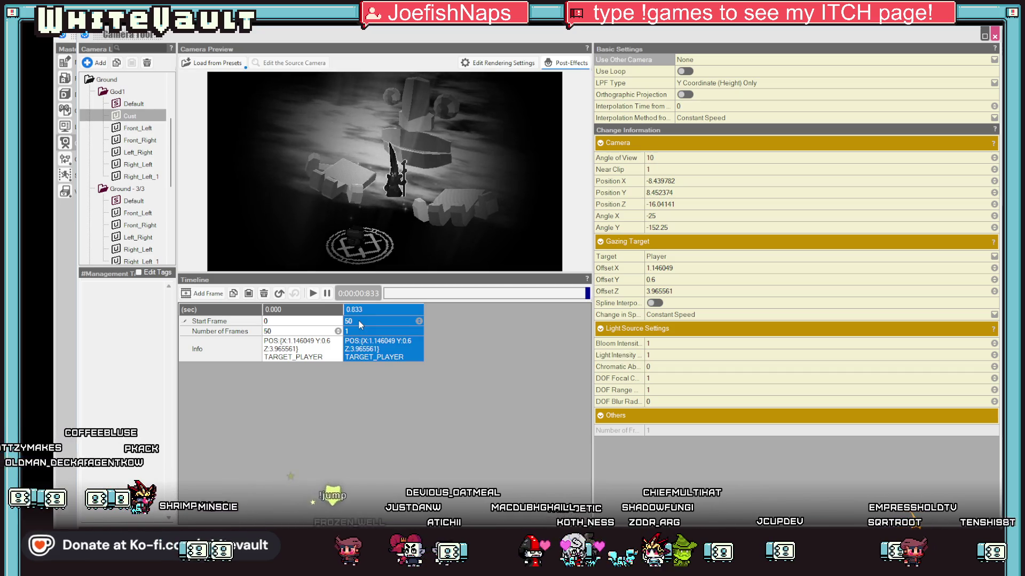
{"action": "left_click", "coordinate": [318, 295]}
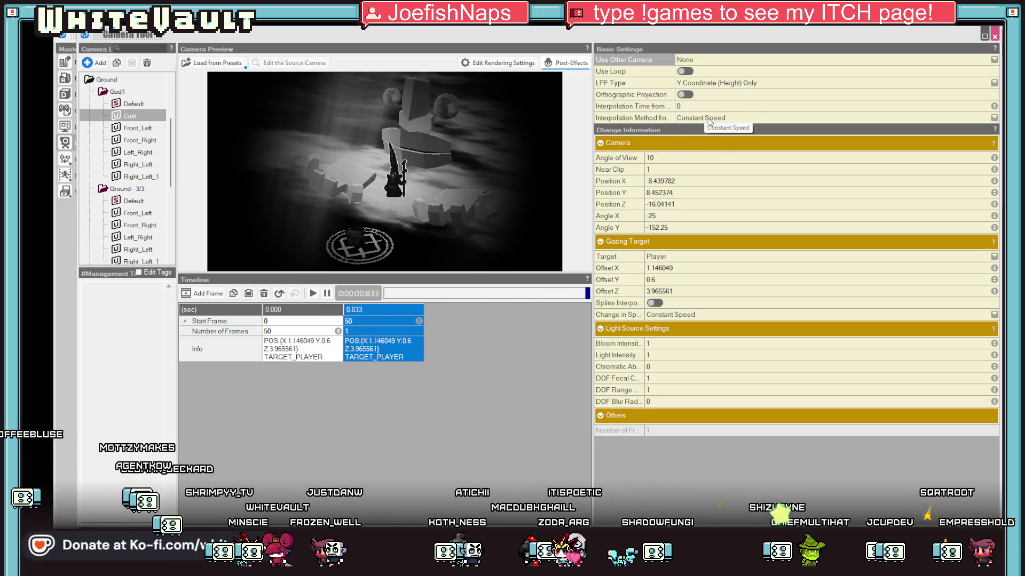
Enable Use Loop, change the second keyframe's start frame to 60, and play the loop
{"action": "left_click", "coordinate": [685, 95]}
{"action": "left_click", "coordinate": [685, 96]}
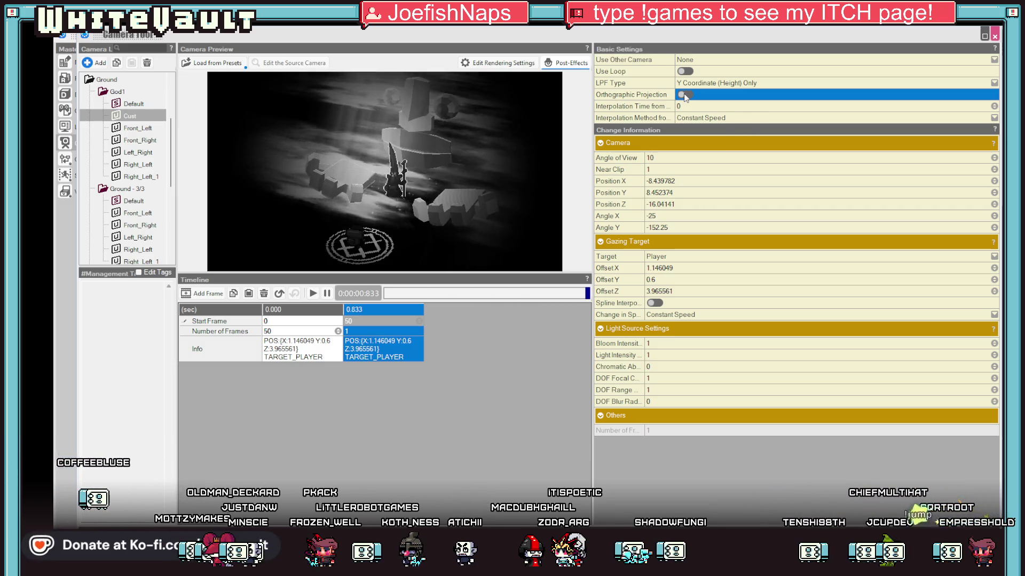
{"action": "left_click", "coordinate": [686, 72]}
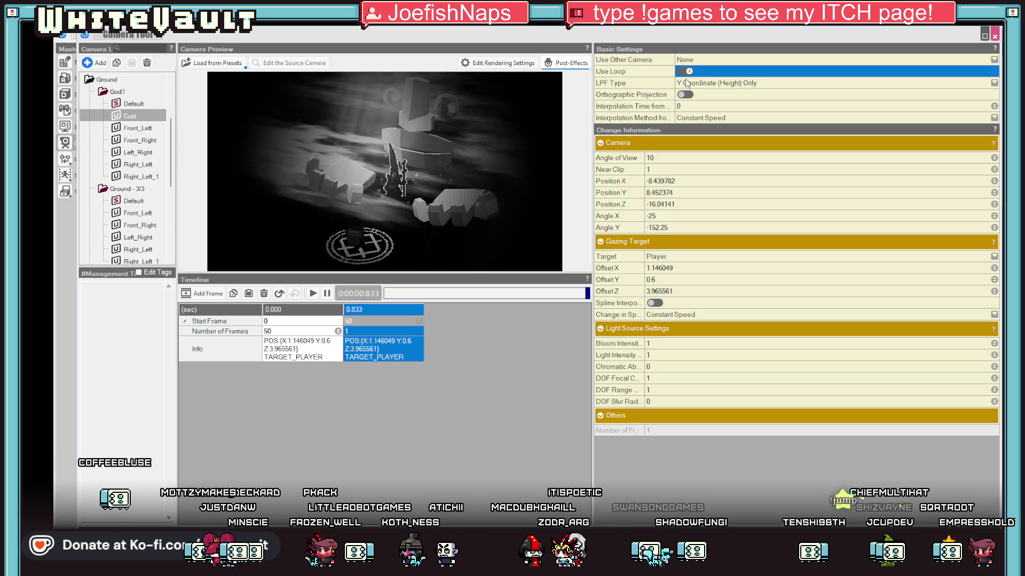
{"action": "left_click", "coordinate": [364, 321]}
{"action": "type", "text": "60"}
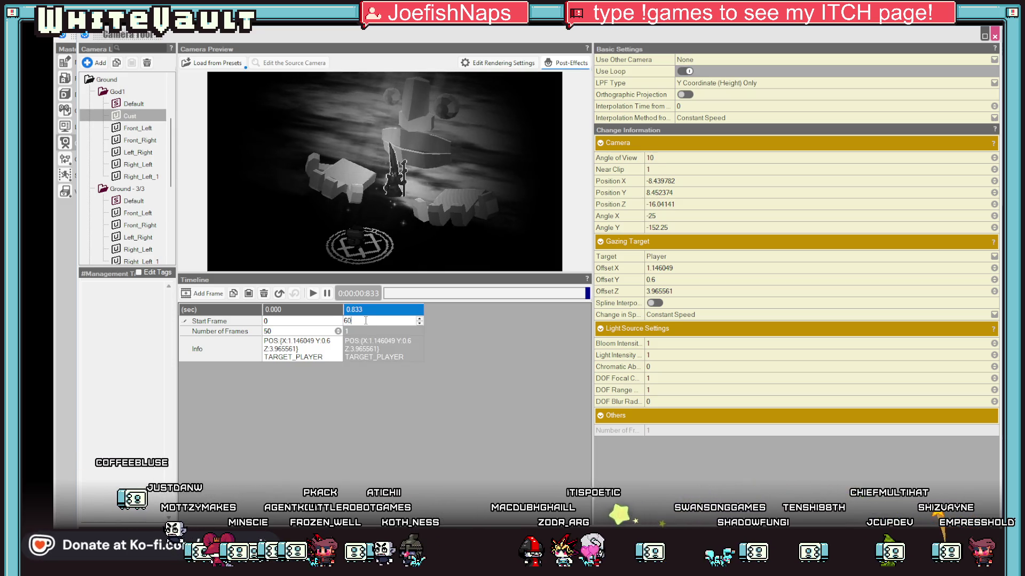
{"action": "key", "text": "Return"}
{"action": "left_click", "coordinate": [285, 326]}
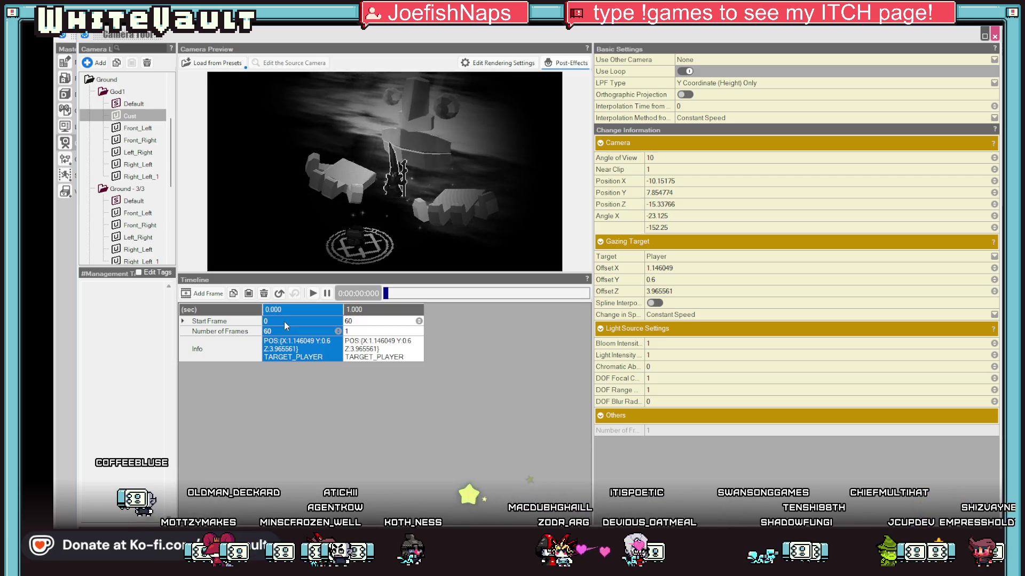
{"action": "left_click", "coordinate": [313, 294]}
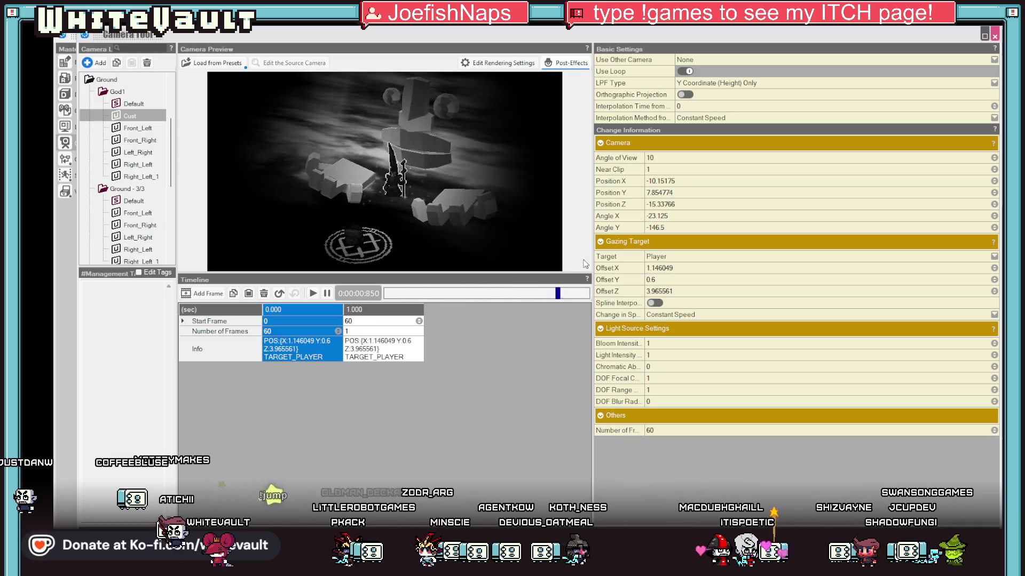
Open the frame options for the second keyframe at 1.000 s
{"action": "mouse_move", "coordinate": [691, 140]}
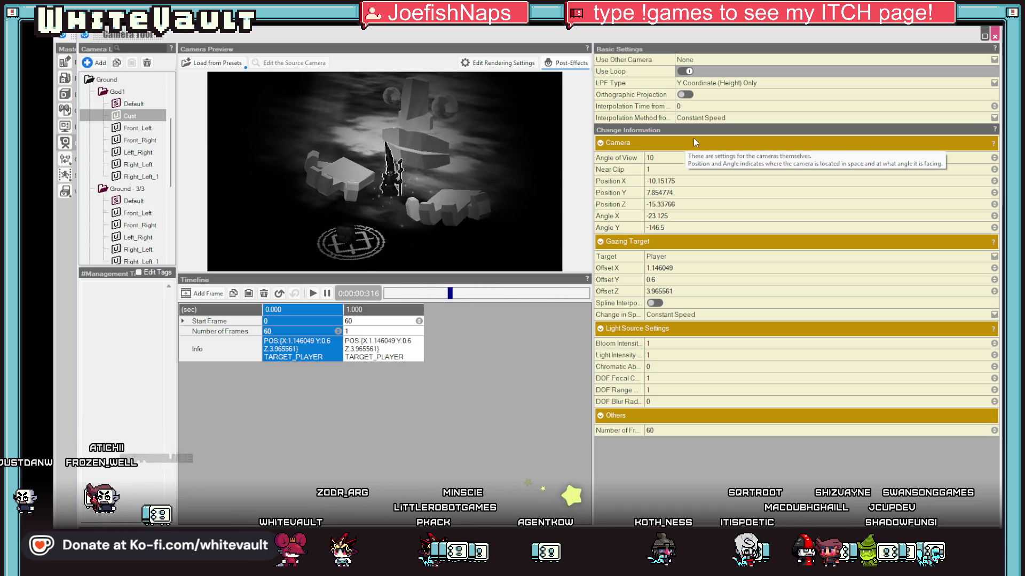
{"action": "right_click", "coordinate": [306, 314]}
{"action": "left_click", "coordinate": [332, 342]}
{"action": "left_click", "coordinate": [401, 310]}
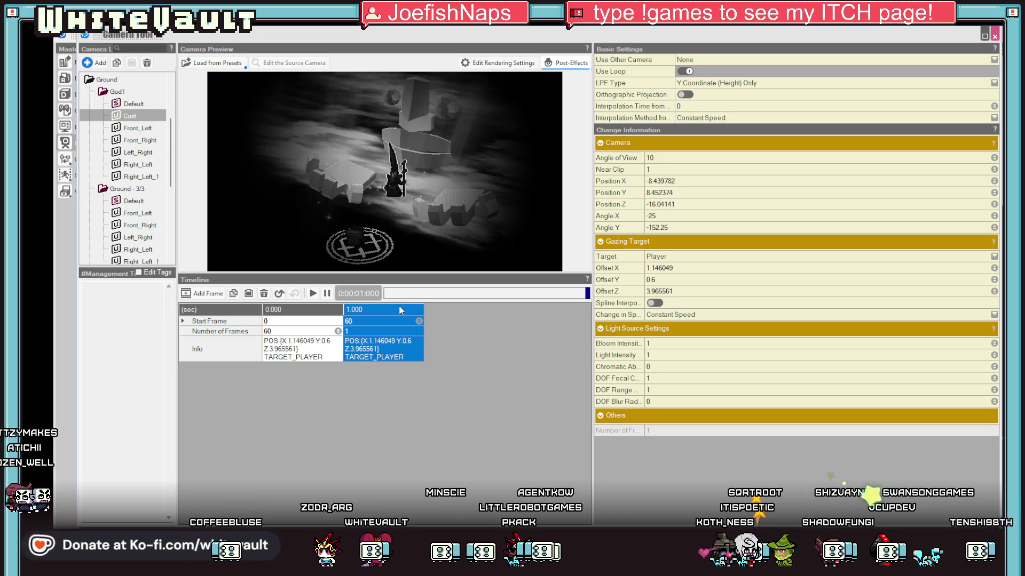
{"action": "right_click", "coordinate": [400, 310]}
{"action": "key", "text": "Escape"}
{"action": "right_click", "coordinate": [404, 311]}
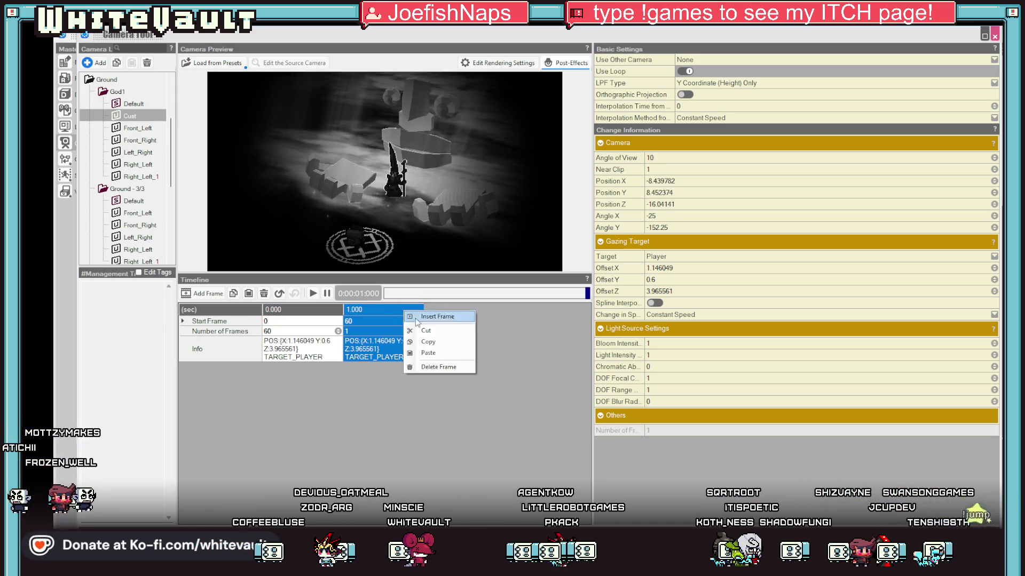
Inspect the second keyframe's camera values, attempt a keyframe paste, and replay the sequence
{"action": "left_click", "coordinate": [449, 354]}
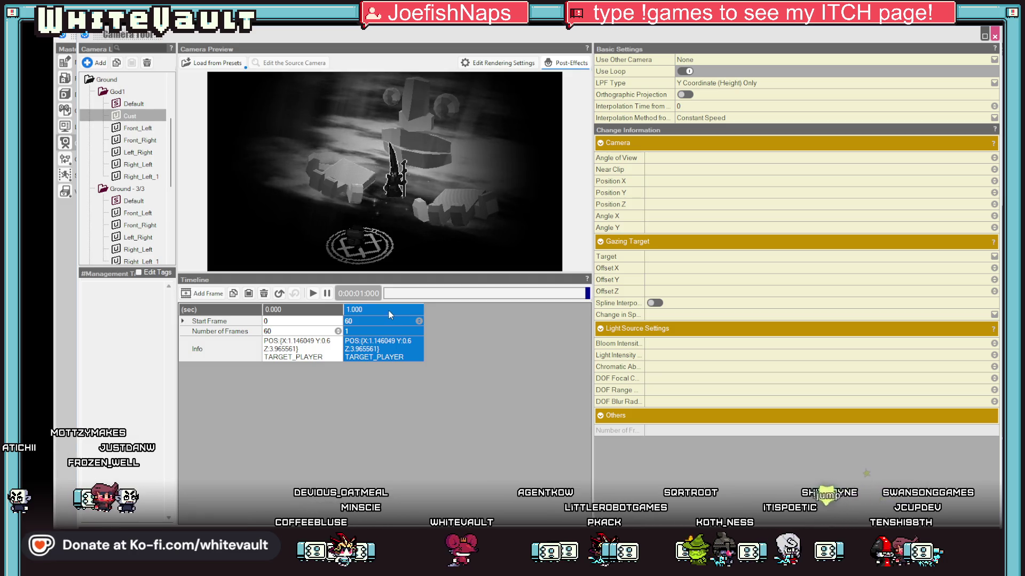
{"action": "left_click", "coordinate": [382, 356]}
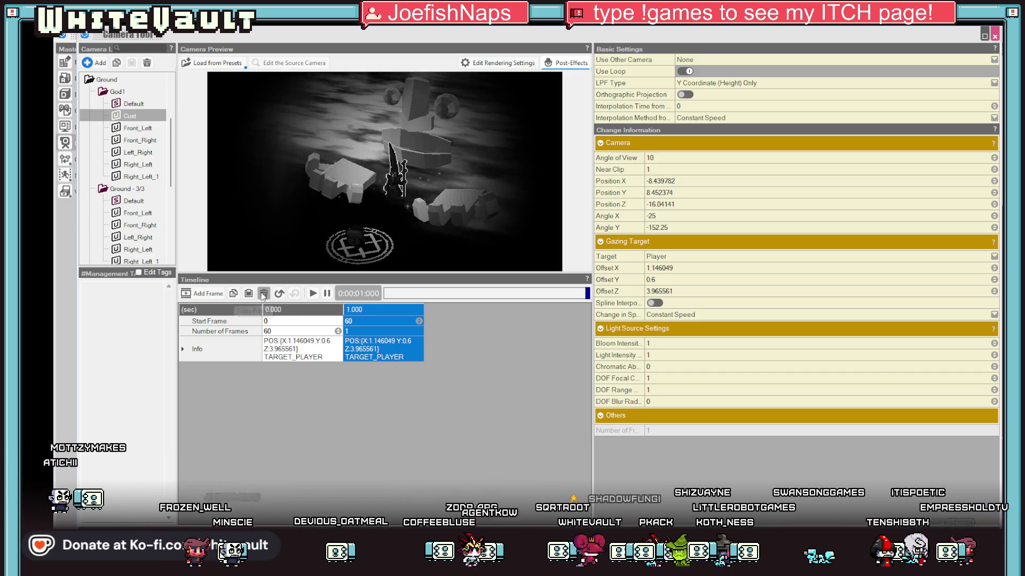
{"action": "left_click", "coordinate": [388, 323]}
{"action": "left_click", "coordinate": [348, 322]}
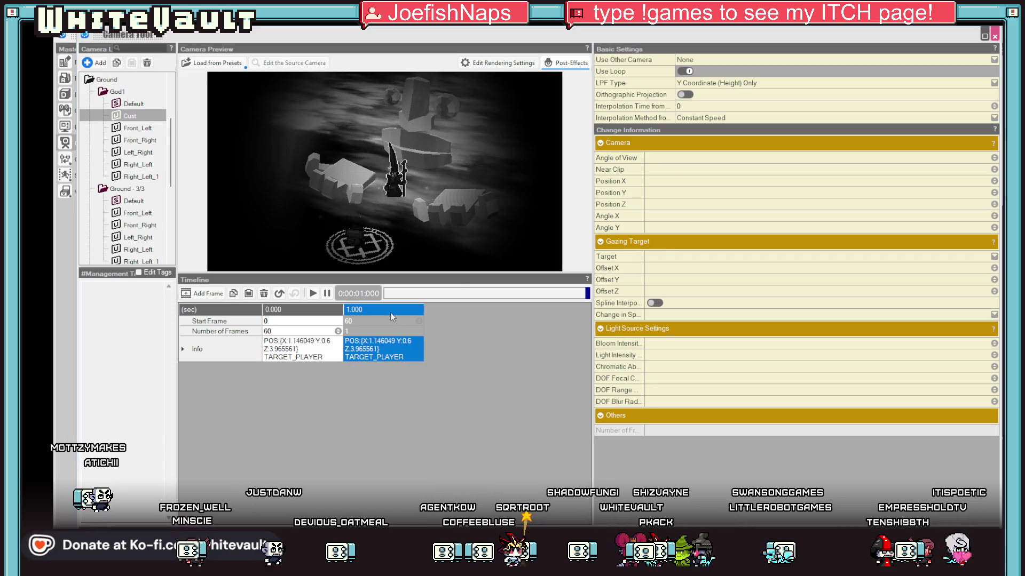
{"action": "left_click", "coordinate": [248, 294]}
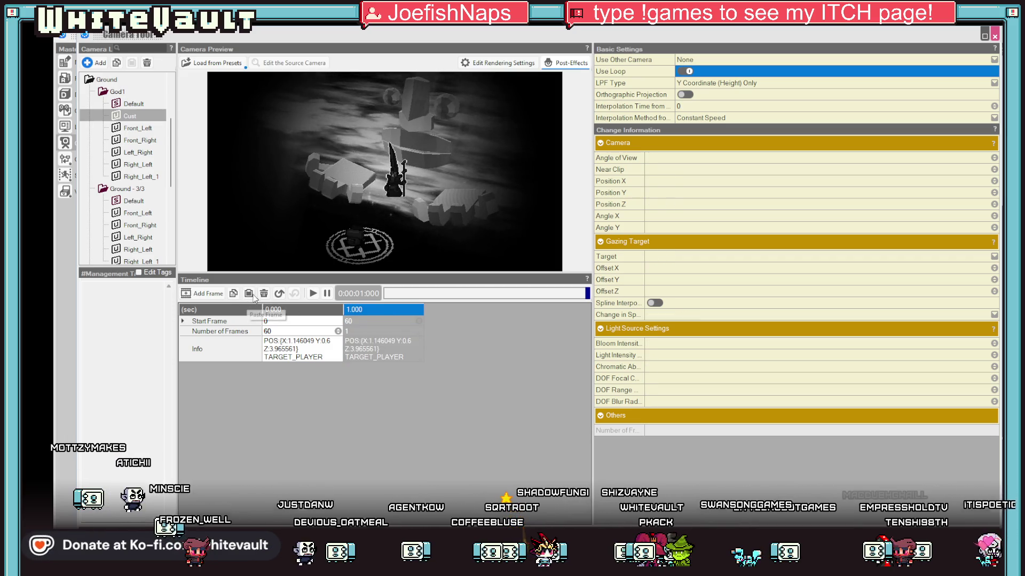
{"action": "left_click", "coordinate": [382, 310]}
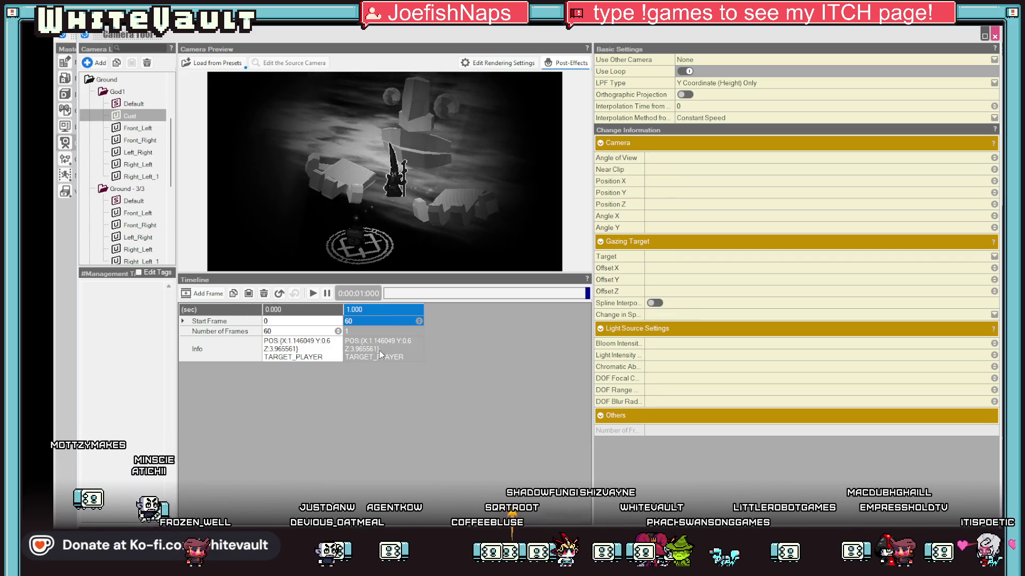
{"action": "left_click", "coordinate": [314, 294]}
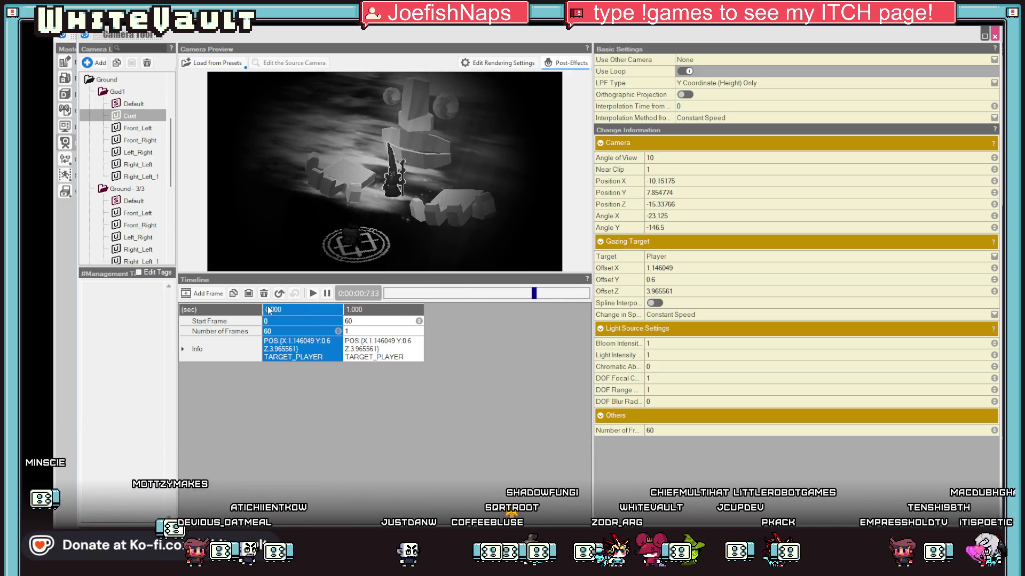
Add a third keyframe starting at frame 100 and play the three-keyframe move
{"action": "left_click", "coordinate": [207, 292]}
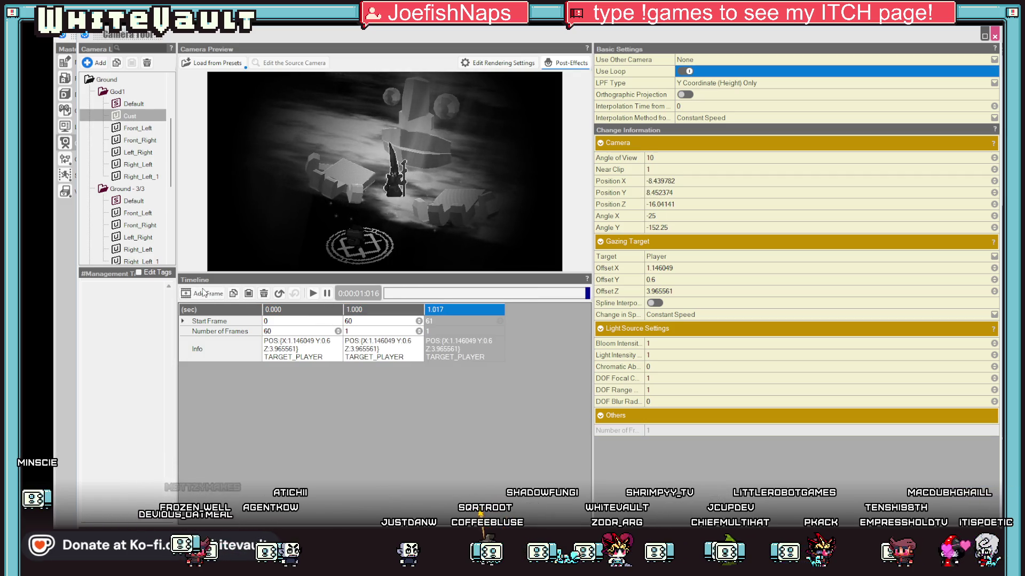
{"action": "left_click", "coordinate": [299, 309]}
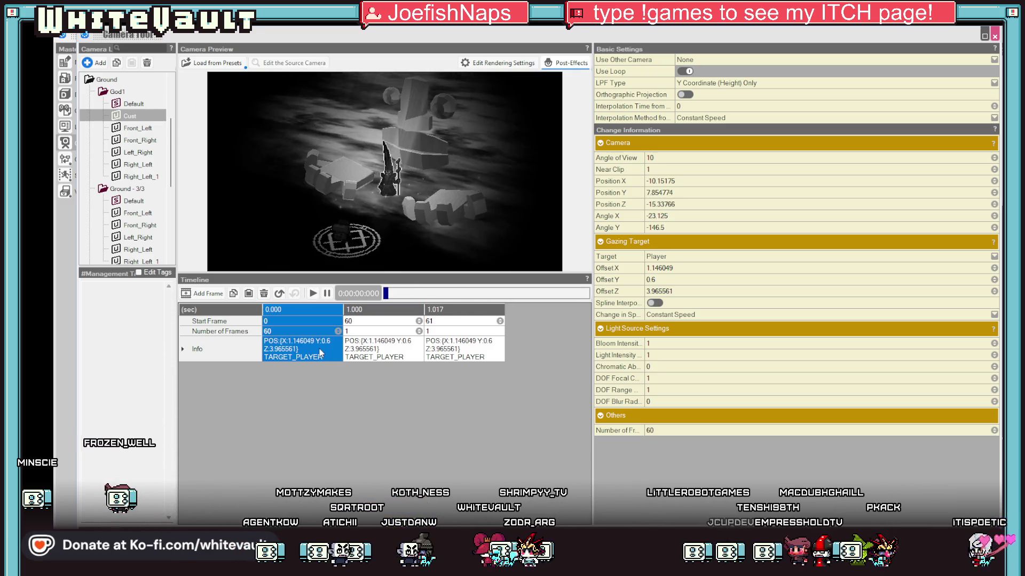
{"action": "left_click", "coordinate": [456, 353]}
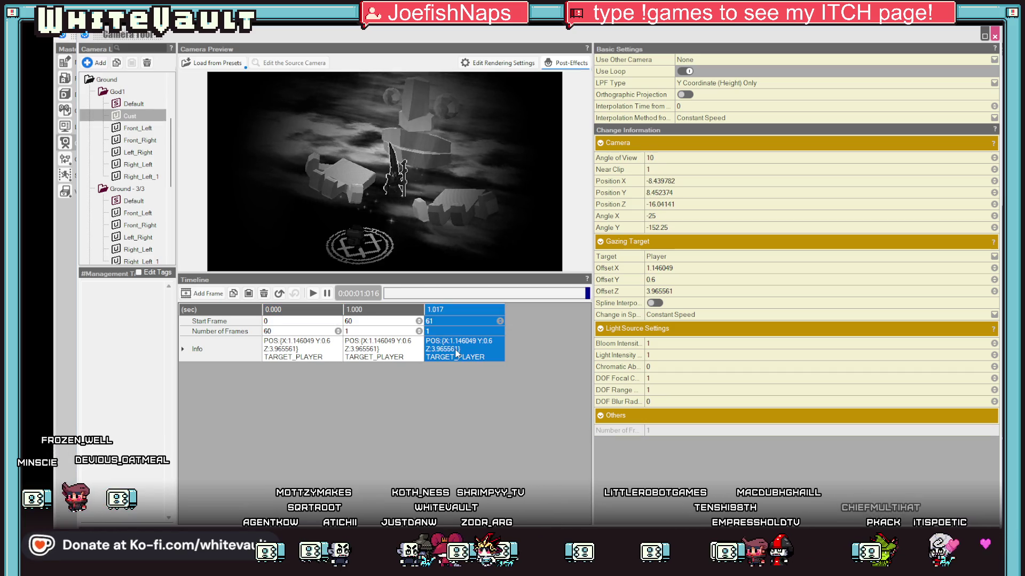
{"action": "double_click", "coordinate": [394, 331]}
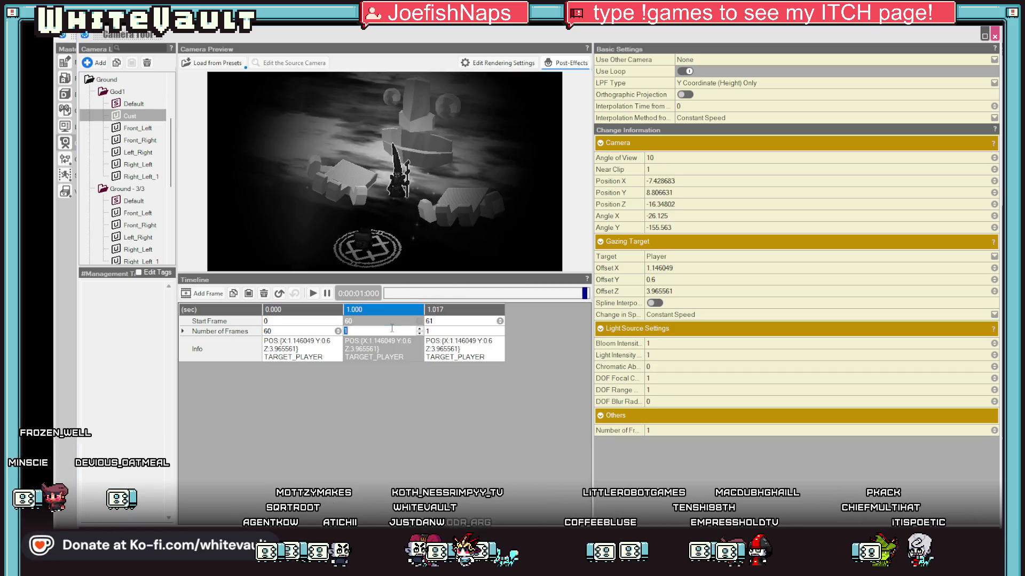
{"action": "double_click", "coordinate": [444, 321]}
{"action": "type", "text": "00"}
{"action": "key", "text": "Return"}
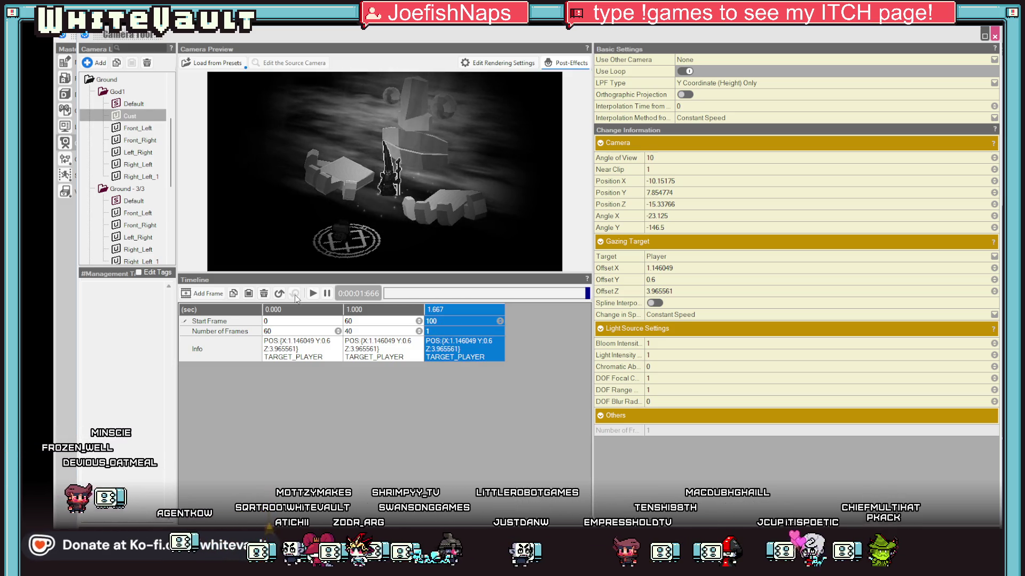
{"action": "left_click", "coordinate": [313, 294]}
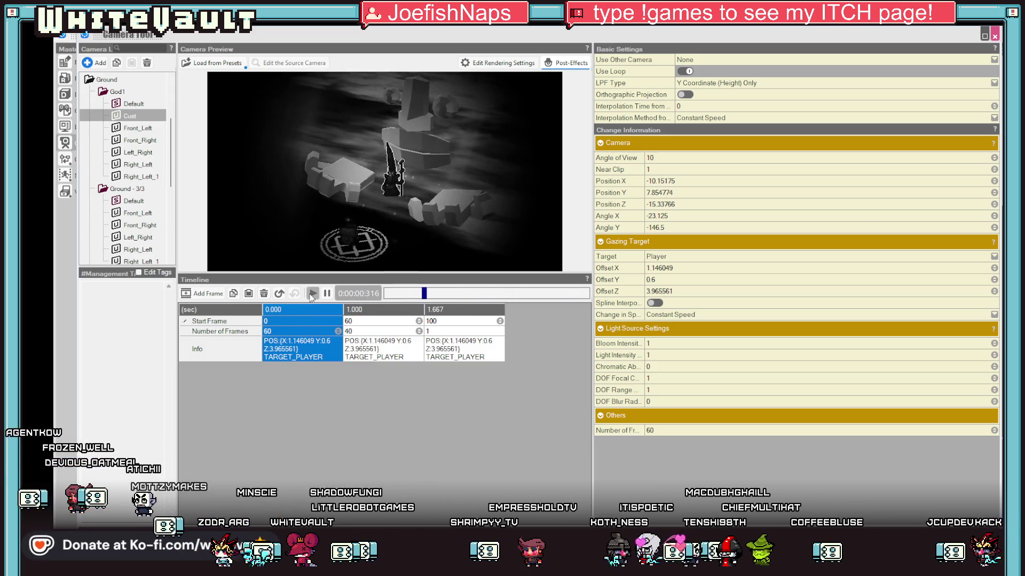
Set the third keyframe's start frame to 200
{"action": "left_click", "coordinate": [347, 320]}
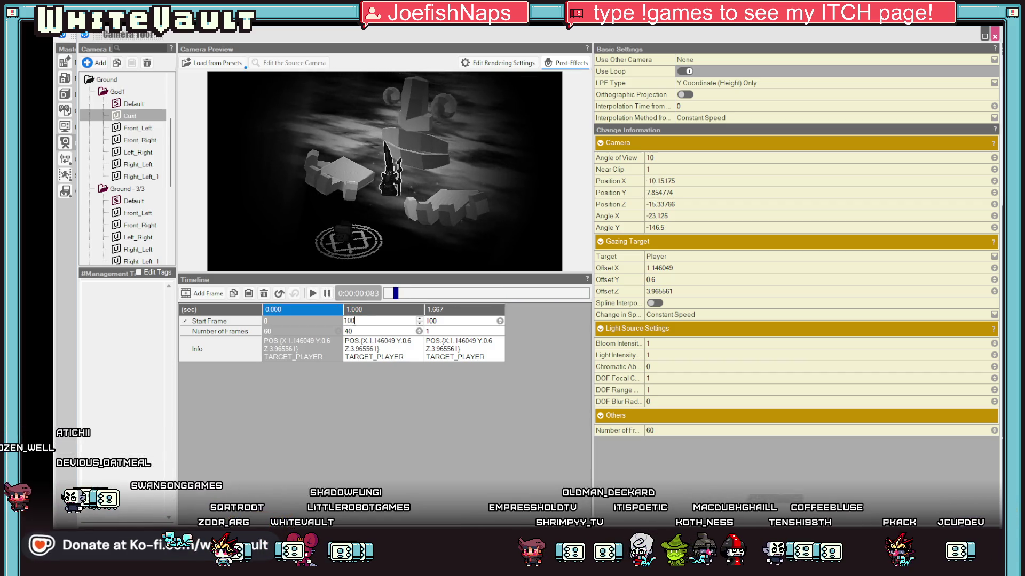
{"action": "left_click", "coordinate": [435, 321]}
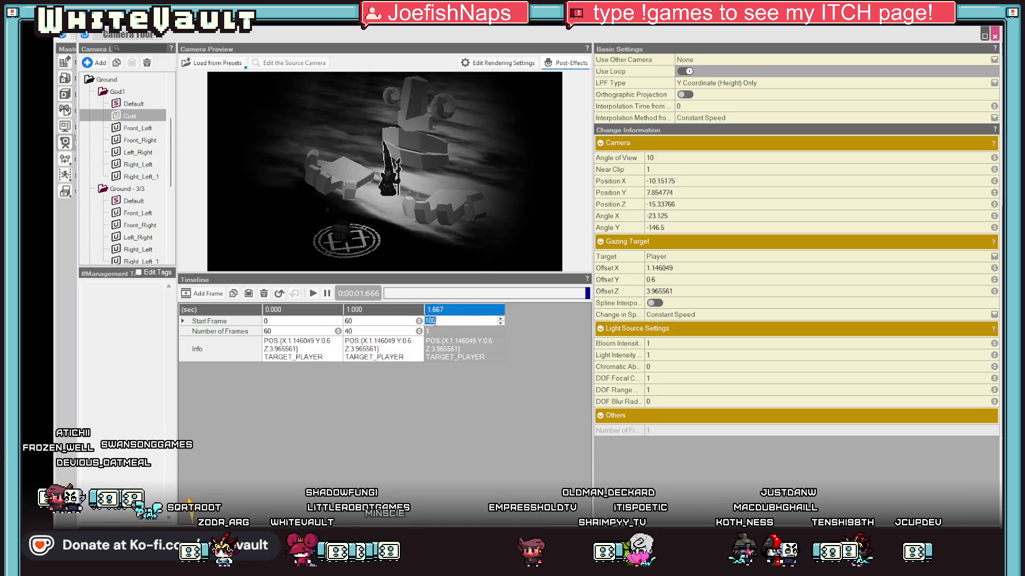
{"action": "type", "text": "200"}
{"action": "key", "text": "Return"}
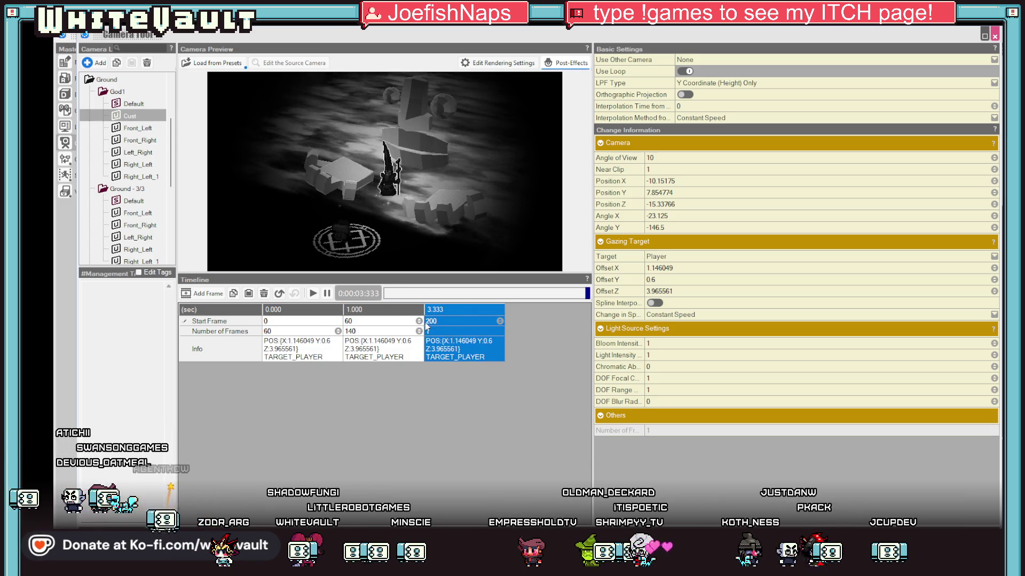
{"action": "left_click", "coordinate": [290, 322]}
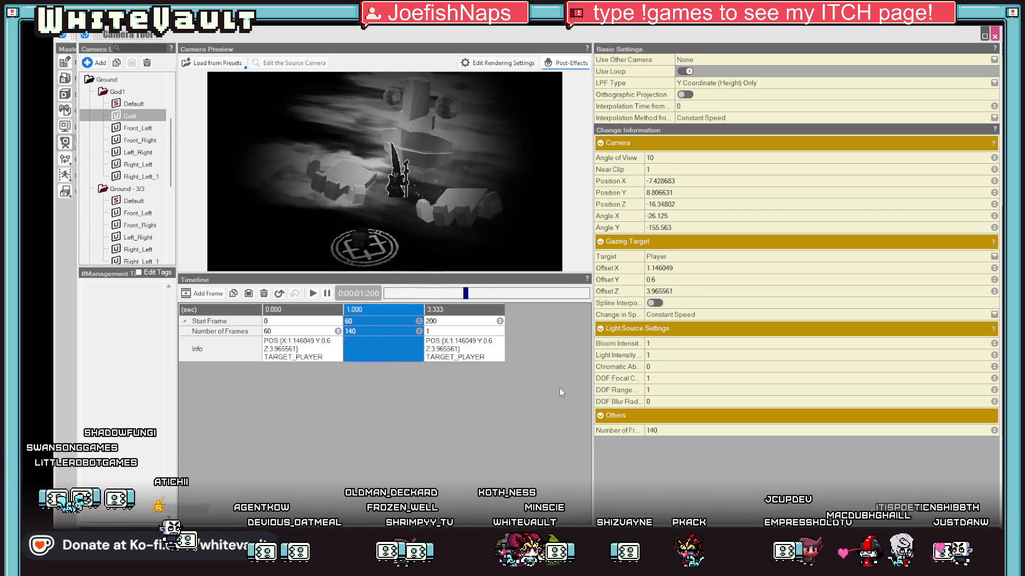
Give the first two keyframes 100 frames each and replay the camera move
{"action": "left_click", "coordinate": [292, 331]}
{"action": "type", "text": "100"}
{"action": "key", "text": "Tab"}
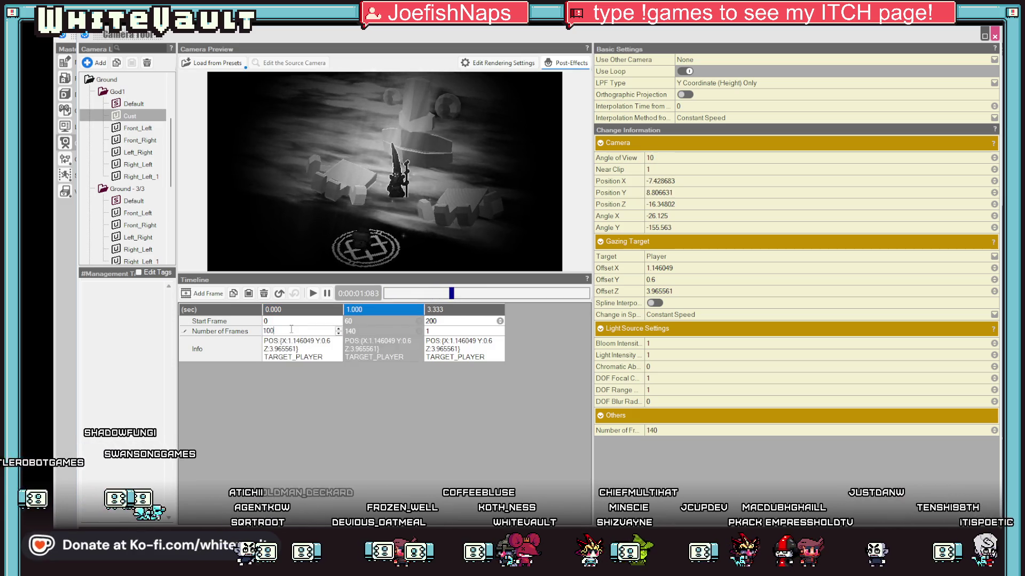
{"action": "left_click", "coordinate": [375, 331]}
{"action": "type", "text": "100"}
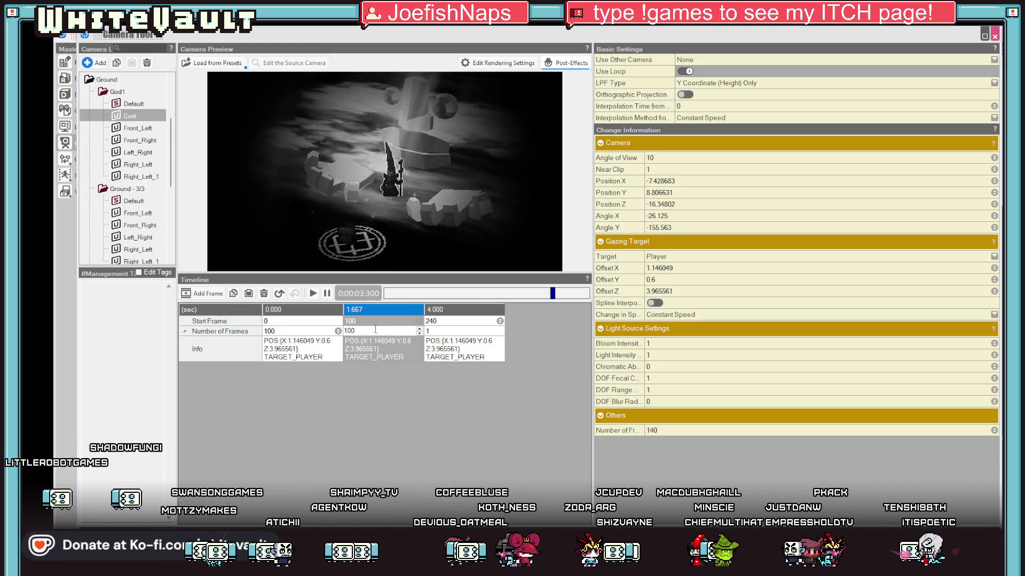
{"action": "key", "text": "Return"}
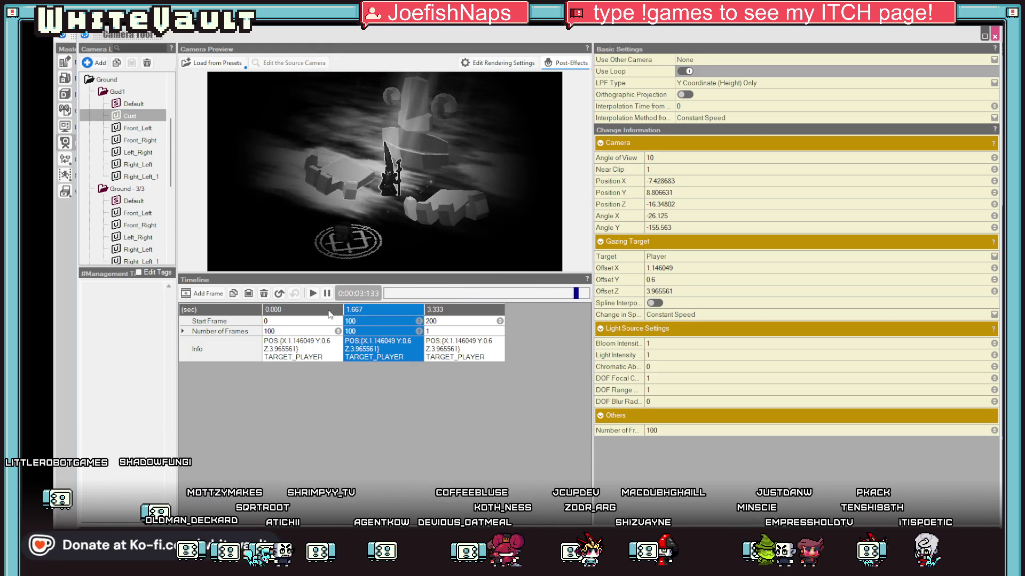
{"action": "left_click", "coordinate": [330, 314]}
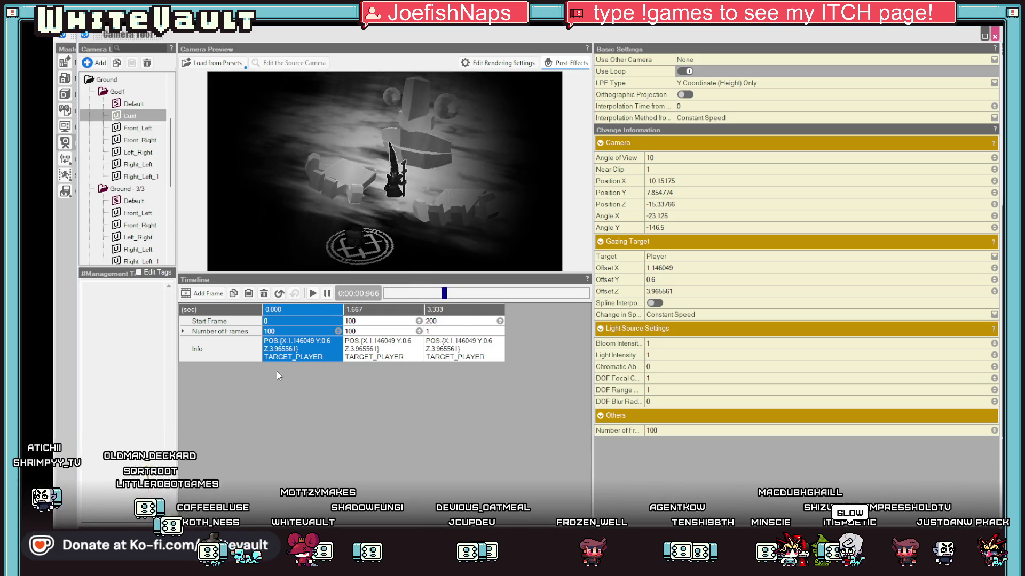
{"action": "left_click", "coordinate": [320, 294]}
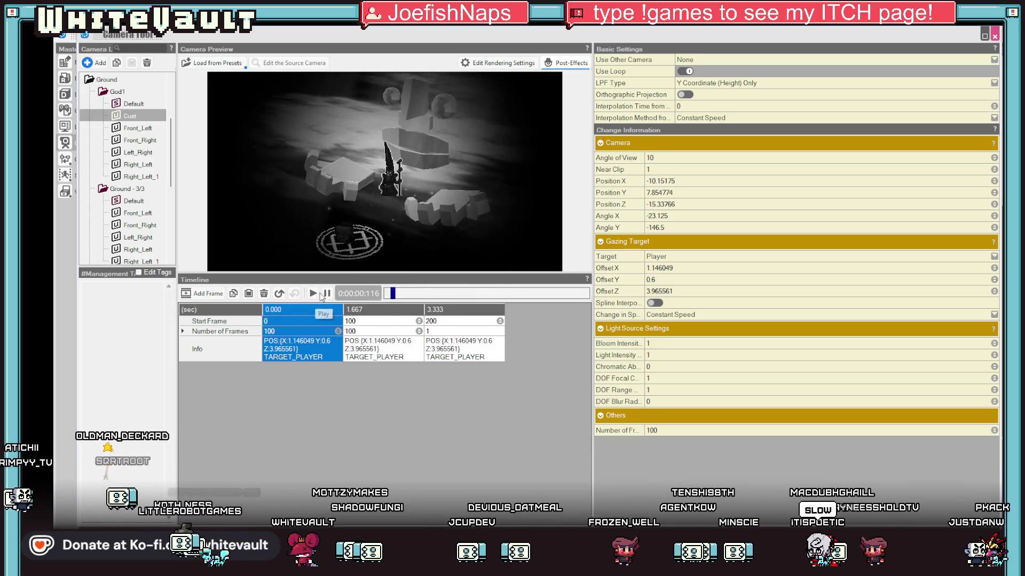
Set the first two keyframes to 200 and 400 frames, then open Go1's event settings
{"action": "left_click", "coordinate": [285, 332]}
{"action": "type", "text": "200"}
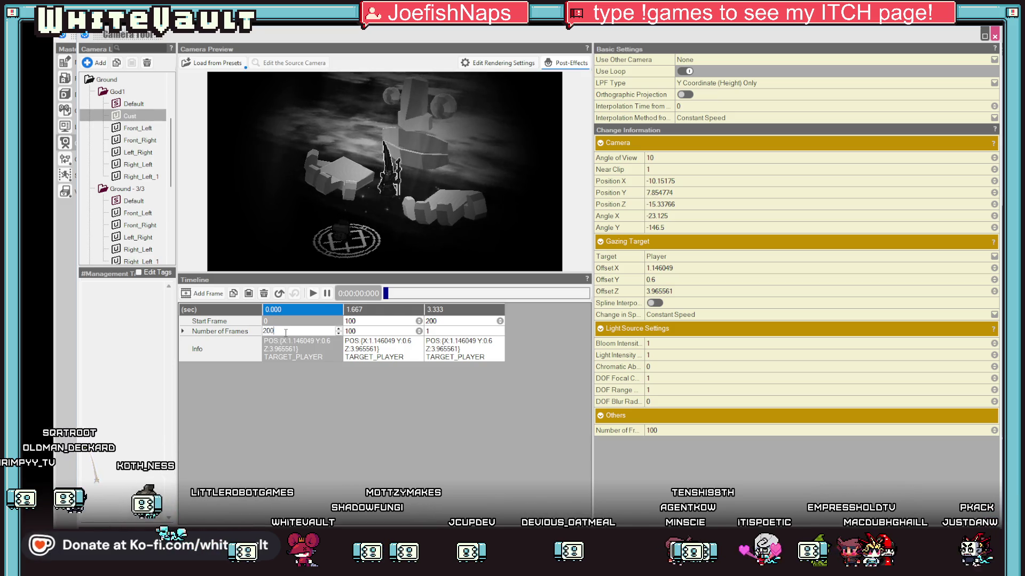
{"action": "left_click", "coordinate": [362, 331]}
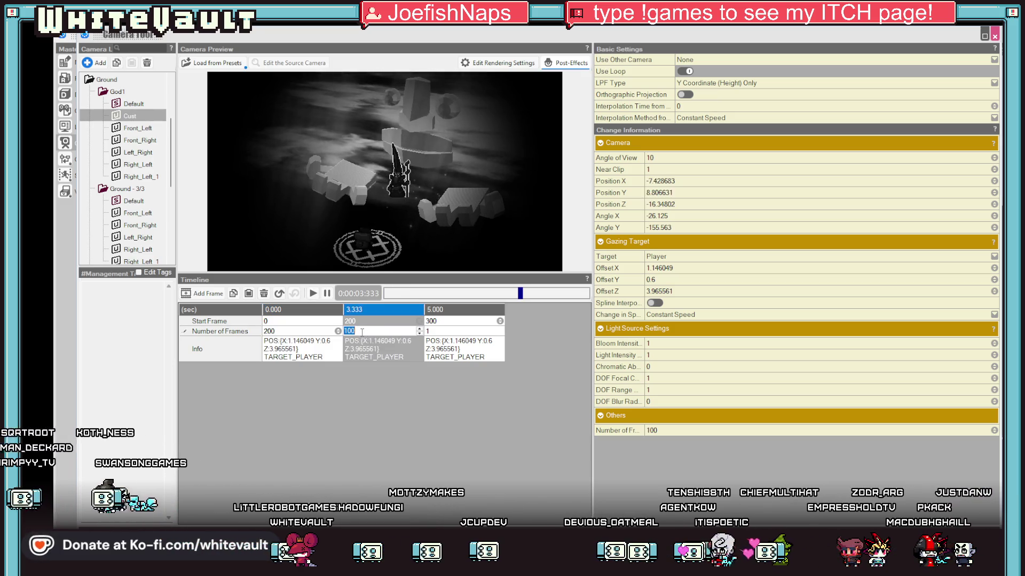
{"action": "type", "text": "400"}
{"action": "key", "text": "Return"}
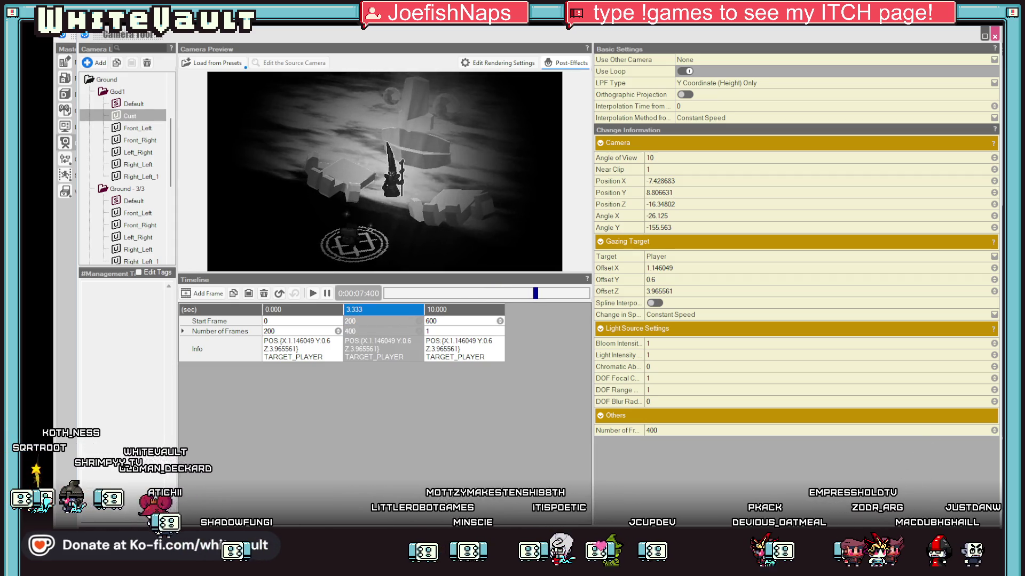
{"action": "left_click", "coordinate": [65, 62]}
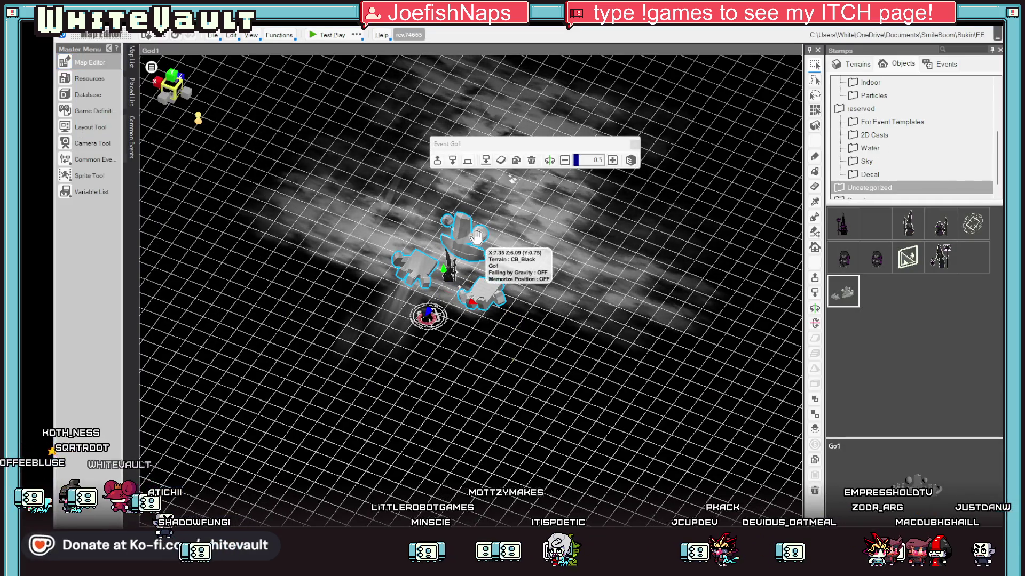
{"action": "double_click", "coordinate": [476, 237]}
{"action": "left_click", "coordinate": [595, 133]}
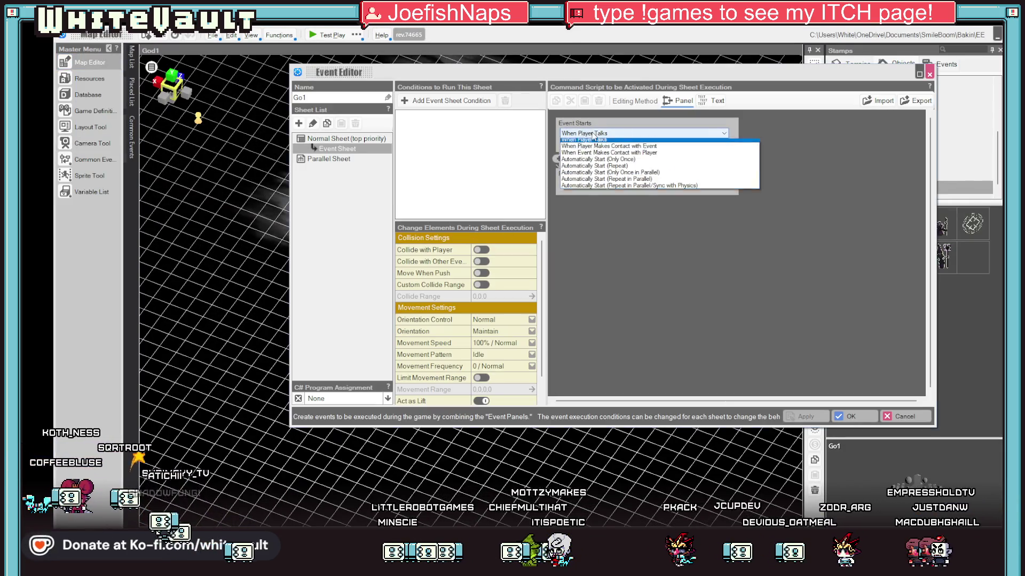
Set Go1 to Automatically Start (Only Once) with a Camera Playback of the Cust camera
{"action": "left_click", "coordinate": [608, 156]}
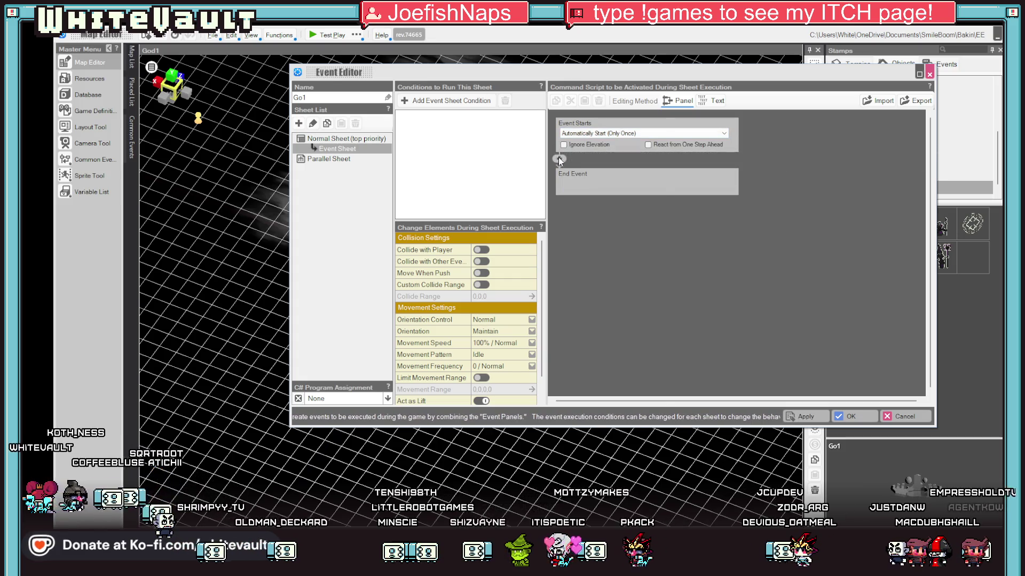
{"action": "double_click", "coordinate": [751, 262]}
{"action": "left_click", "coordinate": [638, 204]}
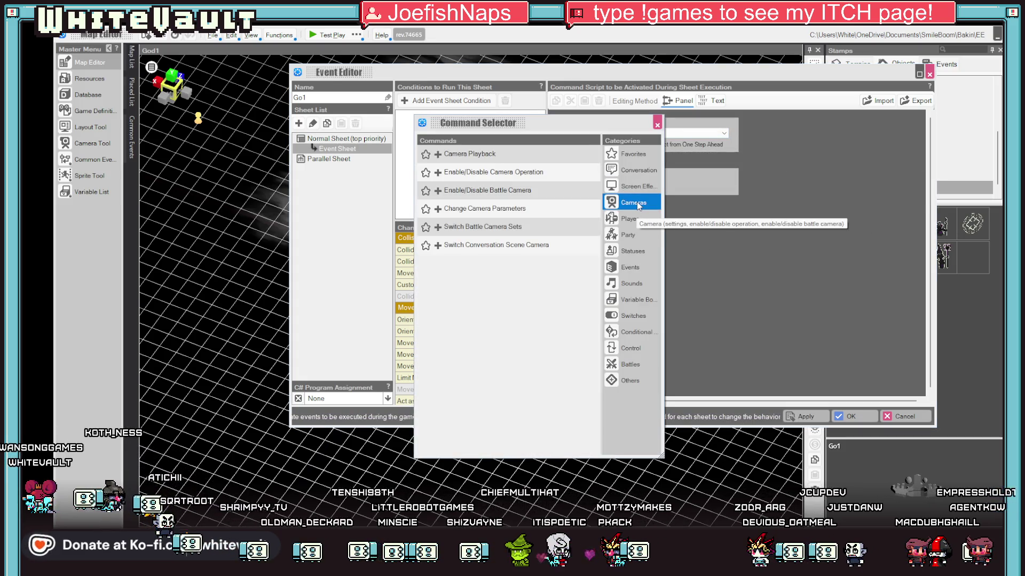
{"action": "left_click", "coordinate": [465, 159]}
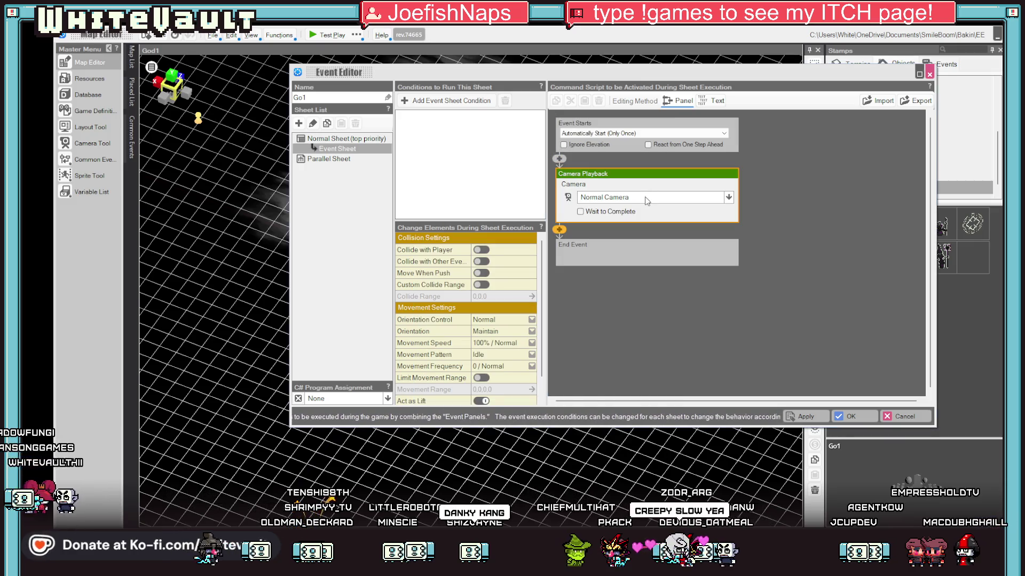
{"action": "left_click", "coordinate": [717, 199]}
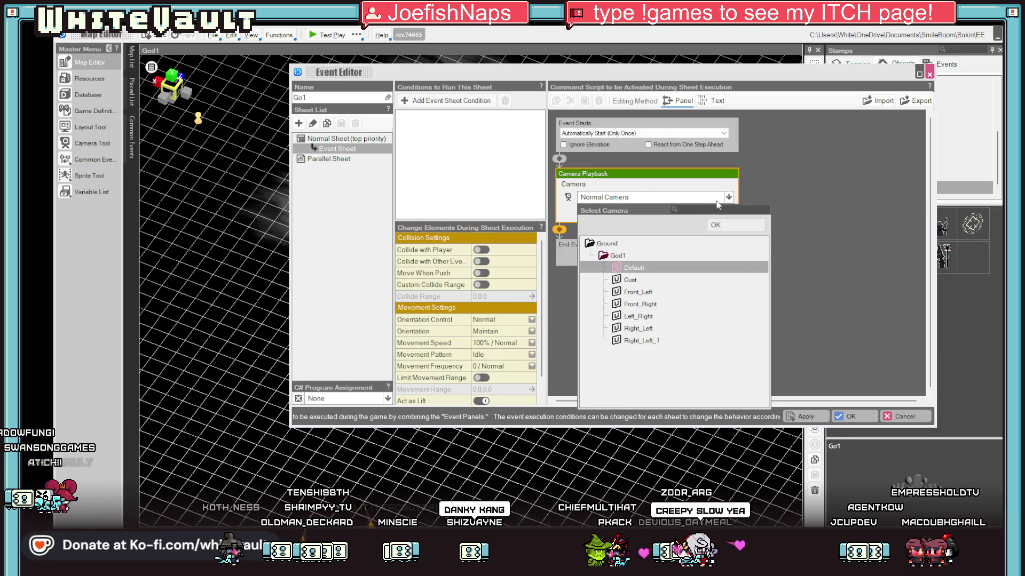
{"action": "left_click", "coordinate": [632, 282]}
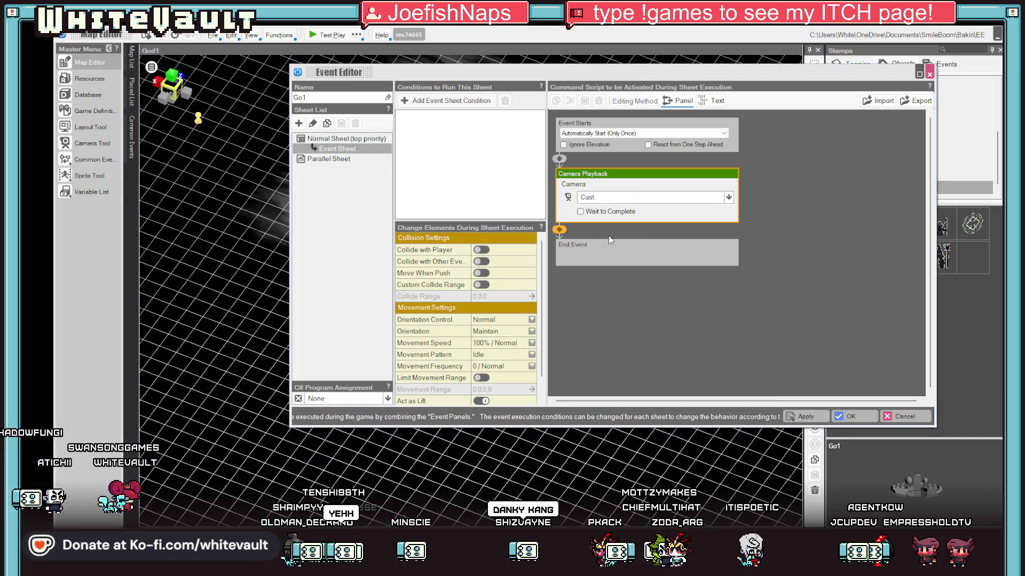
{"action": "left_click", "coordinate": [854, 417]}
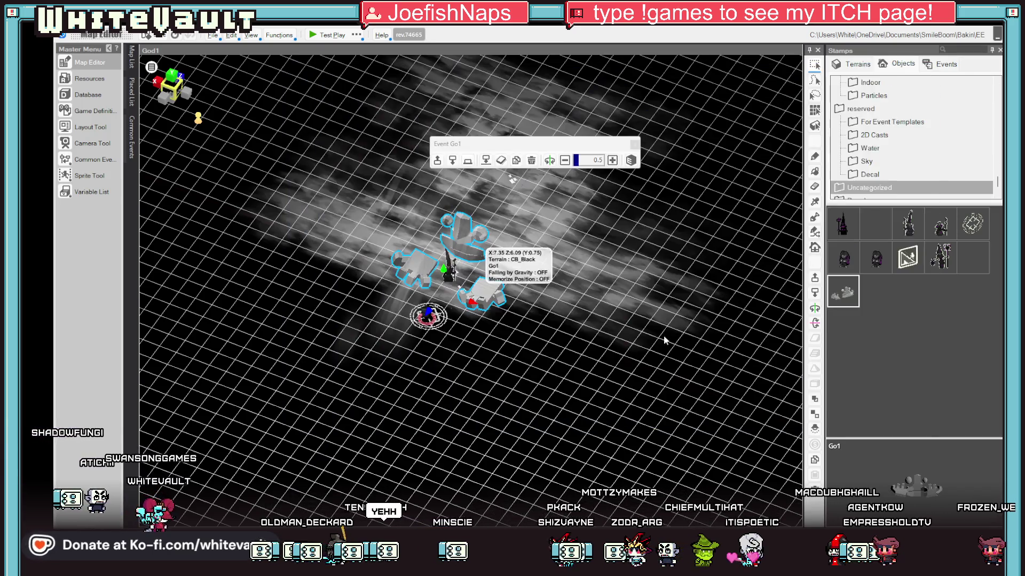
Test-play the God1 Cust camera intro, then drag the Sand Cloud down-left on the map
{"action": "left_click", "coordinate": [318, 37]}
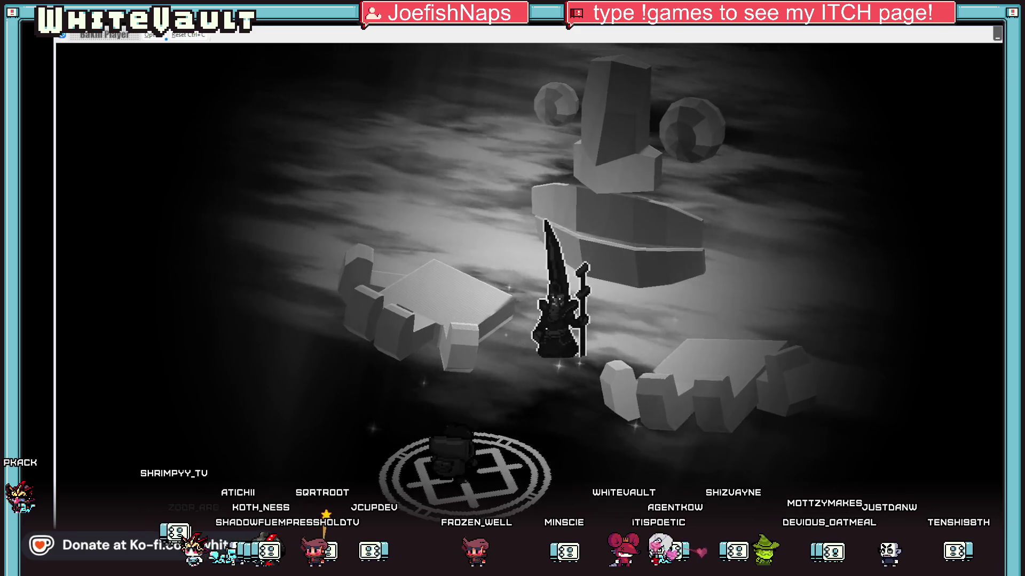
{"action": "key", "text": "Escape"}
{"action": "mouse_move", "coordinate": [501, 182]}
{"action": "left_mouse_down"}
{"action": "mouse_move", "coordinate": [513, 179]}
{"action": "mouse_move", "coordinate": [427, 344]}
{"action": "mouse_move", "coordinate": [301, 373]}
{"action": "left_mouse_up"}
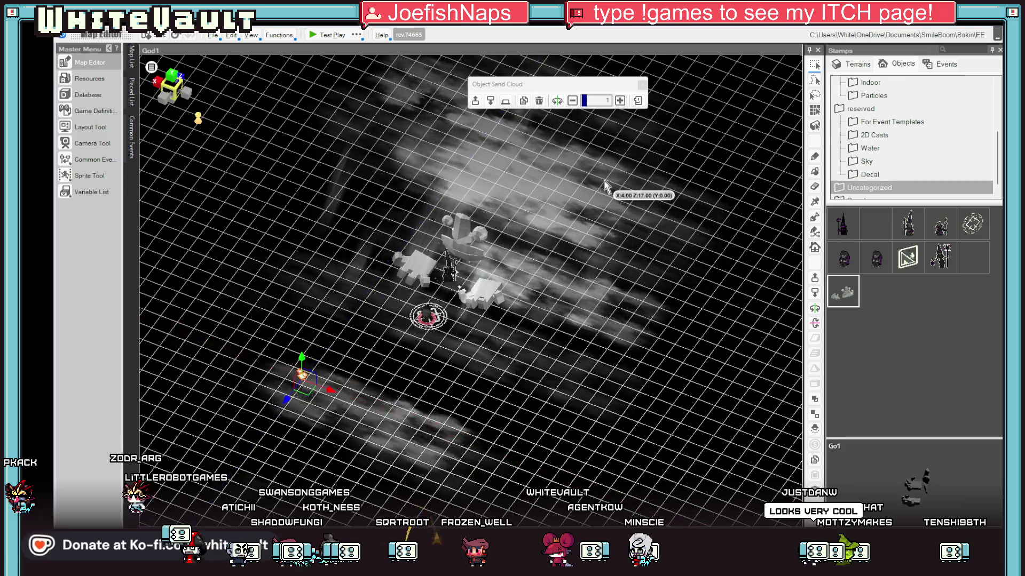
Paint a block of ground cells beside the statue CB_Black and run a quick test play
{"action": "left_click", "coordinate": [504, 208]}
{"action": "mouse_move", "coordinate": [314, 411]}
{"action": "left_mouse_down"}
{"action": "mouse_move", "coordinate": [347, 366]}
{"action": "mouse_move", "coordinate": [622, 286]}
{"action": "mouse_move", "coordinate": [652, 359]}
{"action": "mouse_move", "coordinate": [379, 102]}
{"action": "left_mouse_up"}
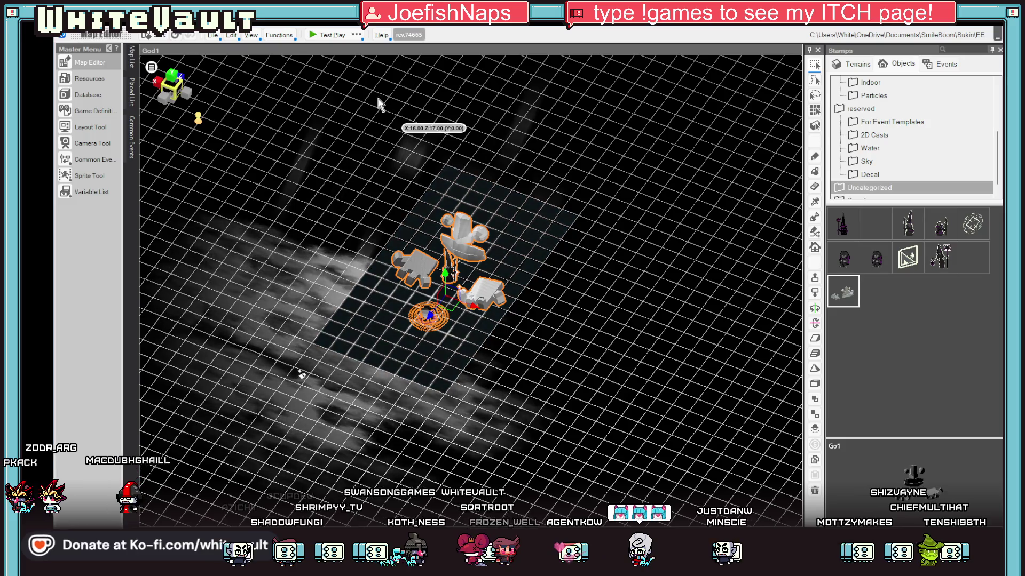
{"action": "left_click", "coordinate": [507, 246]}
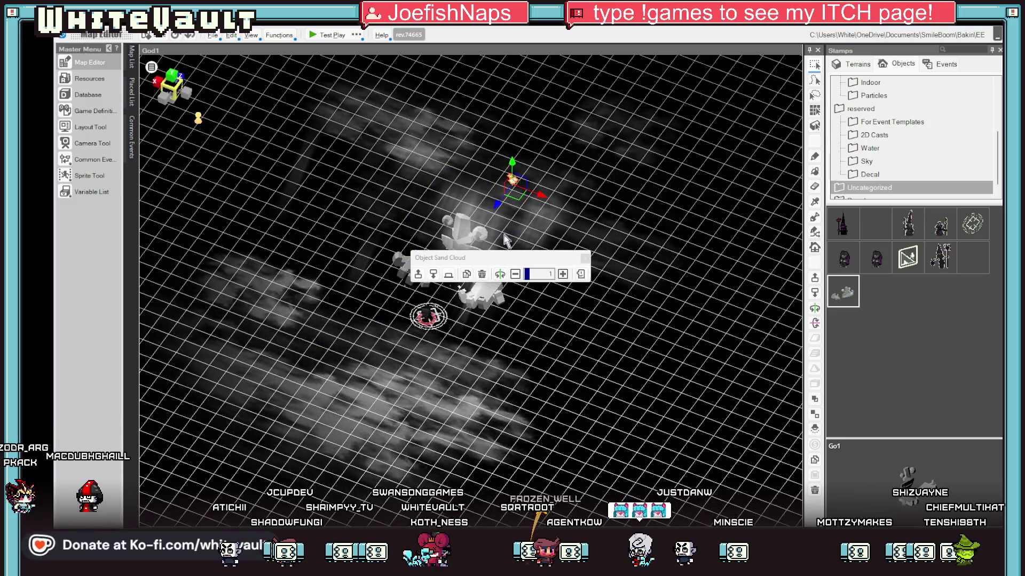
{"action": "mouse_move", "coordinate": [498, 224]}
{"action": "left_mouse_down"}
{"action": "mouse_move", "coordinate": [437, 296]}
{"action": "mouse_move", "coordinate": [421, 352]}
{"action": "mouse_move", "coordinate": [446, 366]}
{"action": "left_mouse_up"}
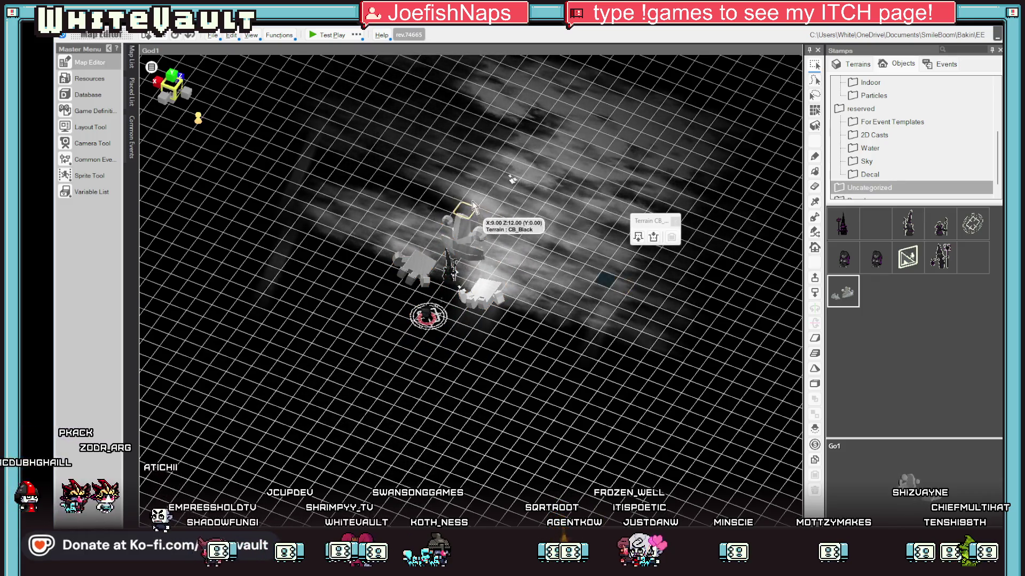
{"action": "mouse_move", "coordinate": [457, 194]}
{"action": "left_mouse_down"}
{"action": "mouse_move", "coordinate": [471, 393]}
{"action": "mouse_move", "coordinate": [458, 389]}
{"action": "mouse_move", "coordinate": [458, 376]}
{"action": "left_mouse_up"}
{"action": "left_click", "coordinate": [312, 35]}
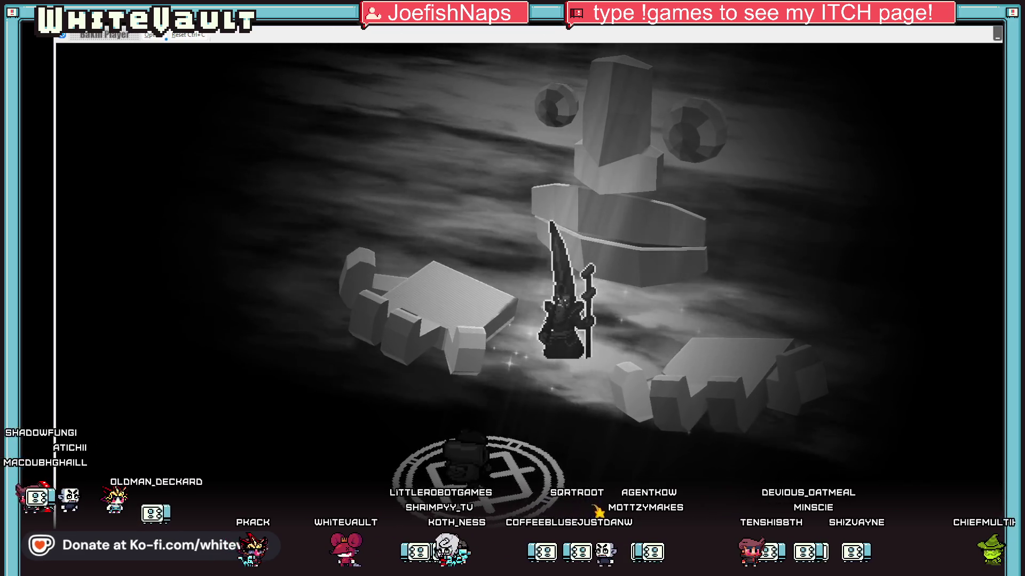
{"action": "key", "text": "Escape"}
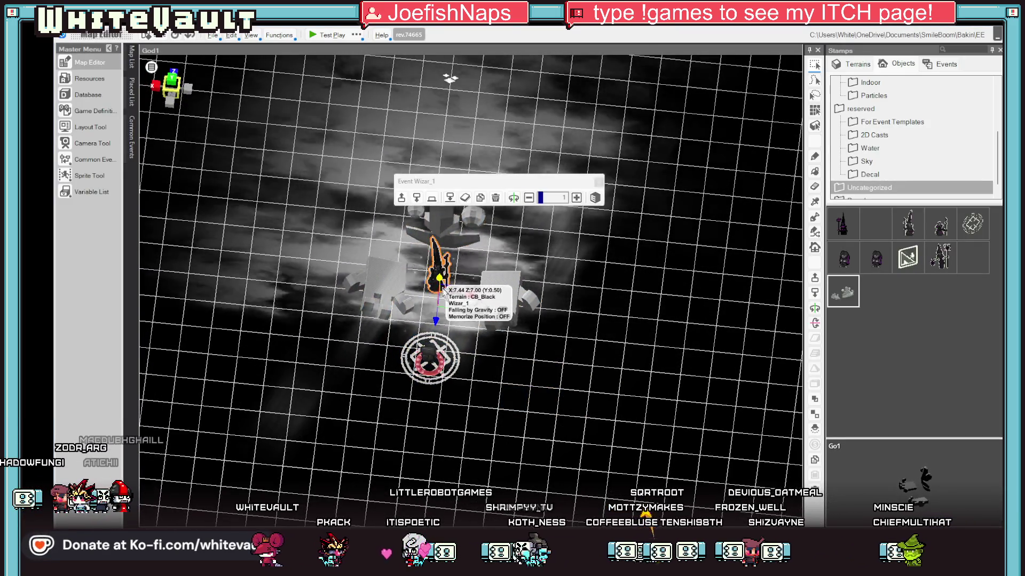
Stand Wizar_1 on the right stone hand, raised onto its surface
{"action": "mouse_move", "coordinate": [436, 235]}
{"action": "left_mouse_down"}
{"action": "mouse_move", "coordinate": [518, 280]}
{"action": "mouse_move", "coordinate": [526, 408]}
{"action": "mouse_move", "coordinate": [620, 368]}
{"action": "left_mouse_up"}
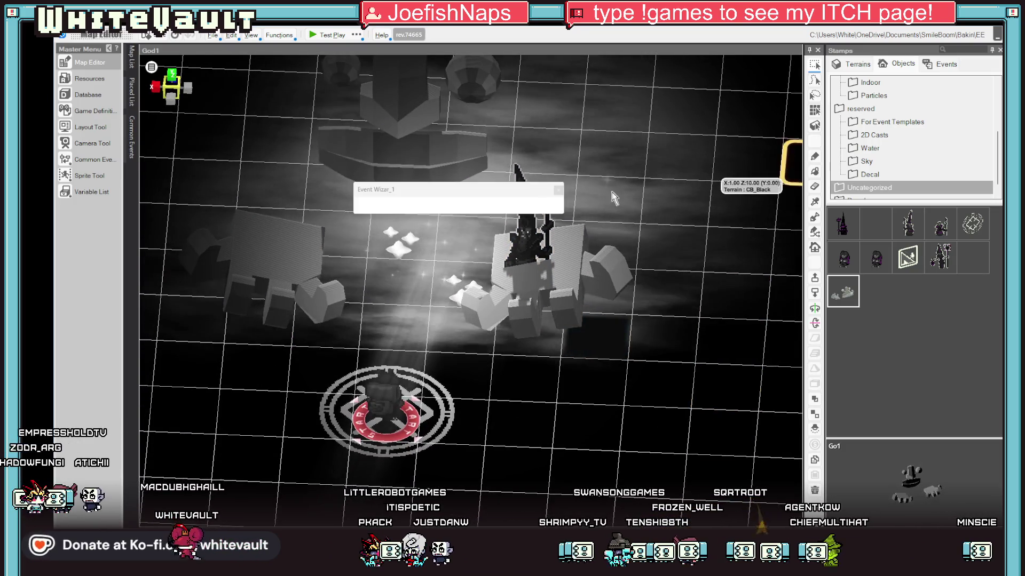
{"action": "mouse_move", "coordinate": [540, 290]}
{"action": "left_mouse_down"}
{"action": "mouse_move", "coordinate": [537, 235]}
{"action": "mouse_move", "coordinate": [537, 249]}
{"action": "left_mouse_up"}
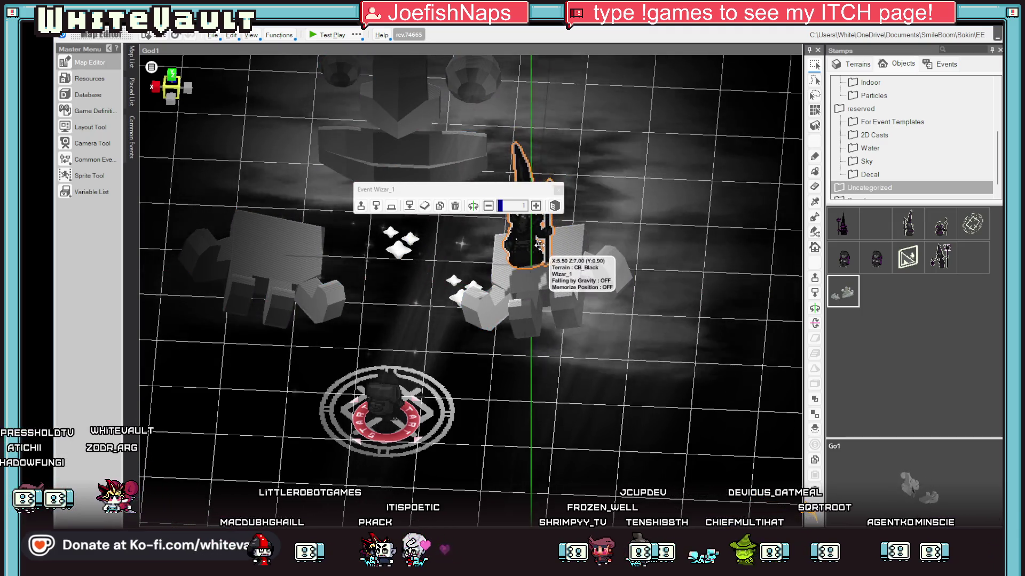
{"action": "scroll", "coordinate": [594, 343], "scroll_direction": "down", "scroll_amount": 2}
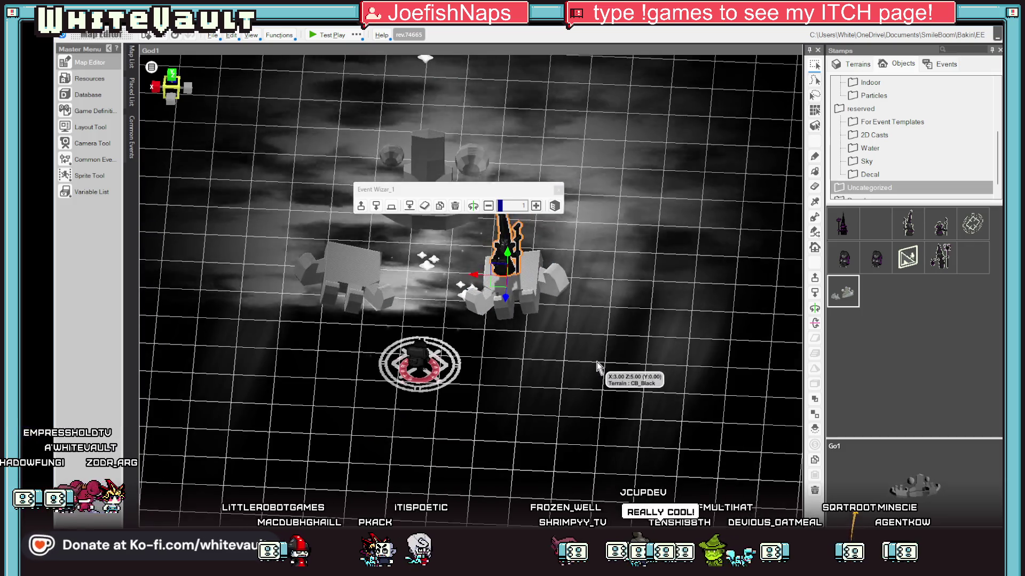
Duplicate the wizard, turn the copy around, set it on the left hand, and test-play
{"action": "key", "text": "ctrl+v"}
{"action": "left_click_drag", "start_coordinate": [476, 282], "coordinate": [476, 226]}
{"action": "left_click", "coordinate": [561, 207]}
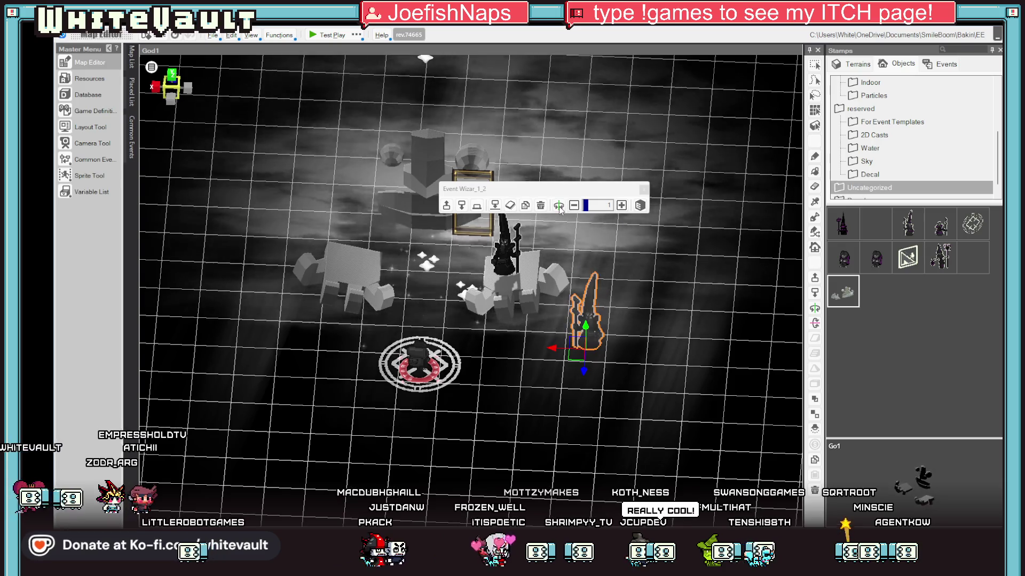
{"action": "mouse_move", "coordinate": [604, 376]}
{"action": "left_mouse_down"}
{"action": "mouse_move", "coordinate": [347, 346]}
{"action": "mouse_move", "coordinate": [378, 369]}
{"action": "mouse_move", "coordinate": [363, 365]}
{"action": "mouse_move", "coordinate": [374, 315]}
{"action": "mouse_move", "coordinate": [366, 235]}
{"action": "mouse_move", "coordinate": [381, 278]}
{"action": "left_mouse_up"}
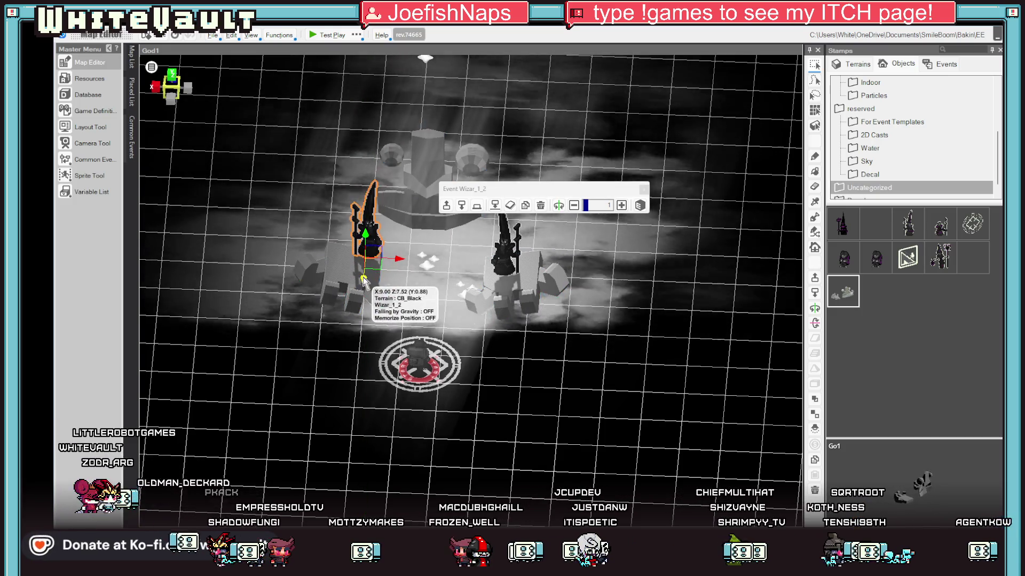
{"action": "left_click_drag", "start_coordinate": [592, 442], "coordinate": [598, 406]}
{"action": "left_click", "coordinate": [316, 37]}
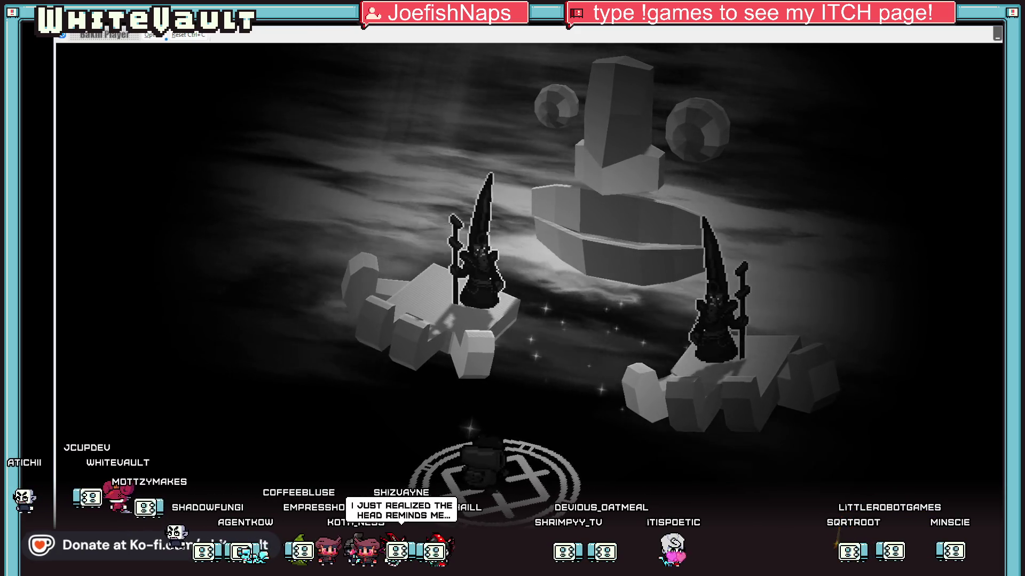
Leave the Bakin test play for the pixel-art editor showing God1.png
{"action": "key", "text": "alt+Tab"}
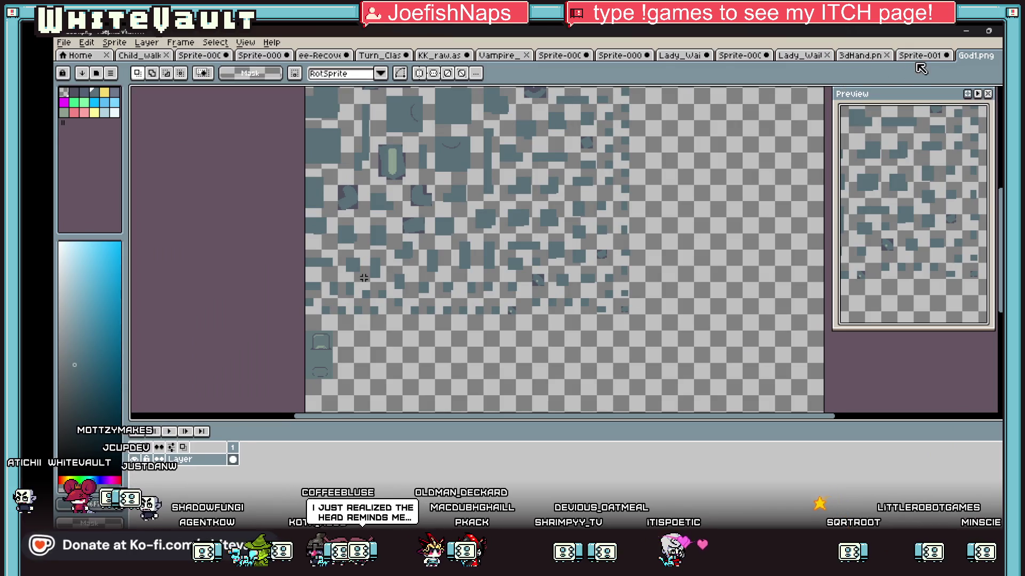
Marquee-select the floating eyed rock face in Mysterious Mountain, then return to the test play
{"action": "left_click", "coordinate": [860, 55]}
{"action": "left_click", "coordinate": [795, 56]}
{"action": "left_click", "coordinate": [745, 55]}
{"action": "left_click", "coordinate": [680, 56]}
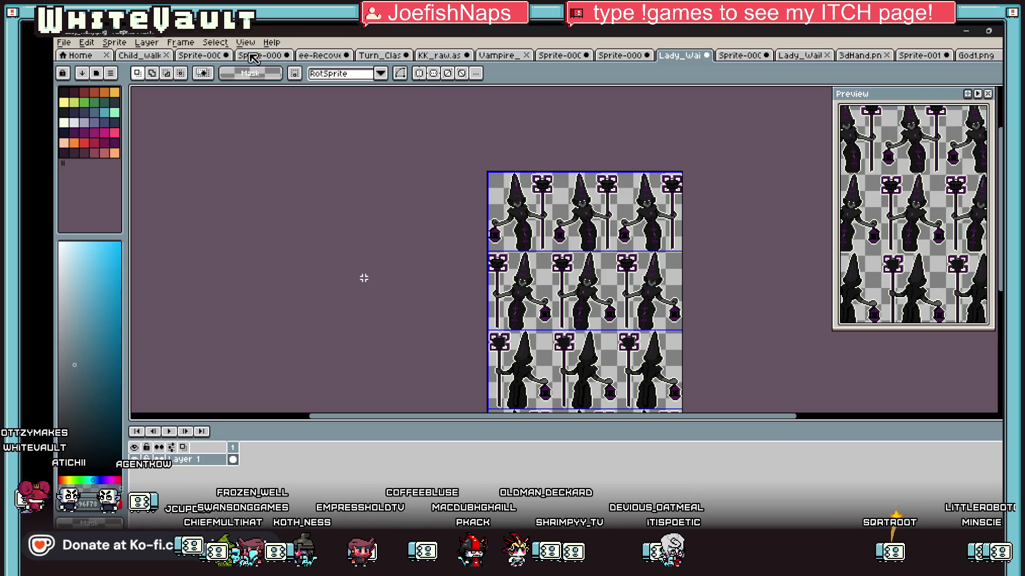
{"action": "key", "text": "ctrl+shift+Tab"}
{"action": "key", "text": "ctrl+shift+Tab"}
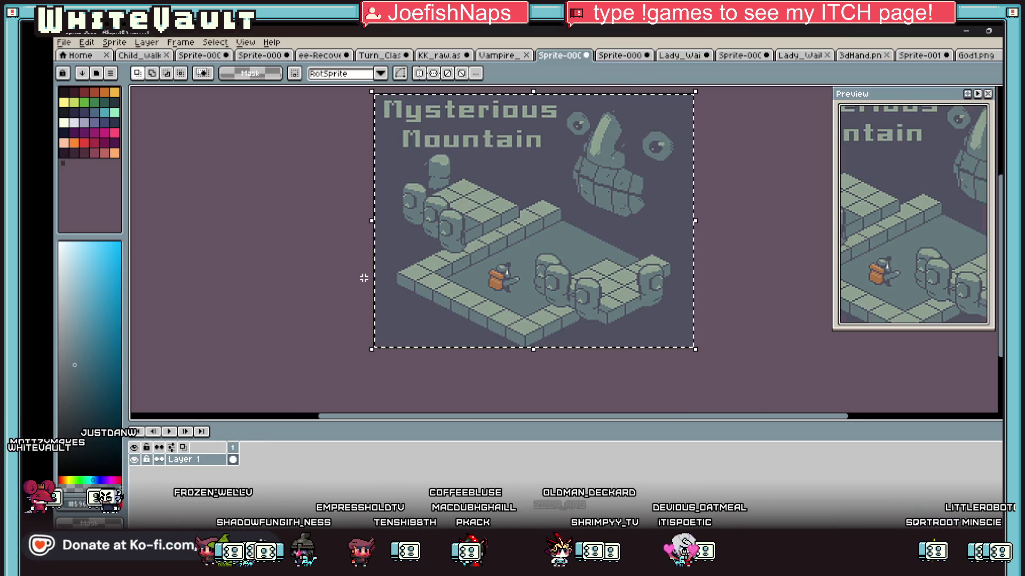
{"action": "key", "text": "ctrl+d"}
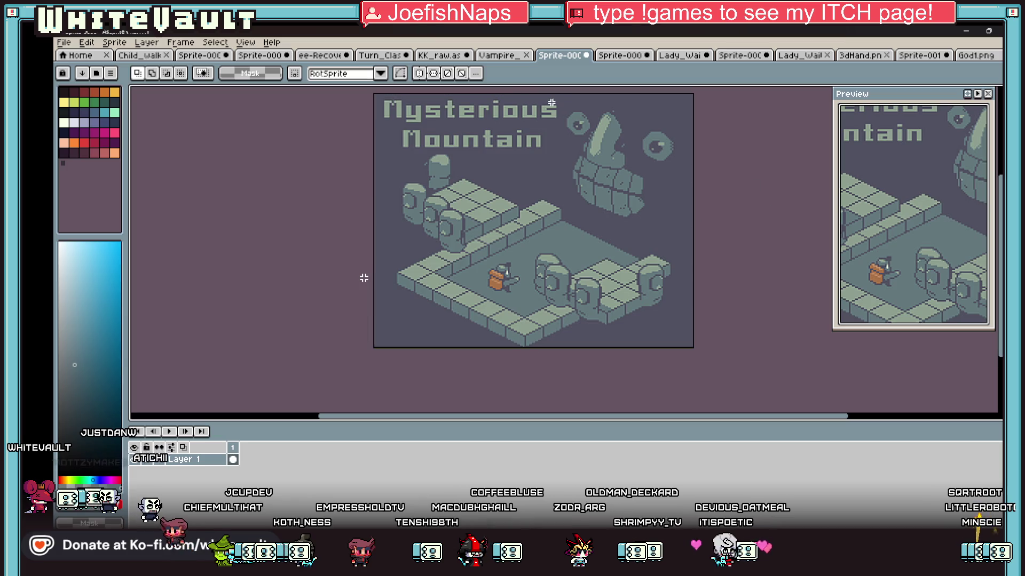
{"action": "left_click_drag", "start_coordinate": [552, 102], "coordinate": [695, 230]}
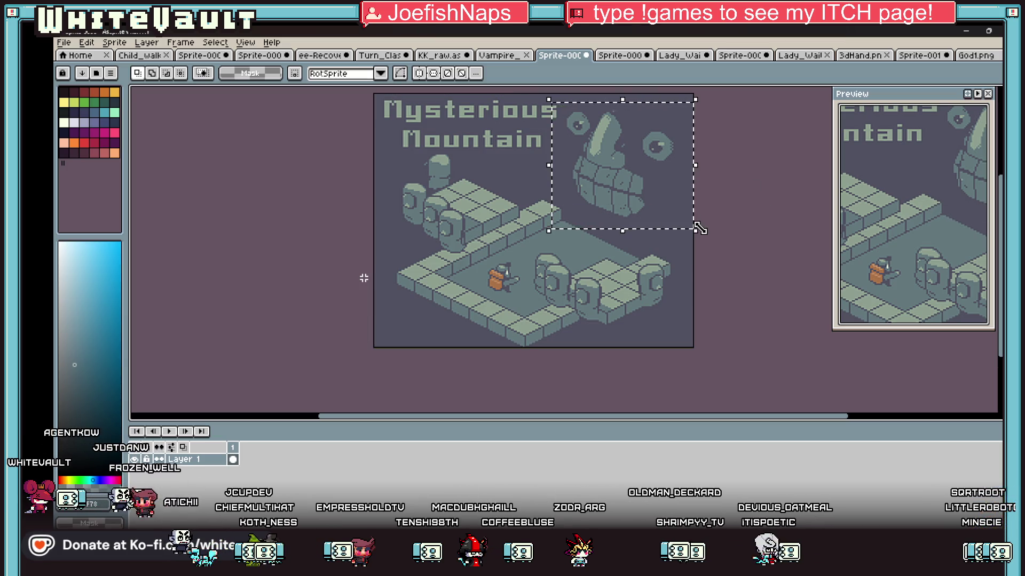
{"action": "mouse_move", "coordinate": [628, 566]}
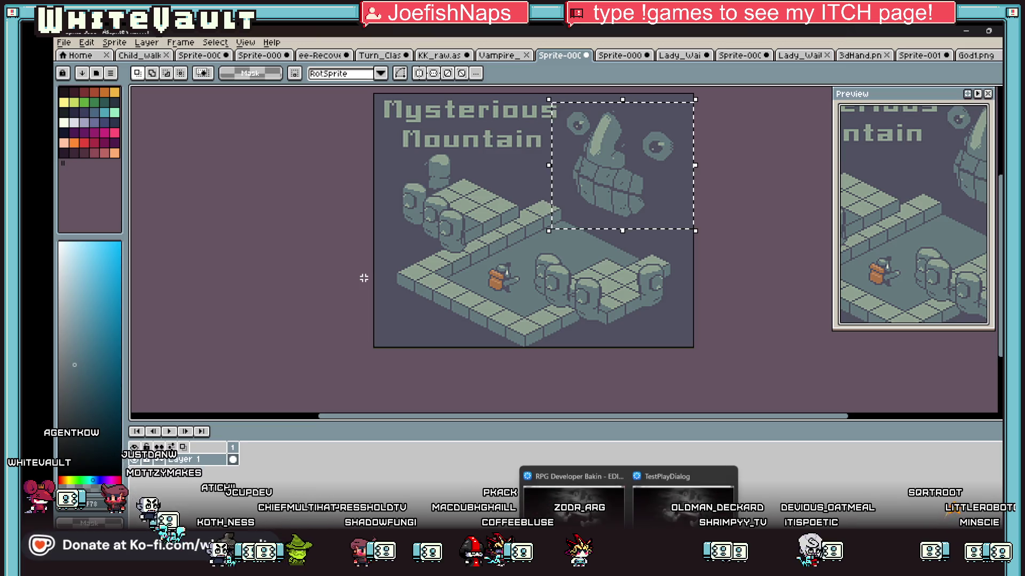
{"action": "left_click", "coordinate": [683, 504]}
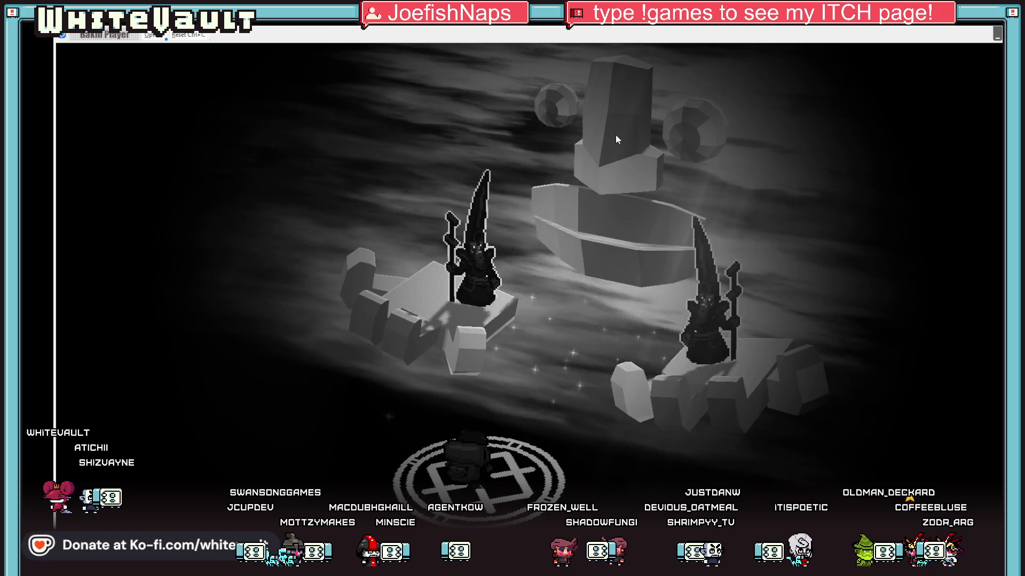
{"action": "key", "text": "alt+Tab"}
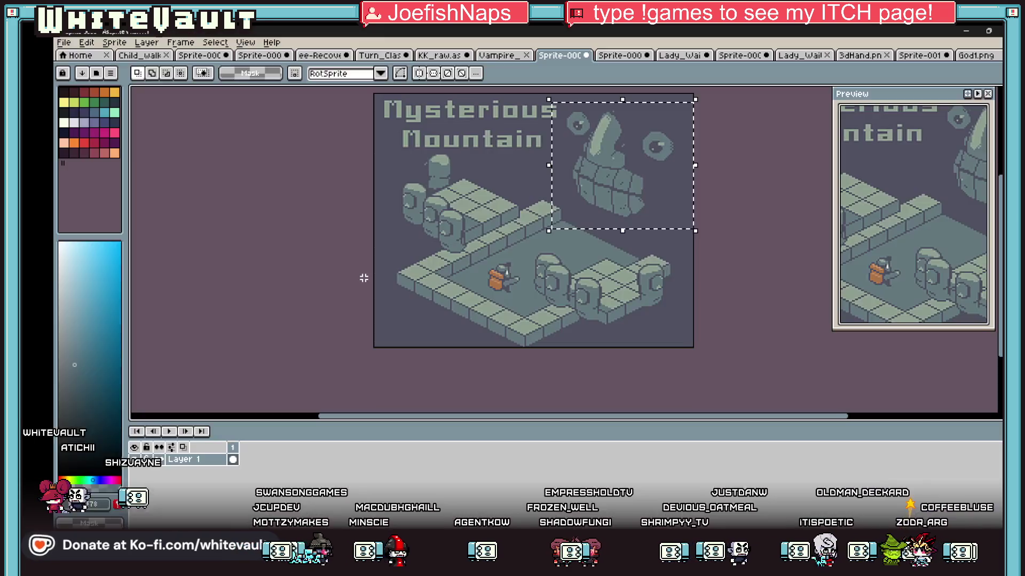
Zoom around the Mysterious Mountain sprite and look through the Frame menu
{"action": "scroll", "coordinate": [675, 170], "scroll_direction": "up", "scroll_amount": 2}
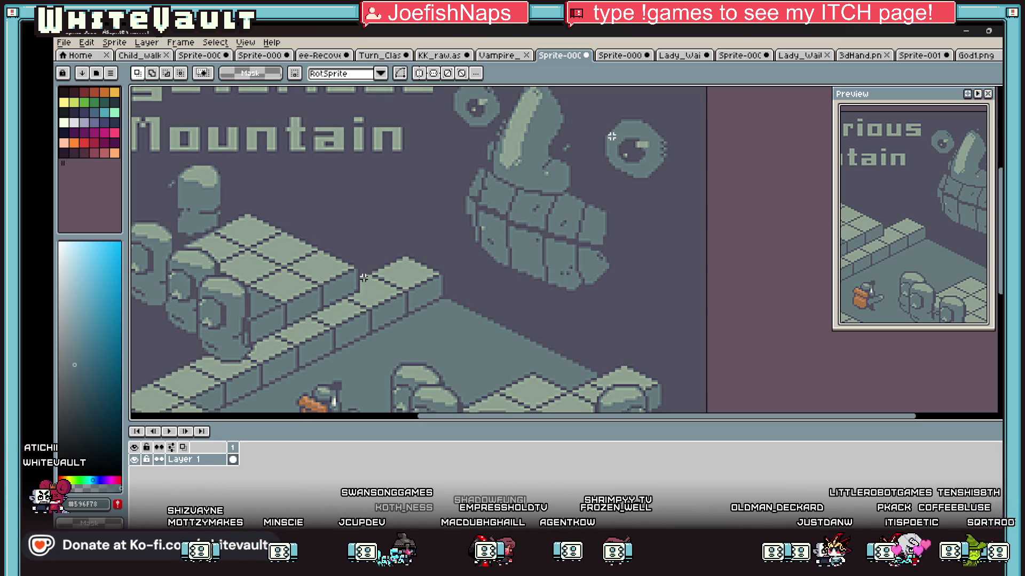
{"action": "scroll", "coordinate": [574, 182], "scroll_direction": "down", "scroll_amount": 2}
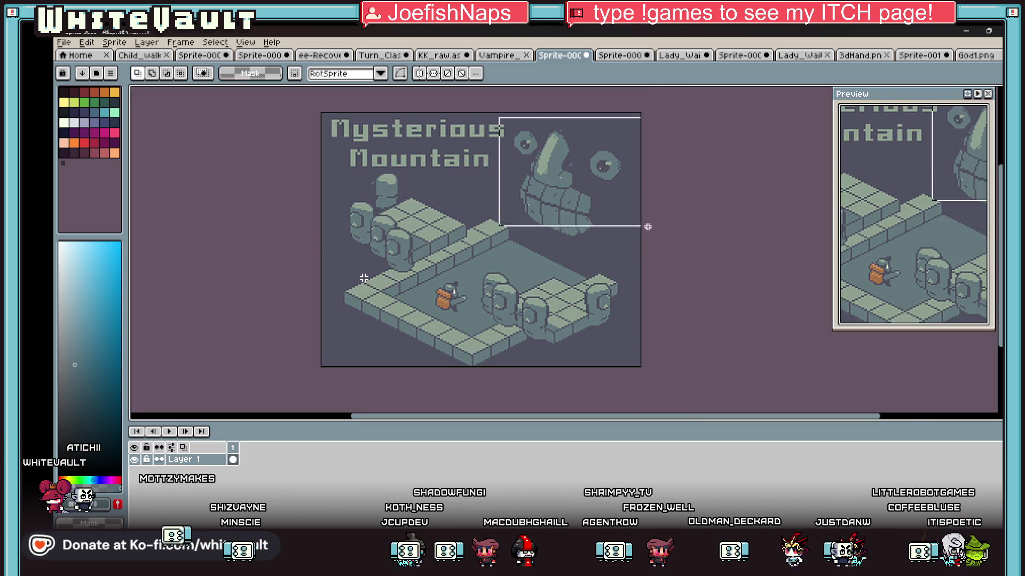
{"action": "left_click", "coordinate": [115, 42]}
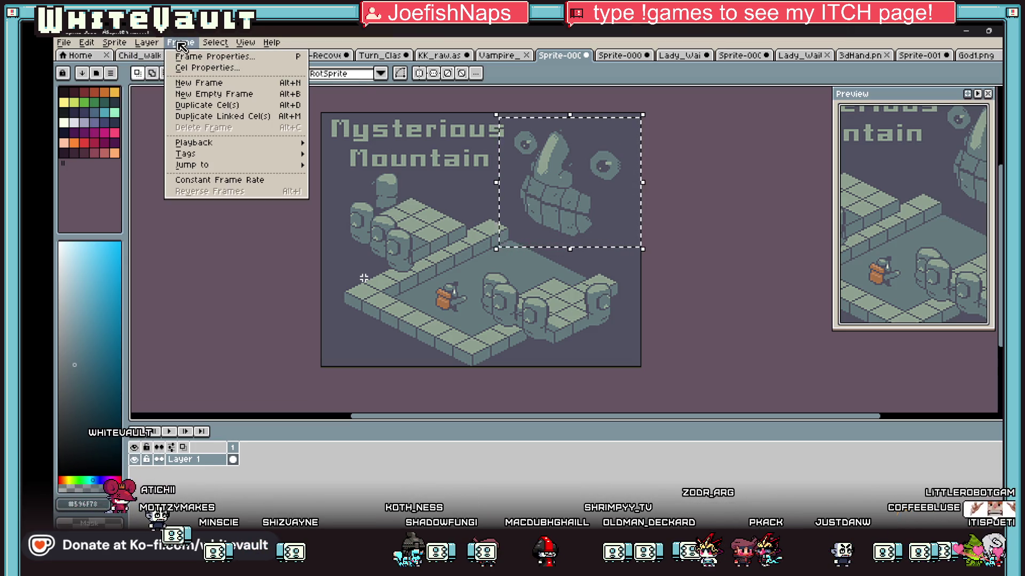
{"action": "mouse_move", "coordinate": [114, 42]}
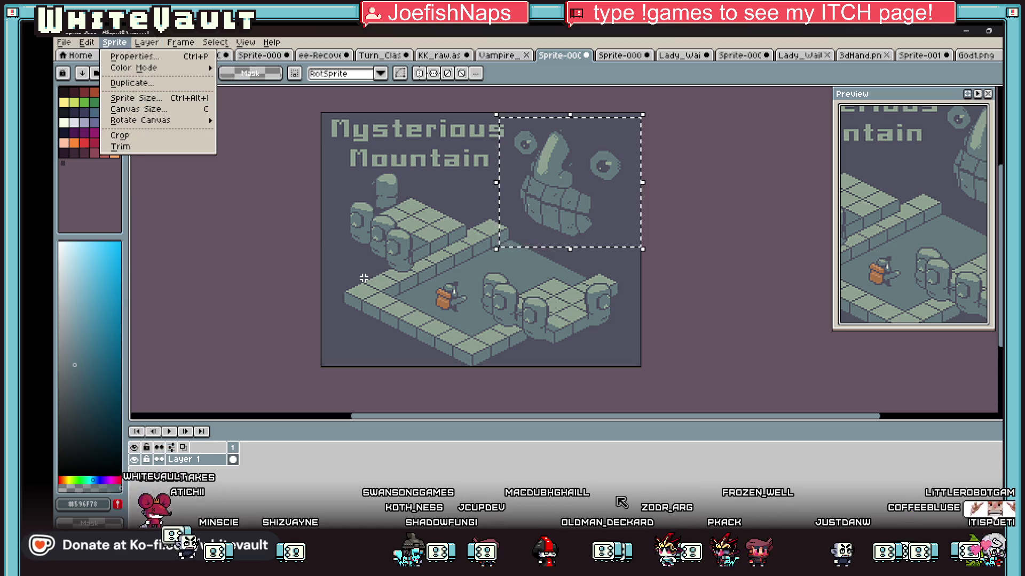
Watch the Bakin test play with characters on both hands, then return to Blender
{"action": "mouse_move", "coordinate": [628, 566]}
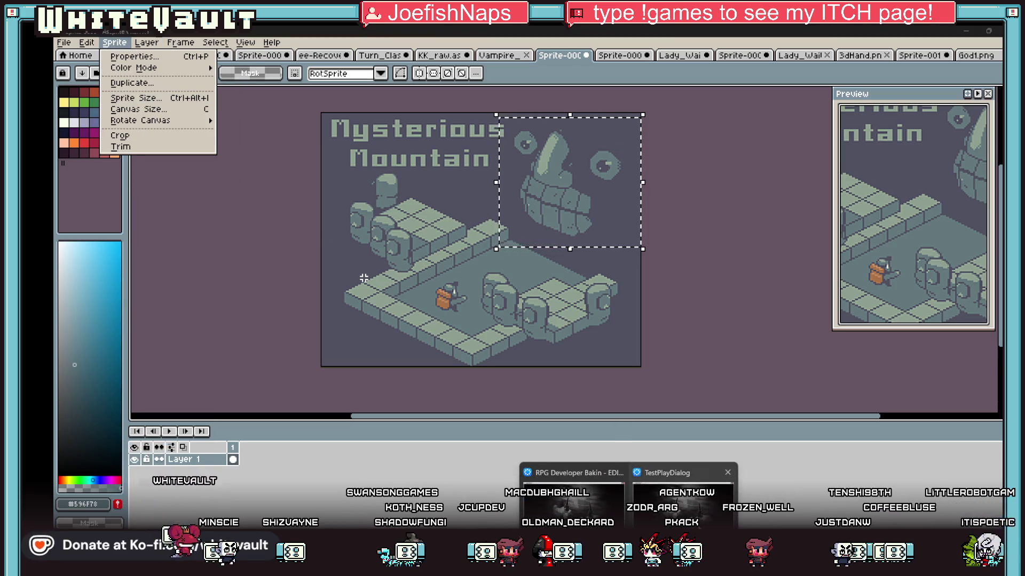
{"action": "left_click", "coordinate": [682, 496]}
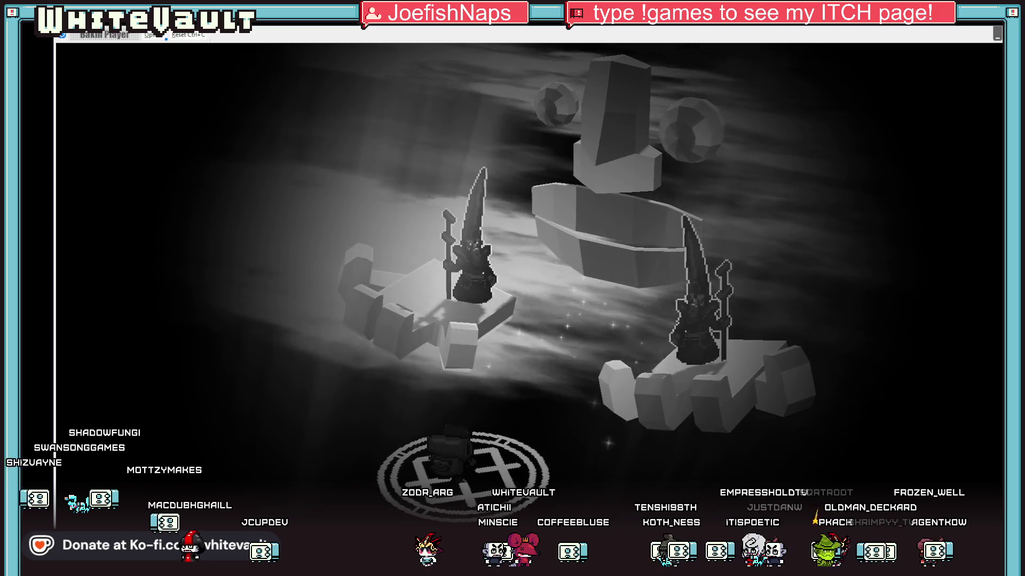
{"action": "key", "text": "alt+Tab"}
{"action": "scroll", "coordinate": [544, 185], "scroll_direction": "up", "scroll_amount": 5}
{"action": "scroll", "coordinate": [543, 180], "scroll_direction": "down", "scroll_amount": 3}
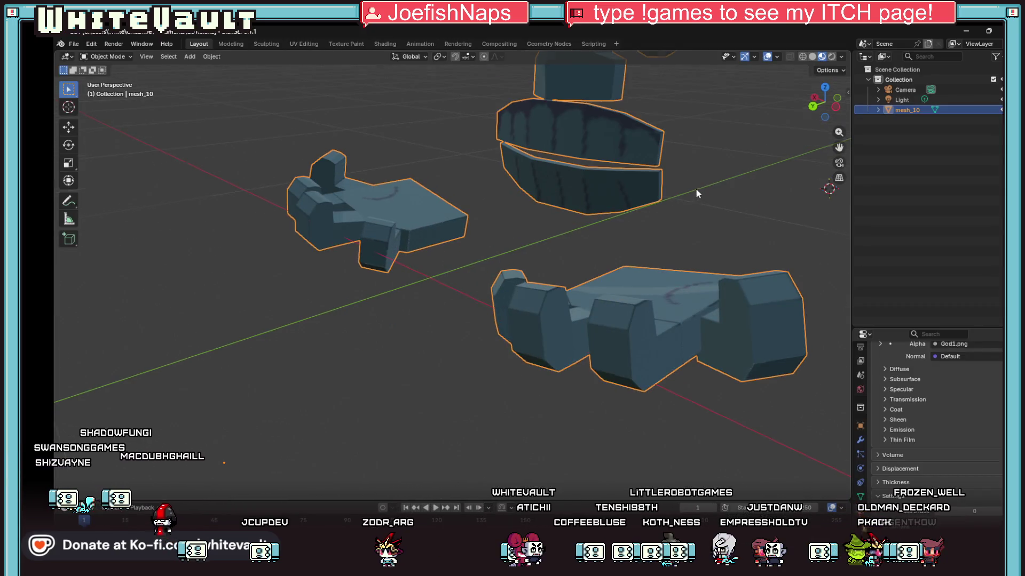
Reselect the whole mesh_10 model, undo the last action, and switch it into Edit Mode
{"action": "right_click", "coordinate": [695, 188]}
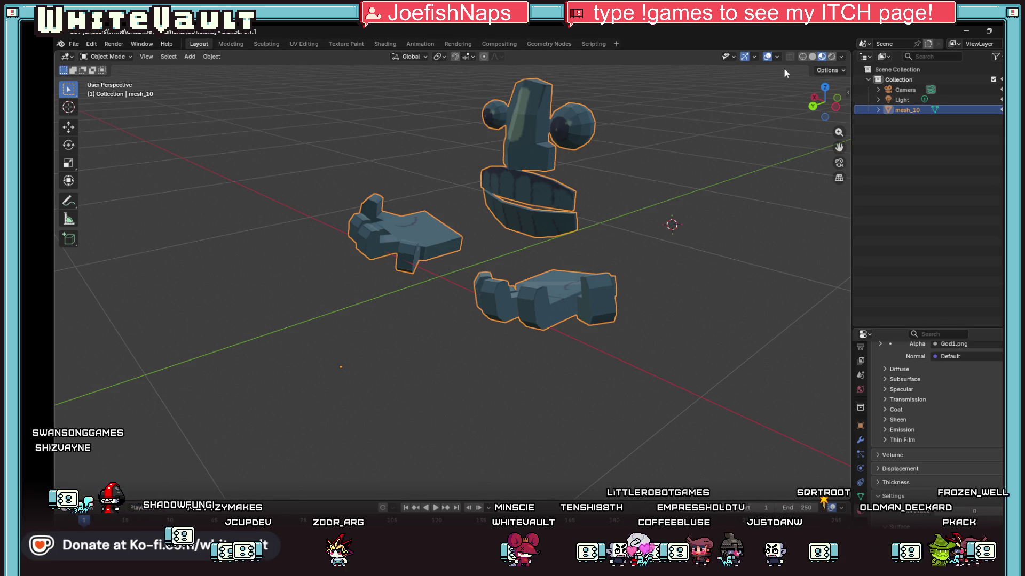
{"action": "left_click", "coordinate": [619, 204]}
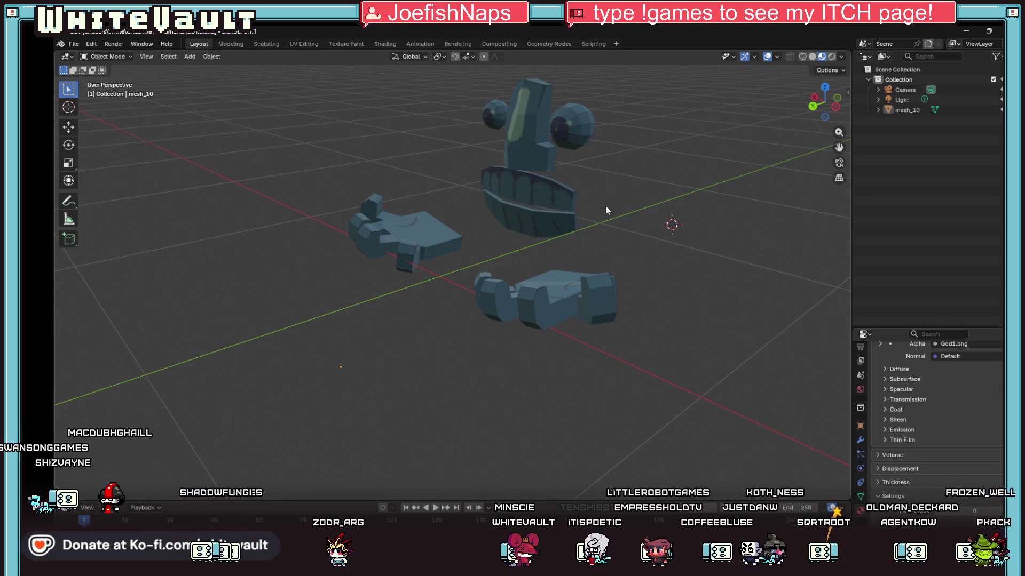
{"action": "key", "text": "a"}
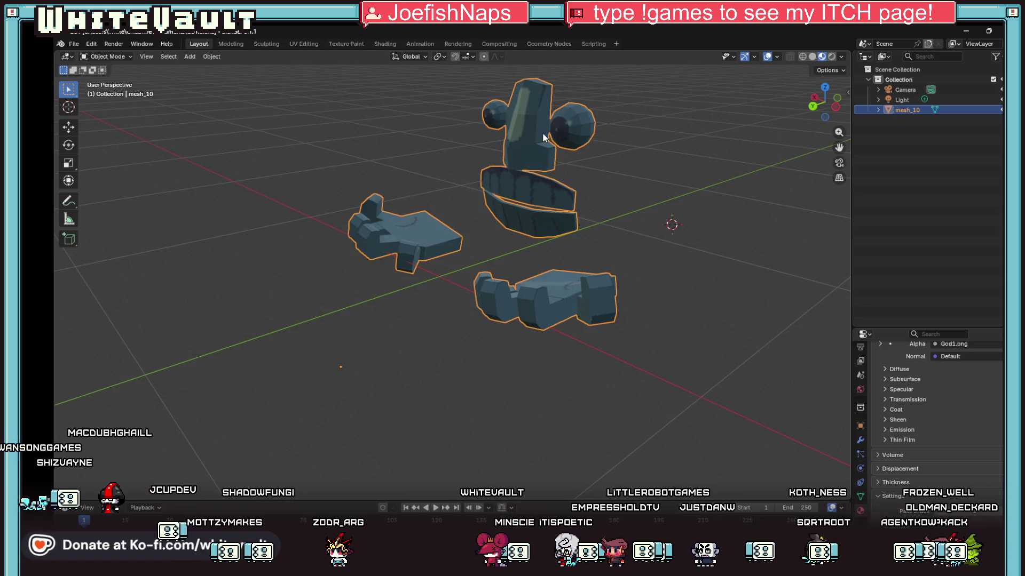
{"action": "right_click", "coordinate": [533, 130]}
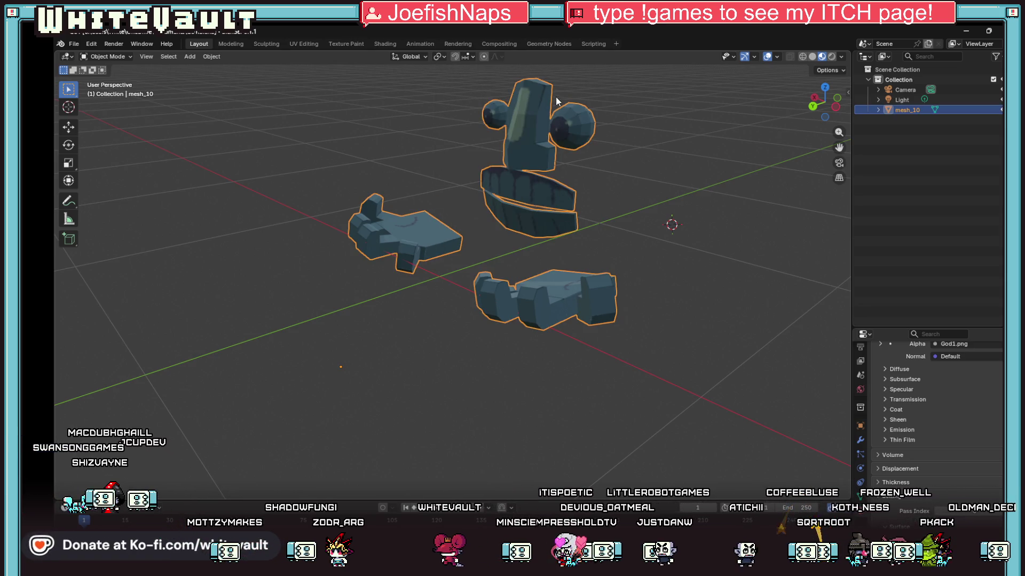
{"action": "scroll", "coordinate": [507, 90], "scroll_direction": "up", "scroll_amount": 1}
{"action": "left_click", "coordinate": [92, 45]}
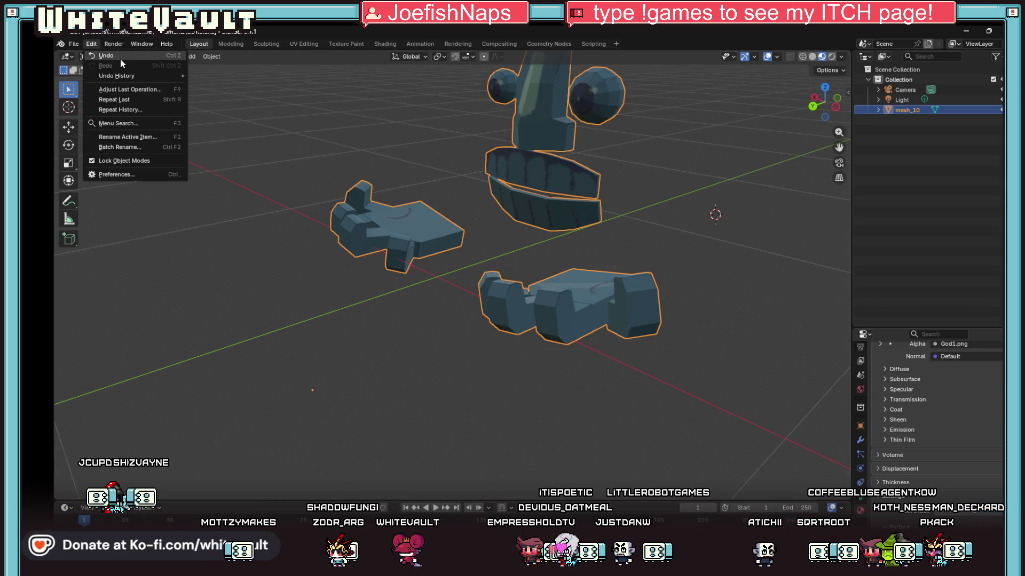
{"action": "left_click", "coordinate": [149, 59]}
{"action": "left_click", "coordinate": [101, 56]}
{"action": "left_click", "coordinate": [107, 79]}
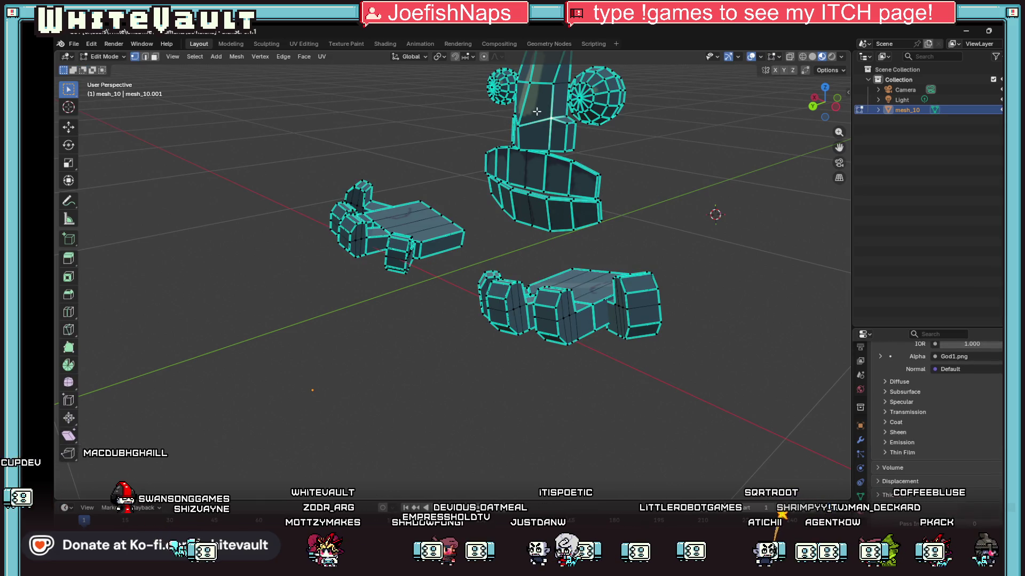
Switch to face select mode and delete the currently selected geometry
{"action": "key", "text": "x"}
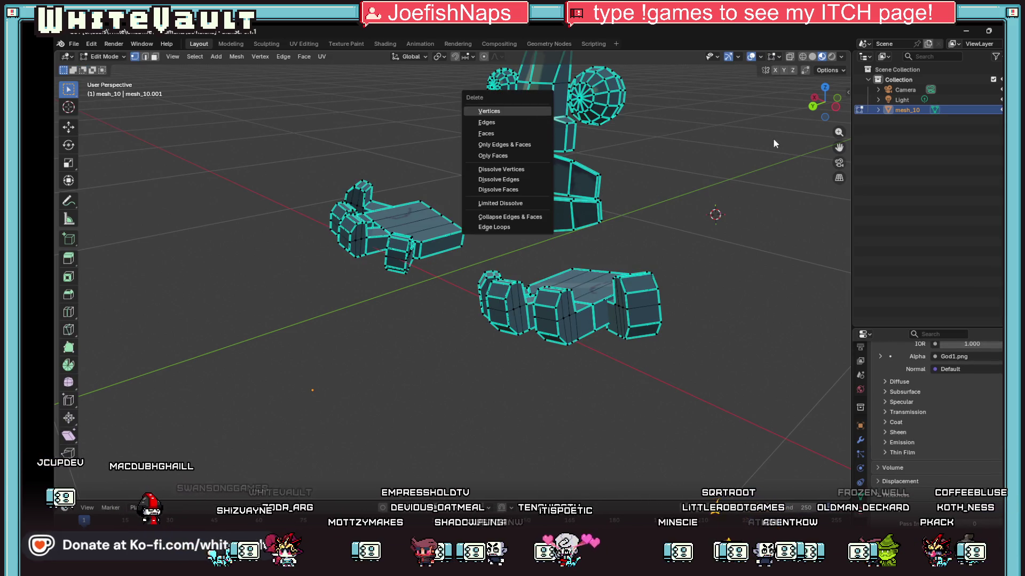
{"action": "key", "text": "Escape"}
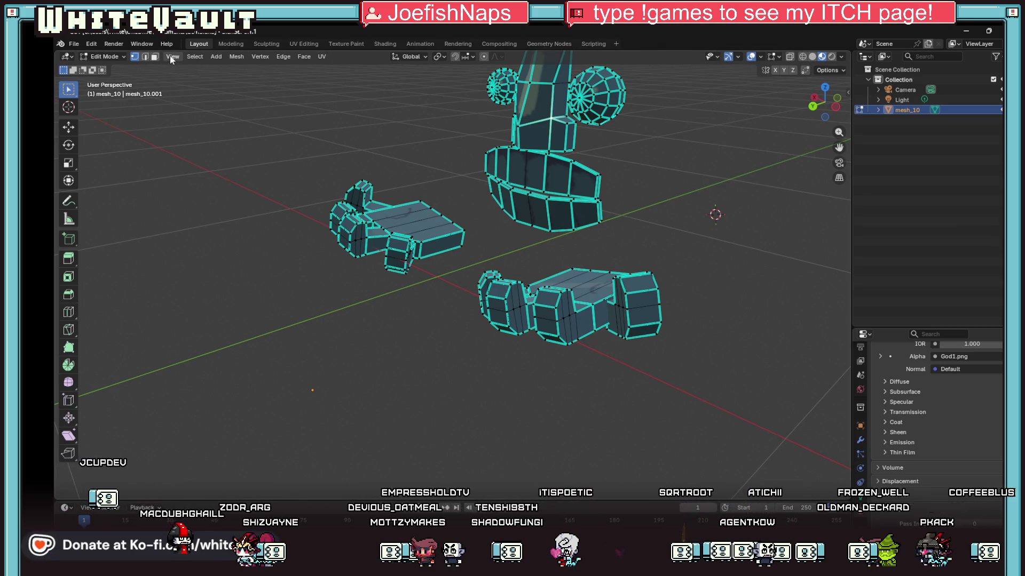
{"action": "key", "text": "3"}
{"action": "key", "text": "x"}
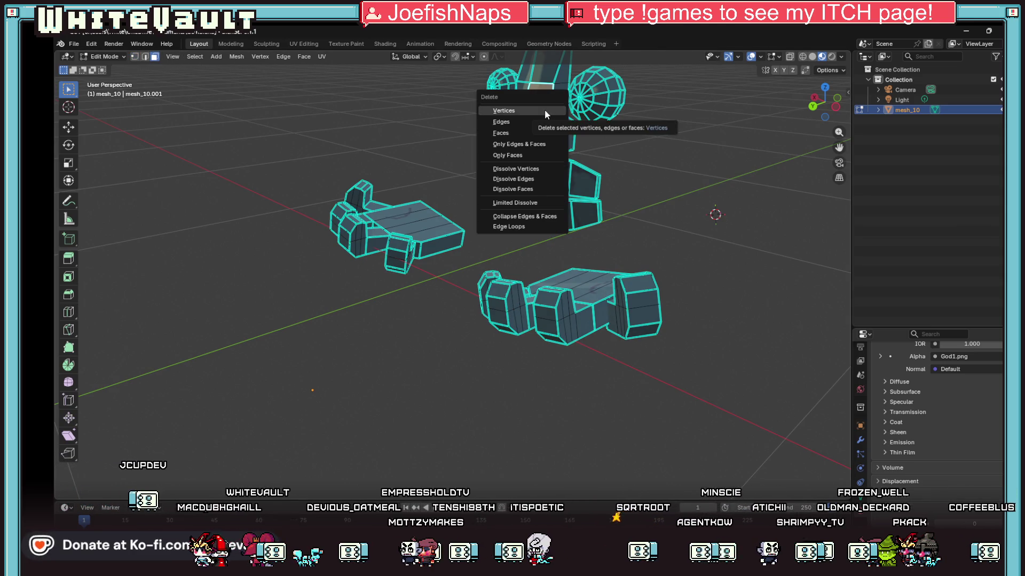
{"action": "left_click", "coordinate": [544, 110]}
{"action": "scroll", "coordinate": [590, 138], "scroll_direction": "down", "scroll_amount": 3}
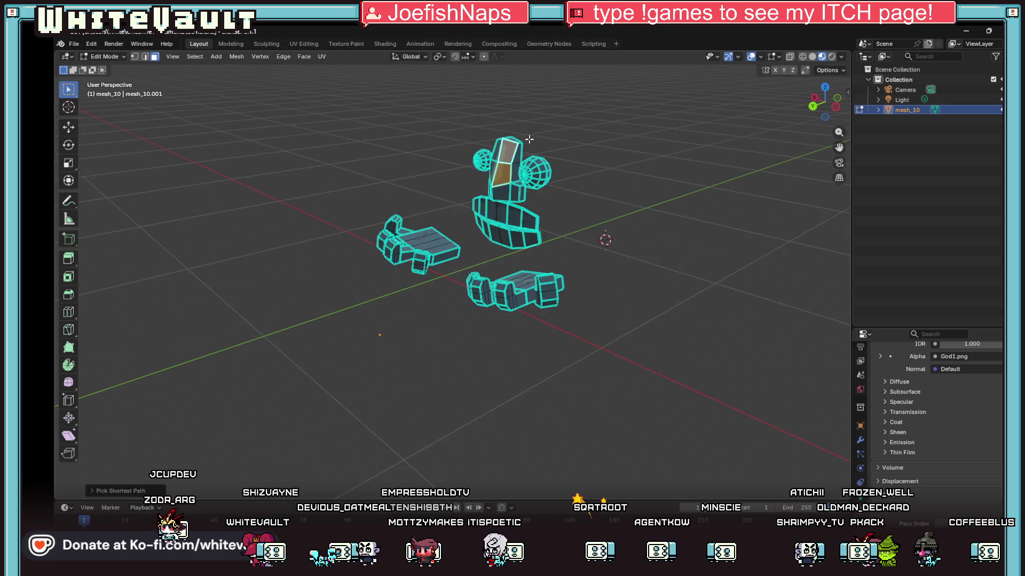
{"action": "scroll", "coordinate": [529, 140], "scroll_direction": "up", "scroll_amount": 2}
Select a head side face, the front jaw faces, and the upper head and jaw
{"action": "left_click", "coordinate": [546, 130], "text": "shift"}
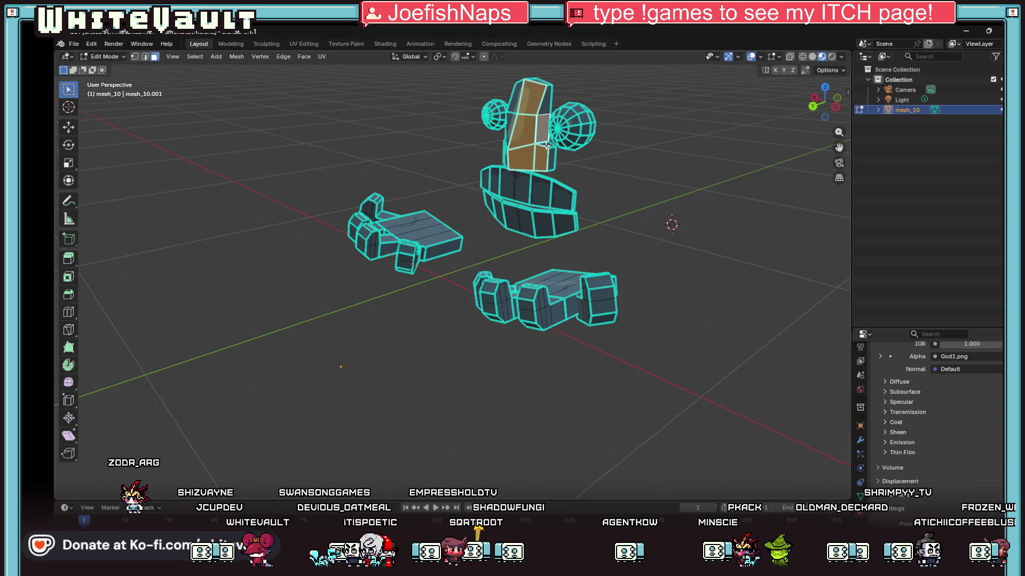
{"action": "left_click", "coordinate": [545, 186], "text": "shift"}
{"action": "left_click", "coordinate": [563, 199], "text": "shift"}
{"action": "left_click", "coordinate": [565, 223], "text": "shift"}
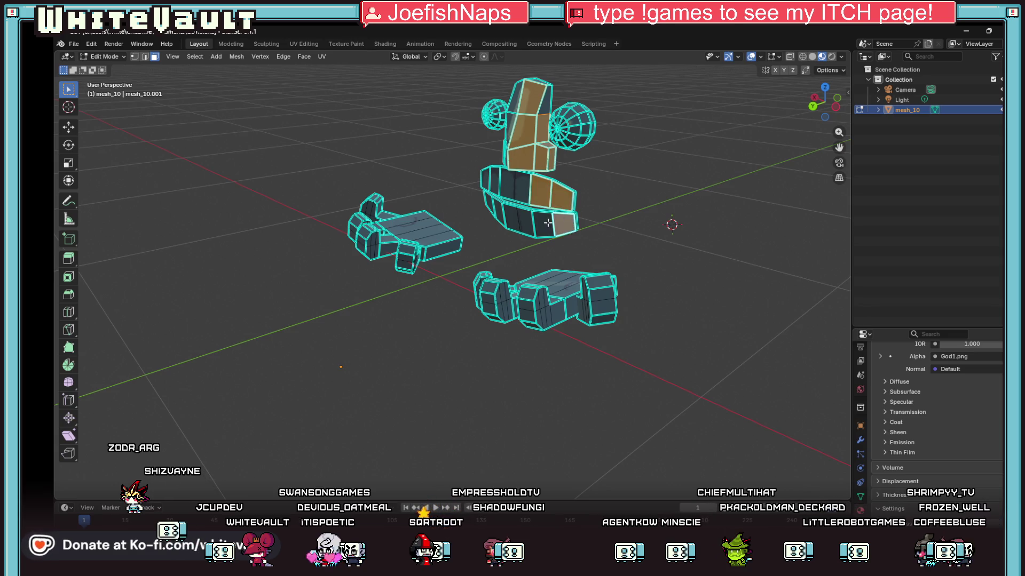
{"action": "left_click", "coordinate": [545, 224], "text": "shift"}
{"action": "left_click", "coordinate": [520, 225], "text": "shift"}
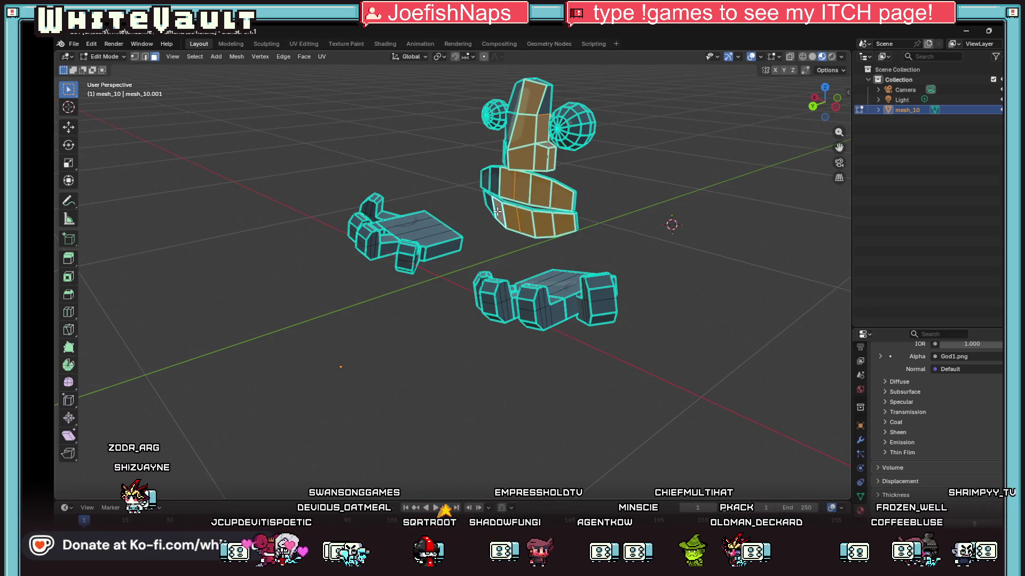
{"action": "mouse_move", "coordinate": [709, 207]}
{"action": "left_mouse_down"}
{"action": "mouse_move", "coordinate": [599, 130]}
{"action": "mouse_move", "coordinate": [455, 60]}
{"action": "left_mouse_up"}
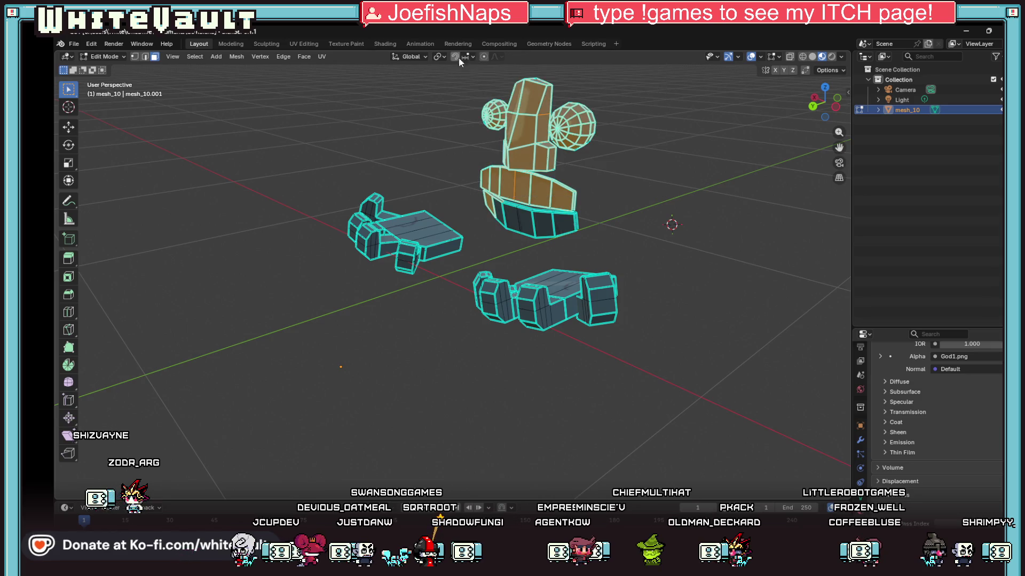
{"action": "mouse_move", "coordinate": [824, 102]}
{"action": "left_mouse_down"}
{"action": "mouse_move", "coordinate": [795, 119]}
{"action": "mouse_move", "coordinate": [721, 94]}
{"action": "mouse_move", "coordinate": [550, 279]}
{"action": "left_mouse_up"}
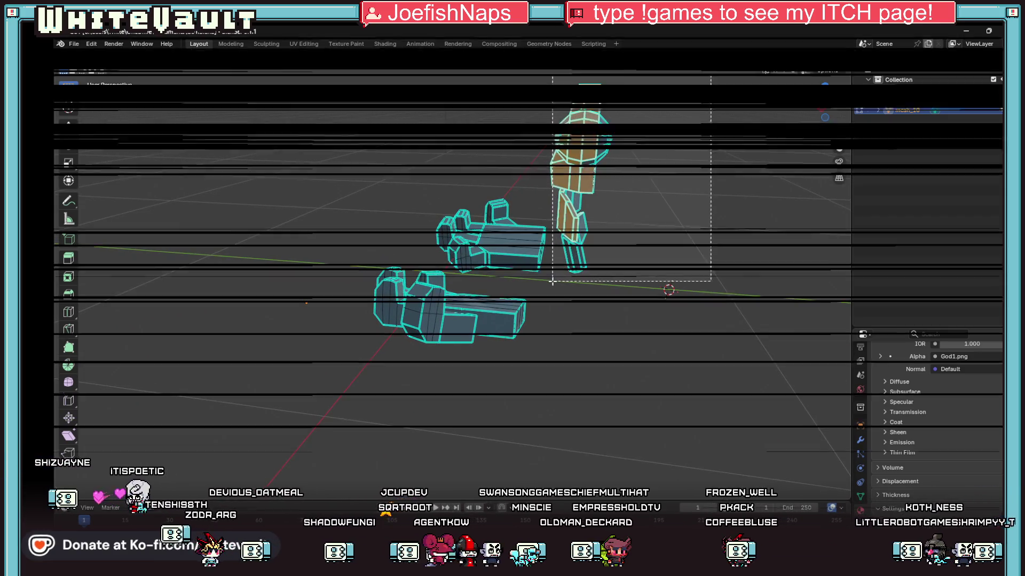
{"action": "left_click_drag", "start_coordinate": [821, 106], "coordinate": [674, 152]}
Add the head's upper-block, mouth and lower head faces to the selection
{"action": "left_click", "coordinate": [514, 186], "text": "shift"}
{"action": "left_click", "coordinate": [523, 148], "text": "shift"}
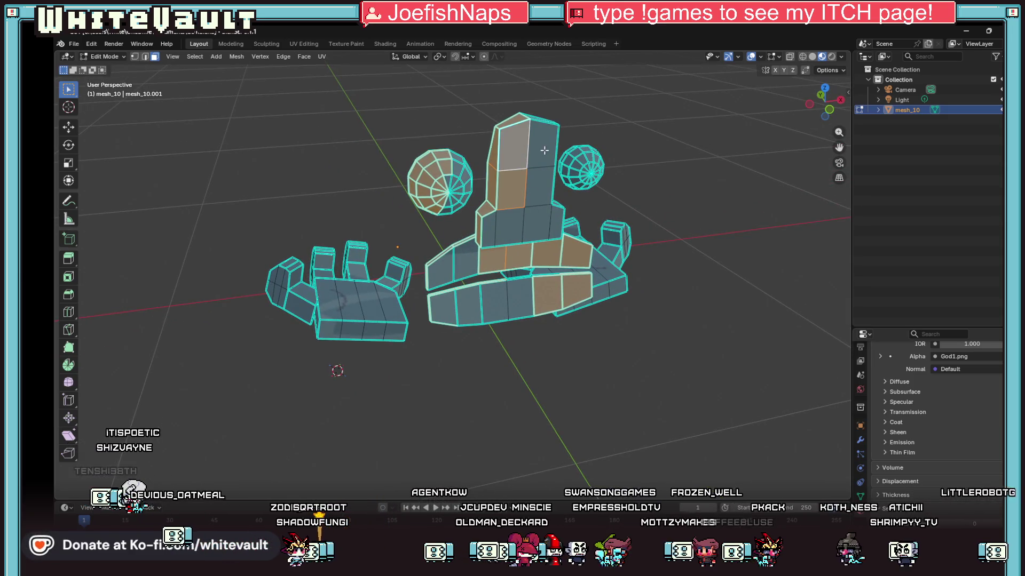
{"action": "left_click", "coordinate": [545, 150], "text": "shift"}
{"action": "left_click", "coordinate": [539, 184], "text": "shift"}
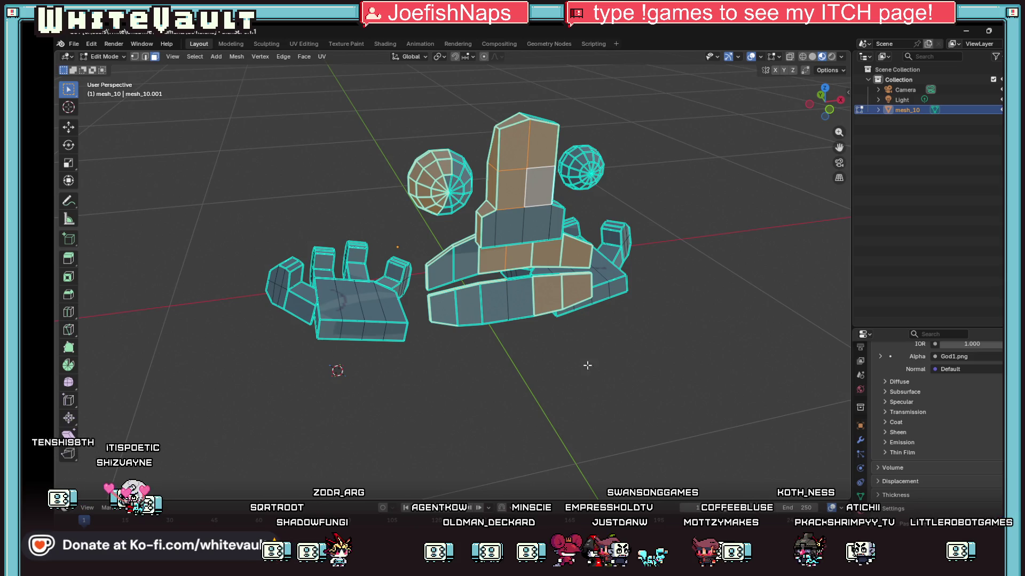
{"action": "mouse_move", "coordinate": [531, 346]}
{"action": "left_mouse_down"}
{"action": "mouse_move", "coordinate": [492, 298]}
{"action": "mouse_move", "coordinate": [521, 370]}
{"action": "left_mouse_up"}
{"action": "key", "text": "ctrl+z"}
{"action": "left_click", "coordinate": [518, 294], "text": "shift"}
{"action": "left_click", "coordinate": [489, 229], "text": "shift"}
{"action": "left_click", "coordinate": [510, 226], "text": "shift"}
{"action": "left_click", "coordinate": [535, 224], "text": "shift"}
{"action": "left_click", "coordinate": [556, 221], "text": "shift"}
Add both eye spheres and the remaining head and jaw faces to the selection
{"action": "left_click_drag", "start_coordinate": [396, 121], "coordinate": [478, 226]}
{"action": "mouse_move", "coordinate": [651, 123]}
{"action": "left_mouse_down"}
{"action": "mouse_move", "coordinate": [608, 176]}
{"action": "mouse_move", "coordinate": [552, 195]}
{"action": "left_mouse_up"}
{"action": "left_click_drag", "start_coordinate": [487, 96], "coordinate": [611, 151]}
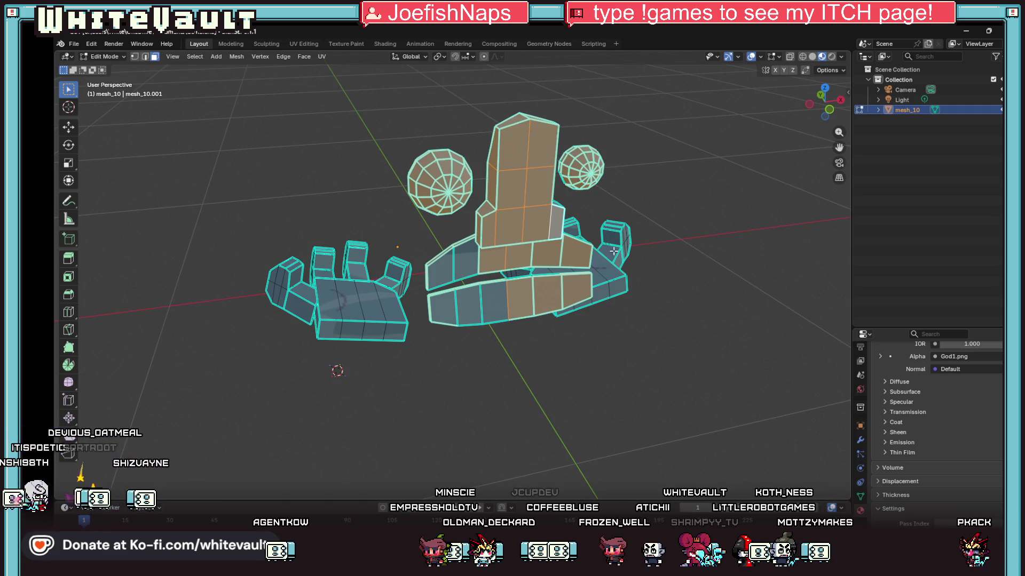
{"action": "left_click", "coordinate": [471, 261], "text": "shift"}
{"action": "left_click", "coordinate": [440, 267], "text": "shift"}
{"action": "left_click", "coordinate": [446, 307], "text": "shift"}
{"action": "left_click", "coordinate": [470, 304], "text": "shift"}
{"action": "left_click", "coordinate": [494, 302], "text": "shift"}
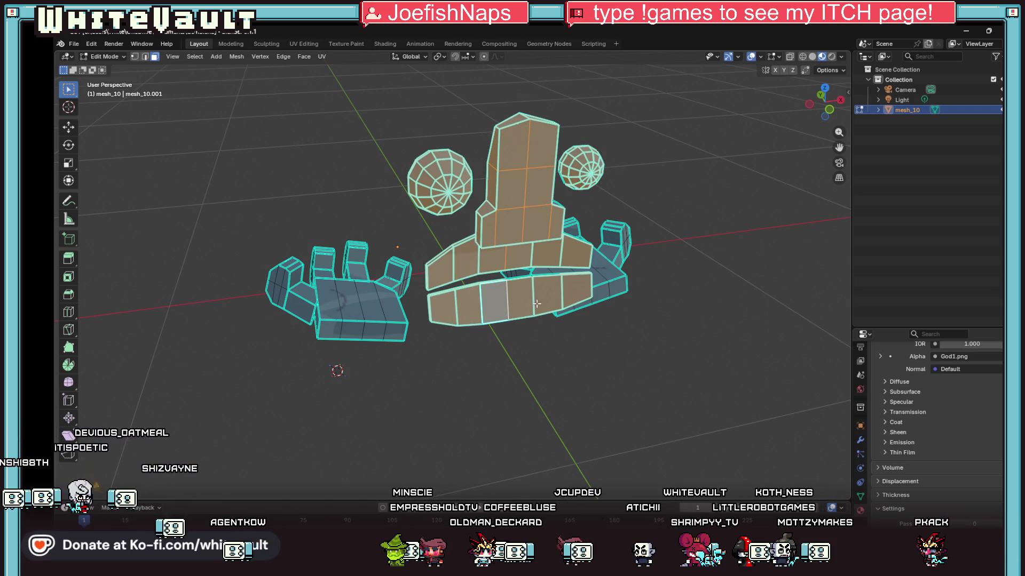
{"action": "mouse_move", "coordinate": [825, 101]}
{"action": "left_mouse_down"}
{"action": "mouse_move", "coordinate": [803, 107]}
{"action": "mouse_move", "coordinate": [737, 67]}
{"action": "left_mouse_up"}
{"action": "mouse_move", "coordinate": [209, 83]}
{"action": "left_mouse_down"}
{"action": "mouse_move", "coordinate": [343, 262]}
{"action": "mouse_move", "coordinate": [383, 288]}
{"action": "left_mouse_up"}
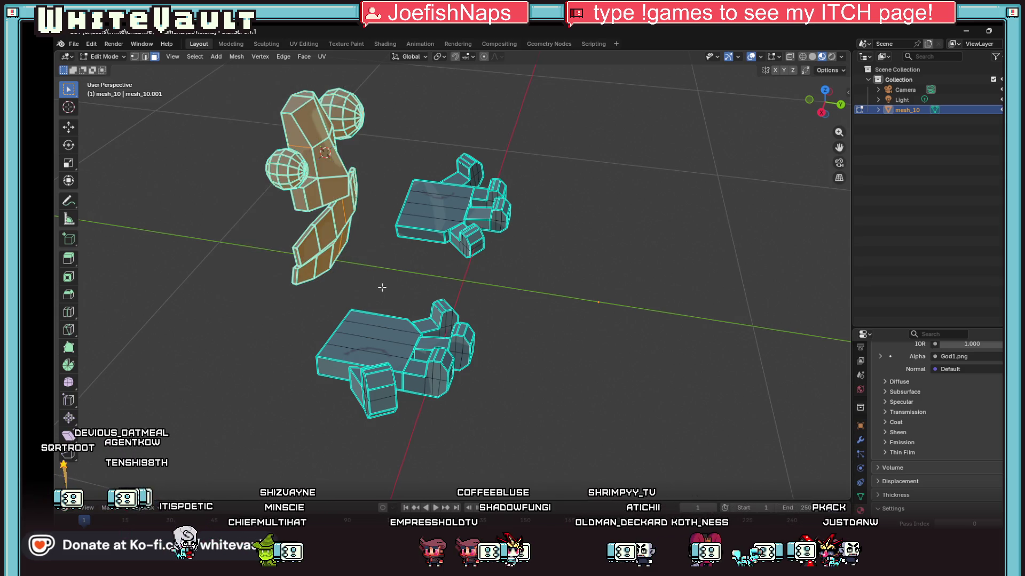
{"action": "key", "text": "x"}
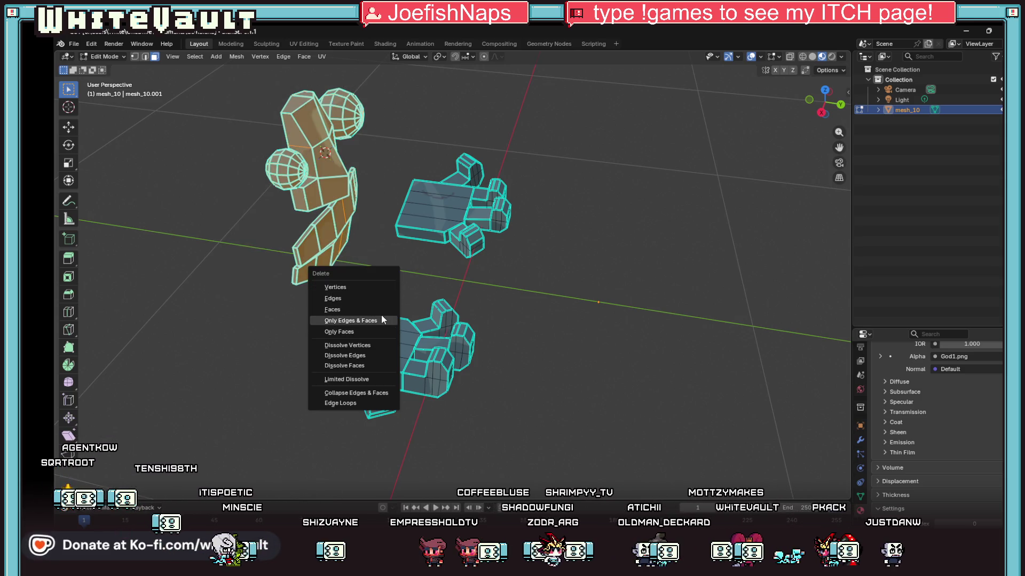
{"action": "left_click", "coordinate": [382, 319]}
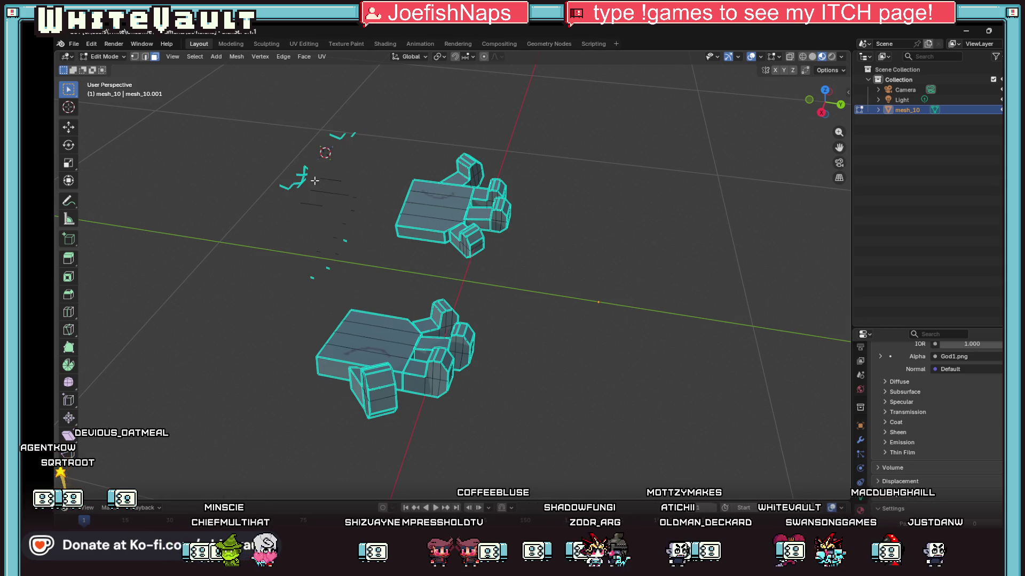
{"action": "left_click_drag", "start_coordinate": [231, 114], "coordinate": [369, 292]}
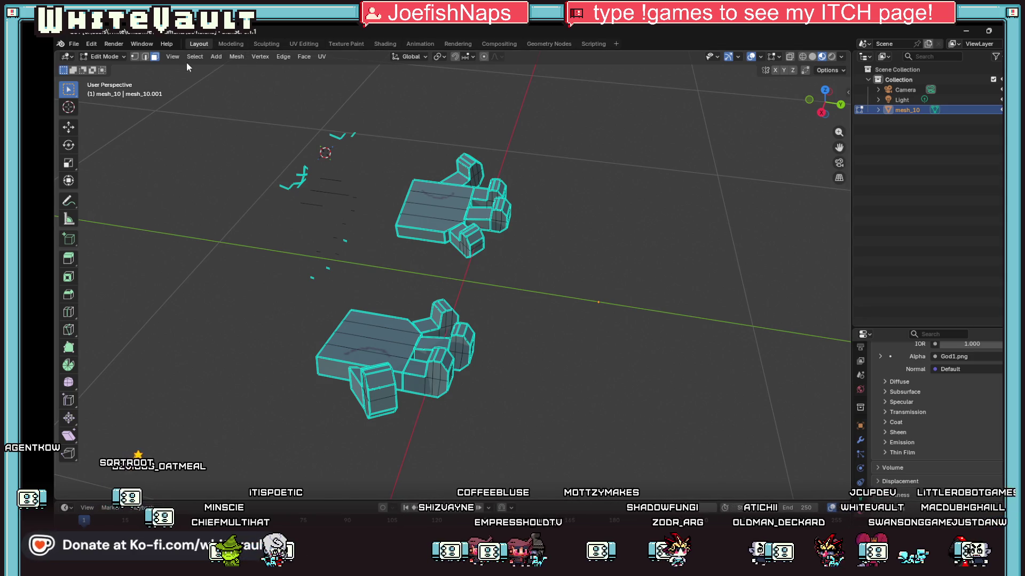
{"action": "left_click_drag", "start_coordinate": [260, 105], "coordinate": [387, 296]}
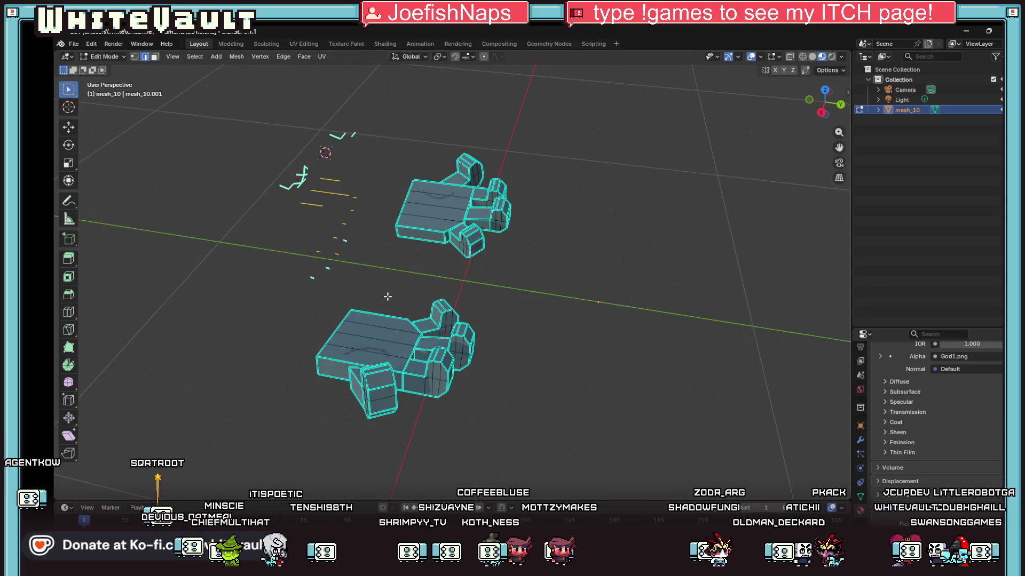
{"action": "key", "text": "x"}
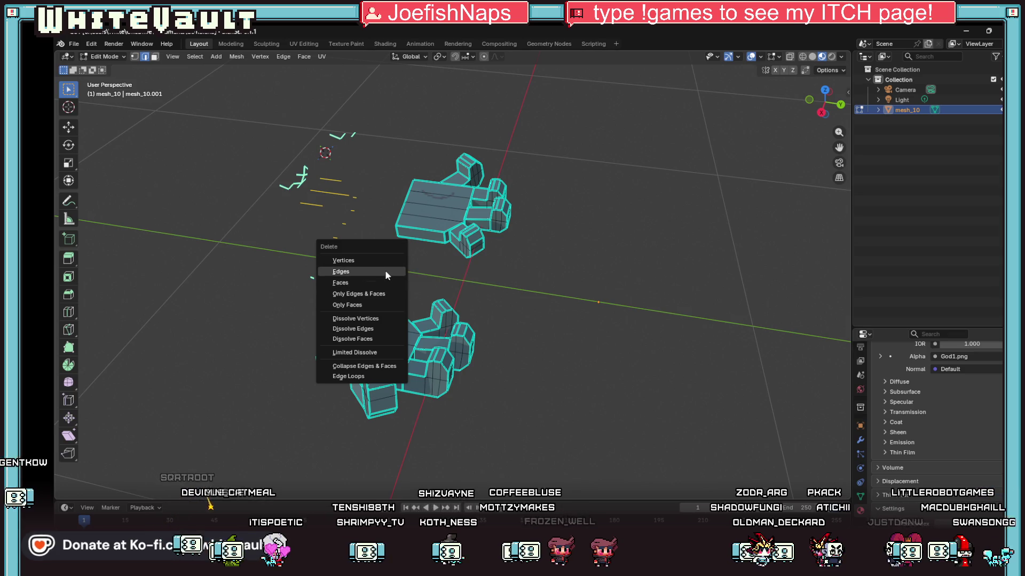
{"action": "left_click", "coordinate": [386, 270]}
{"action": "left_click_drag", "start_coordinate": [825, 101], "coordinate": [766, 105]}
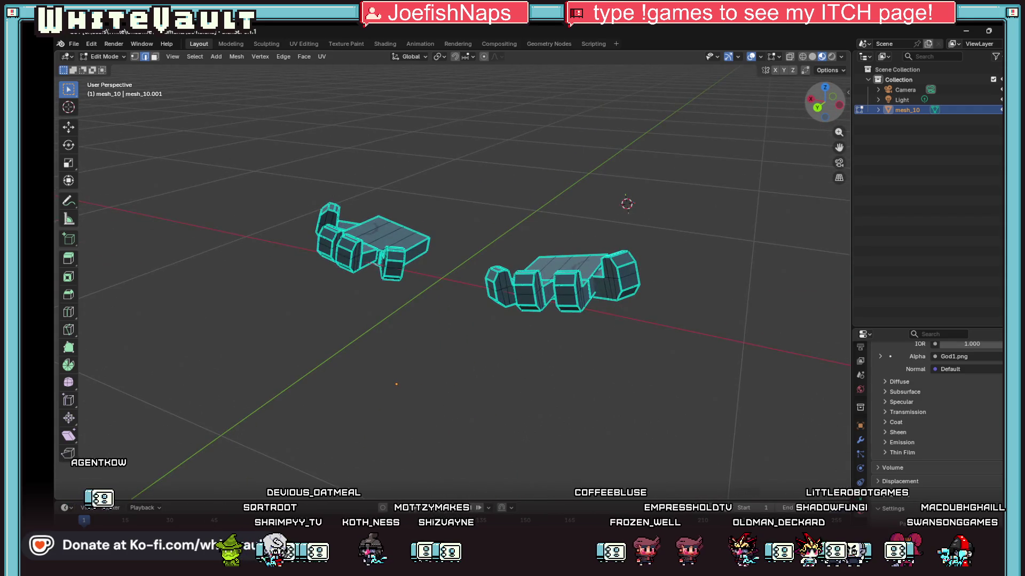
{"action": "scroll", "coordinate": [399, 197], "scroll_direction": "up", "scroll_amount": 5}
{"action": "scroll", "coordinate": [398, 197], "scroll_direction": "down", "scroll_amount": 3}
{"action": "left_click_drag", "start_coordinate": [832, 101], "coordinate": [249, 49]}
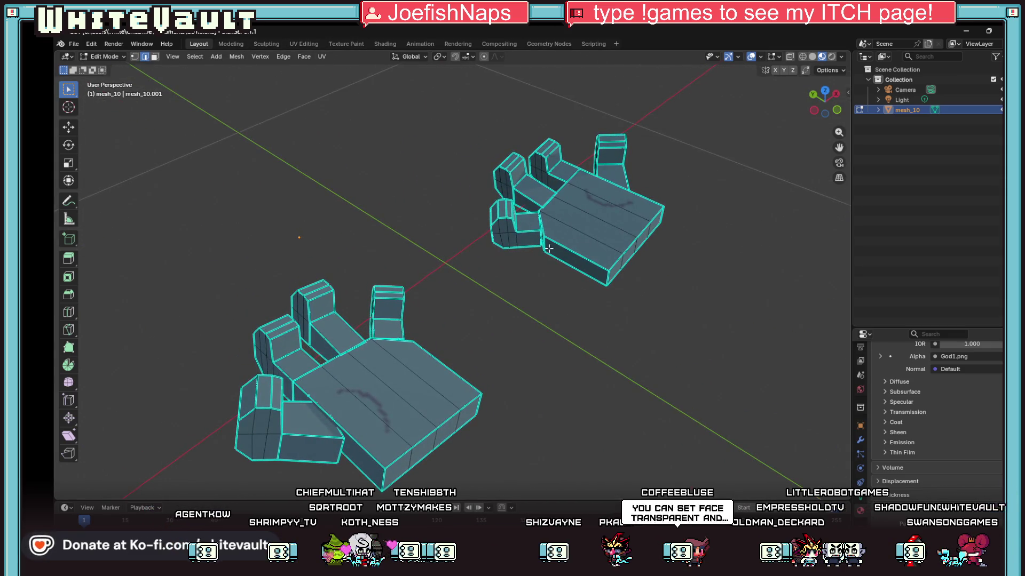
{"action": "scroll", "coordinate": [487, 144], "scroll_direction": "up", "scroll_amount": 1}
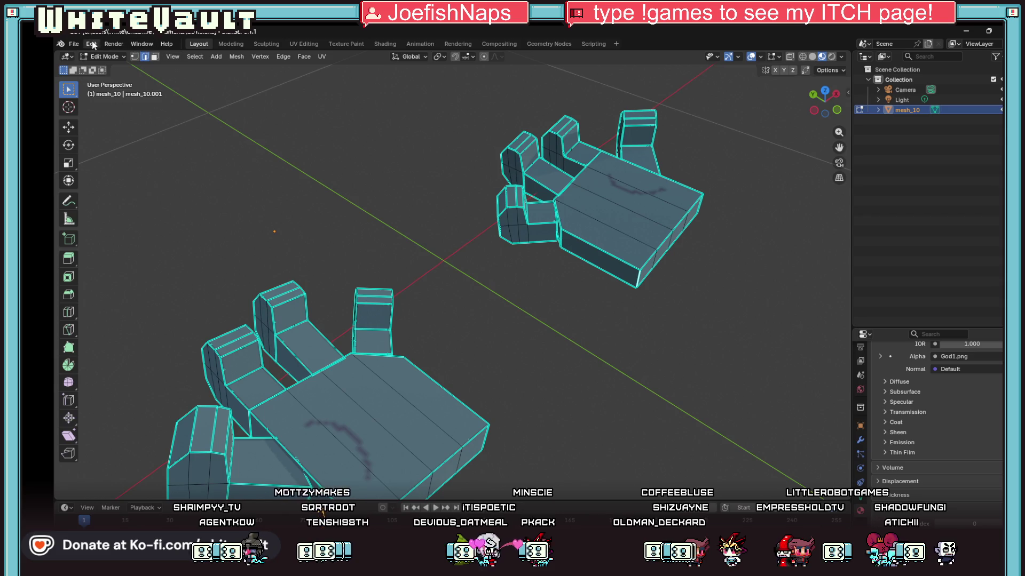
Begin Save As and rename the file to Go2.blend
{"action": "left_click", "coordinate": [74, 45]}
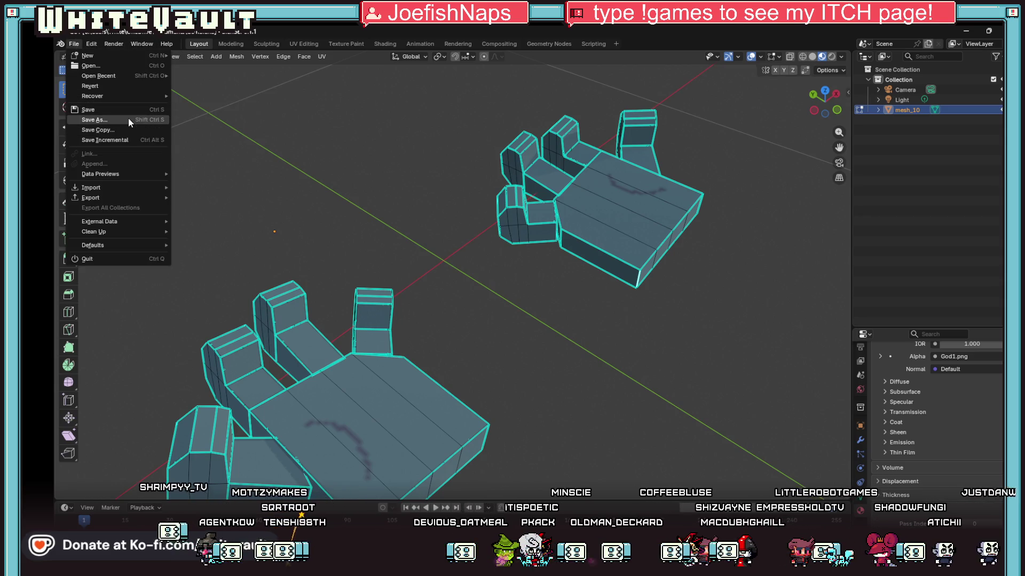
{"action": "left_click", "coordinate": [128, 118]}
{"action": "left_click", "coordinate": [275, 382]}
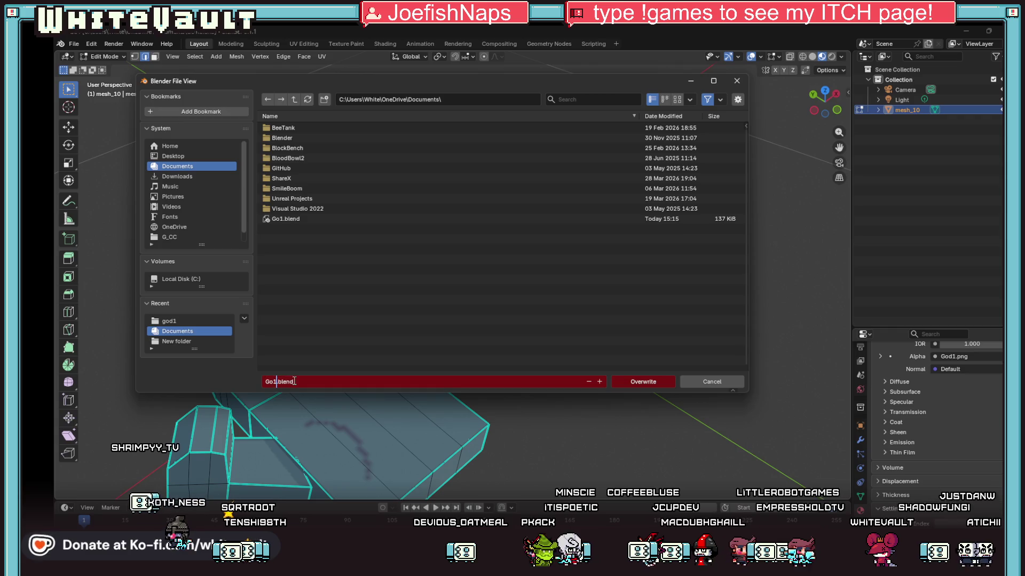
{"action": "type", "text": "2"}
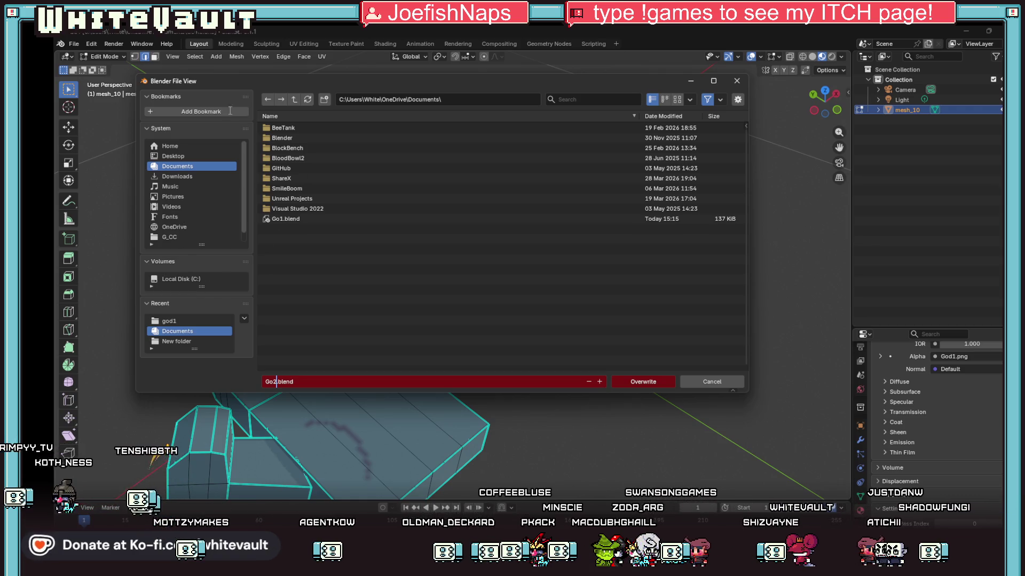
{"action": "left_click", "coordinate": [173, 157]}
Browse to Desktop\EE\3d, create a god2 folder, and save Go2.blend inside it
{"action": "left_click", "coordinate": [172, 156]}
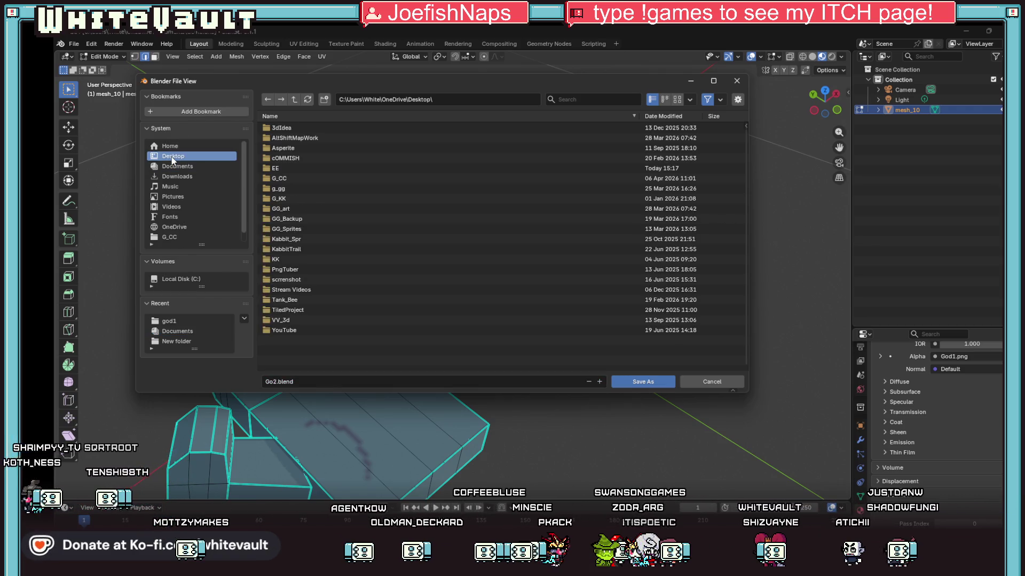
{"action": "double_click", "coordinate": [280, 166]}
{"action": "left_click", "coordinate": [280, 129]}
{"action": "double_click", "coordinate": [280, 128]}
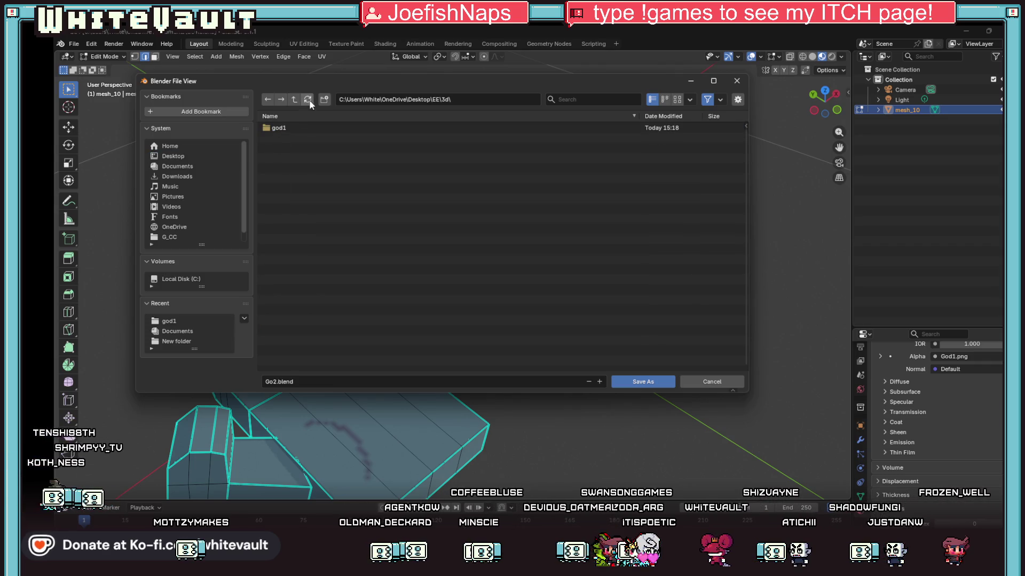
{"action": "left_click", "coordinate": [324, 100]}
{"action": "type", "text": "god2"}
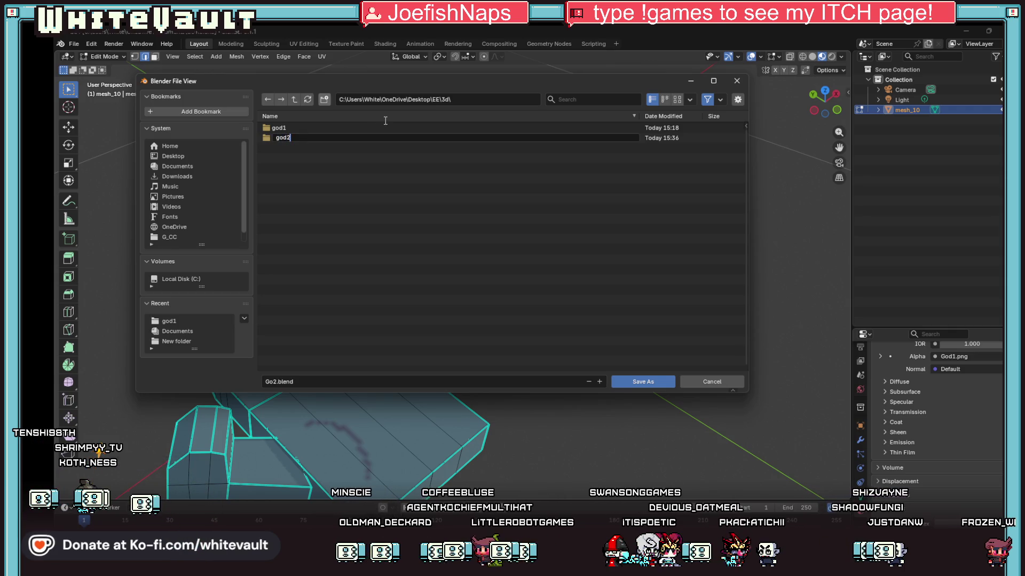
{"action": "key", "text": "Return"}
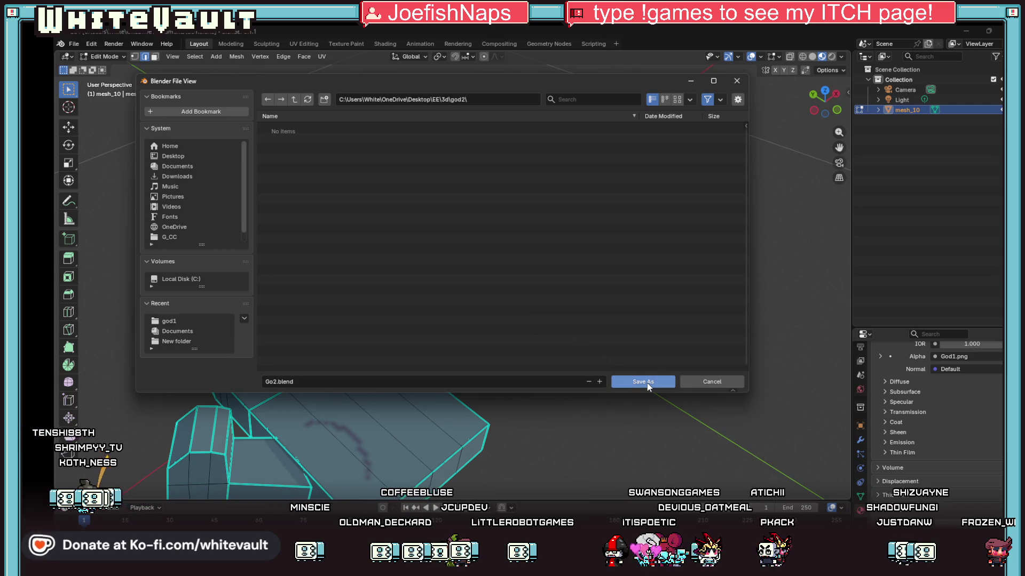
{"action": "left_click", "coordinate": [652, 383]}
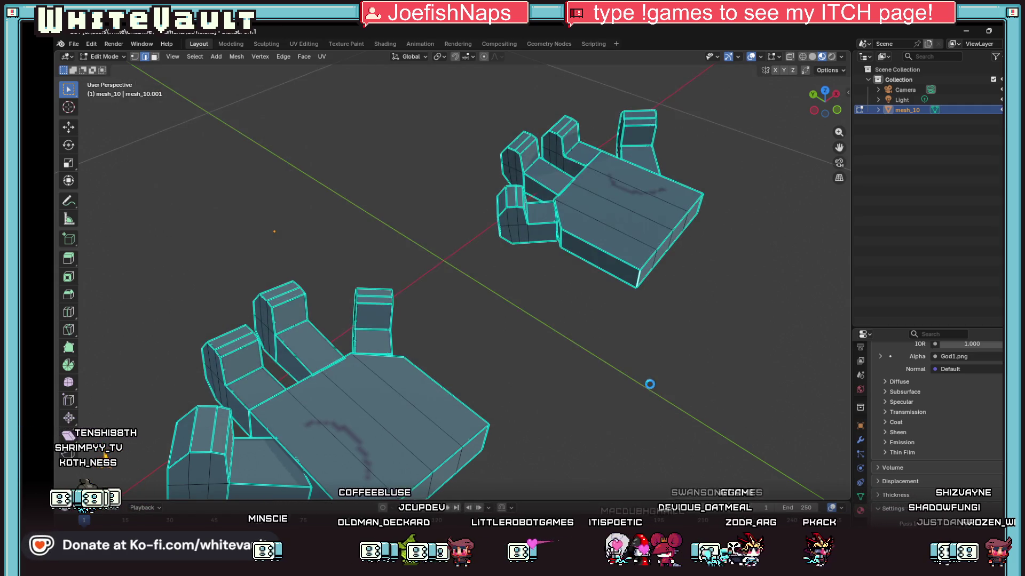
{"action": "scroll", "coordinate": [496, 251], "scroll_direction": "down", "scroll_amount": 3}
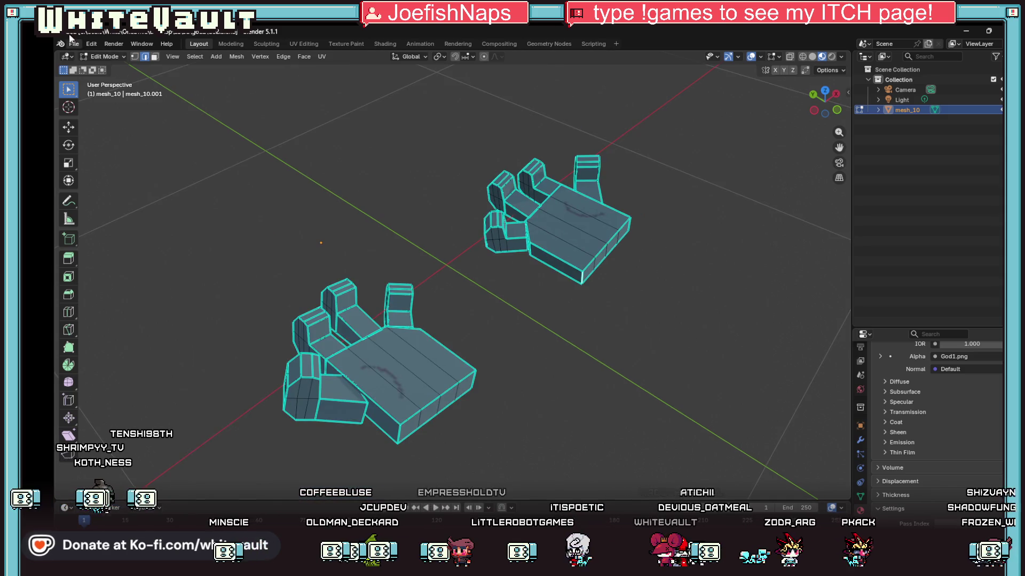
Browse the File menu's import formats, then close it without importing
{"action": "left_click", "coordinate": [83, 44]}
{"action": "mouse_move", "coordinate": [118, 191]}
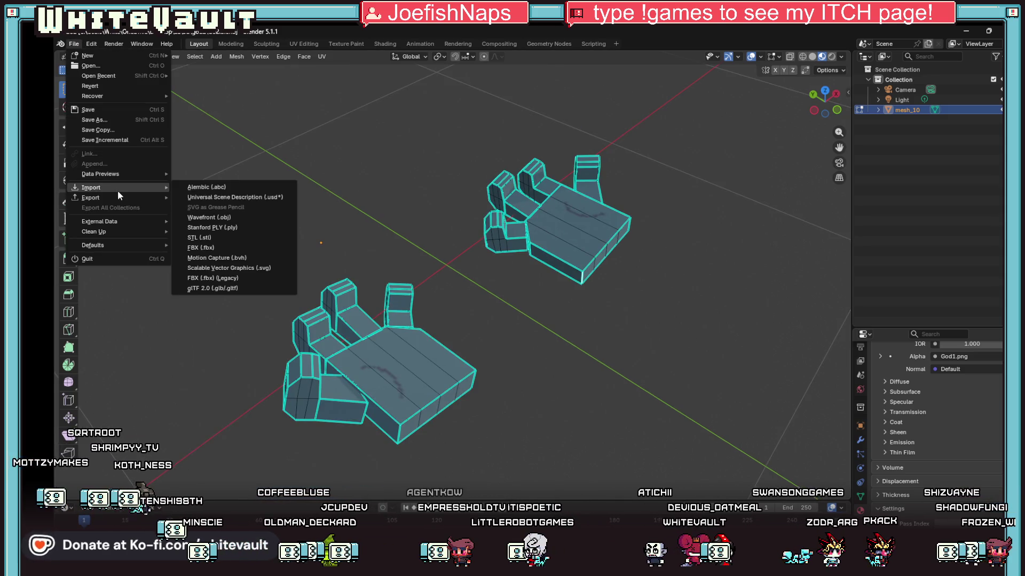
{"action": "left_click", "coordinate": [904, 112]}
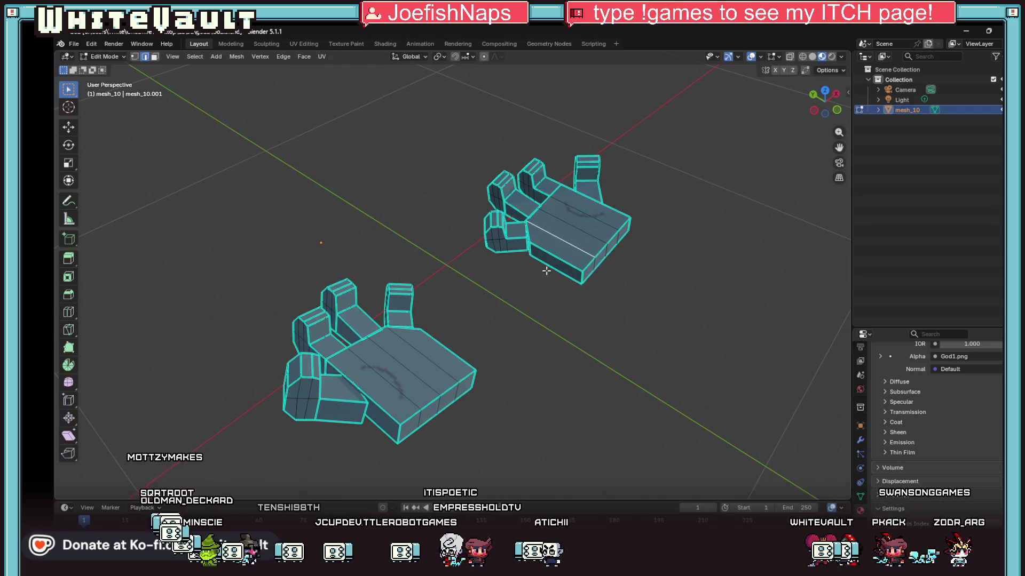
Select all faces of both hands and scale them by -1 on Z to flip them
{"action": "left_click_drag", "start_coordinate": [212, 113], "coordinate": [707, 485]}
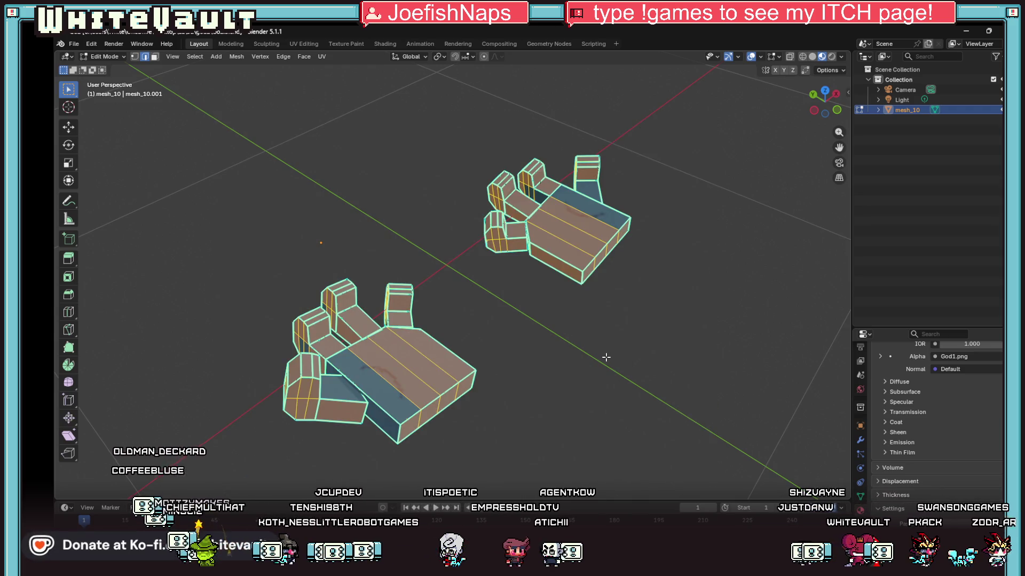
{"action": "left_click", "coordinate": [154, 56]}
{"action": "left_click_drag", "start_coordinate": [195, 86], "coordinate": [650, 453]}
{"action": "type", "text": "sz"}
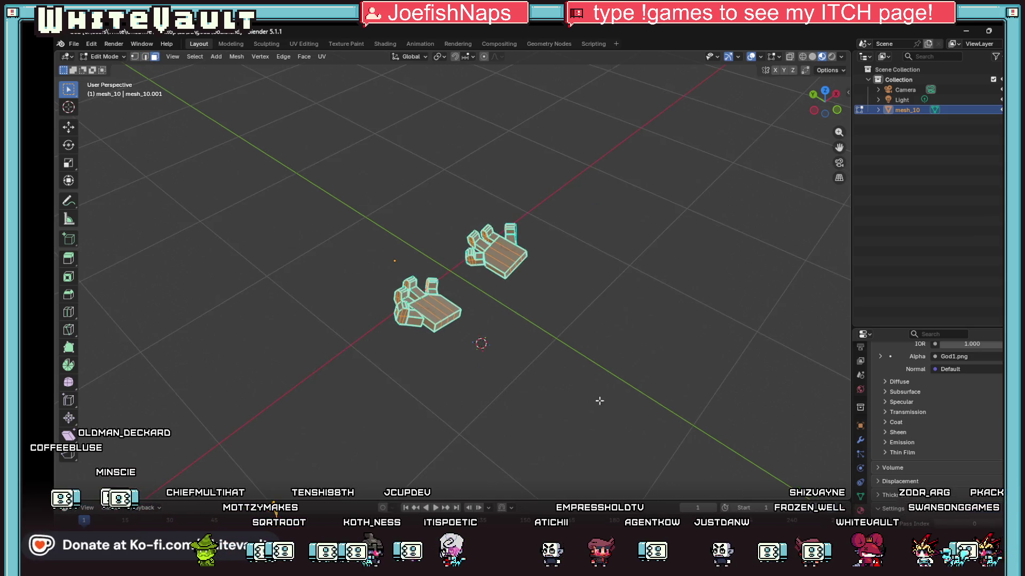
{"action": "type", "text": "-1"}
{"action": "key", "text": "Return"}
{"action": "mouse_move", "coordinate": [825, 102]}
{"action": "left_mouse_down"}
{"action": "mouse_move", "coordinate": [811, 32]}
{"action": "mouse_move", "coordinate": [824, 123]}
{"action": "left_mouse_up"}
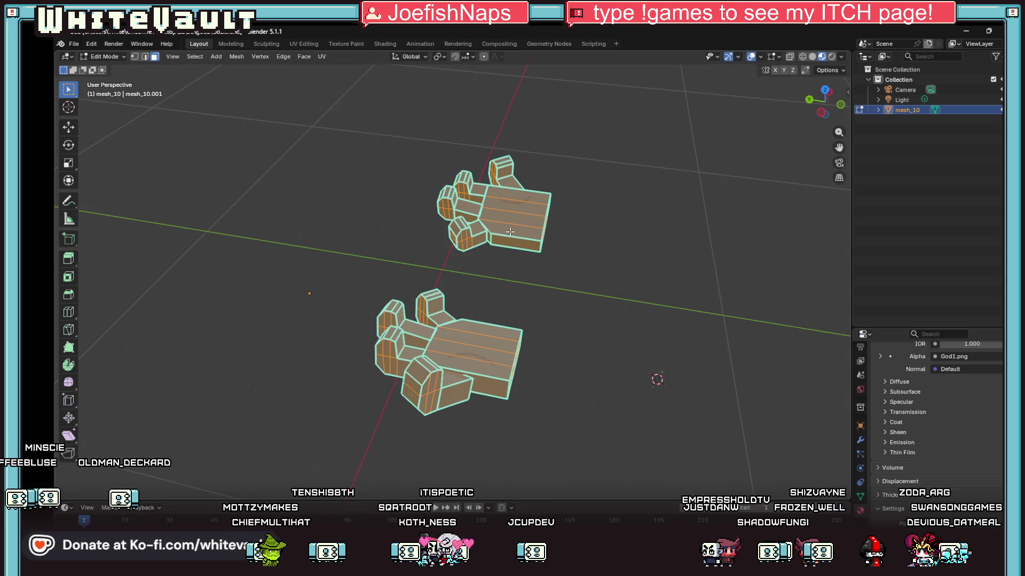
{"action": "left_click_drag", "start_coordinate": [823, 113], "coordinate": [757, 111]}
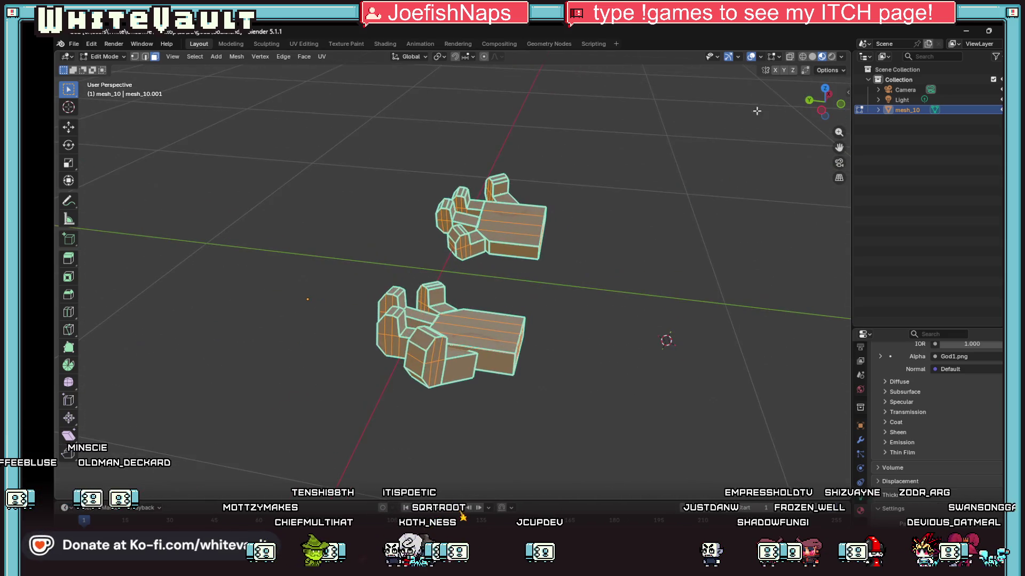
{"action": "left_click", "coordinate": [74, 44]}
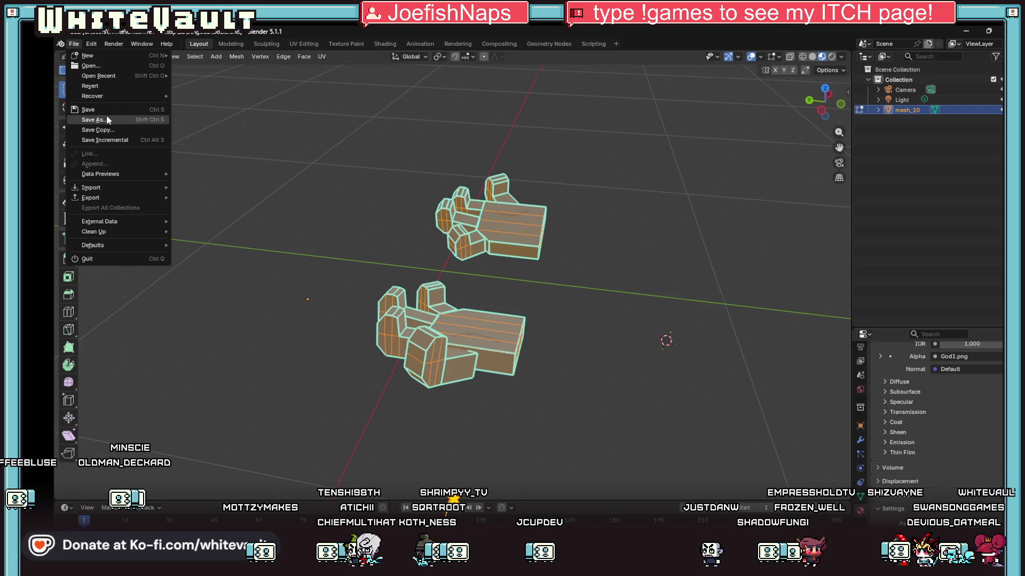
Export the hands as FBX to the 3d\god2 folder as Go2.fbx at scale 0.10
{"action": "mouse_move", "coordinate": [136, 196]}
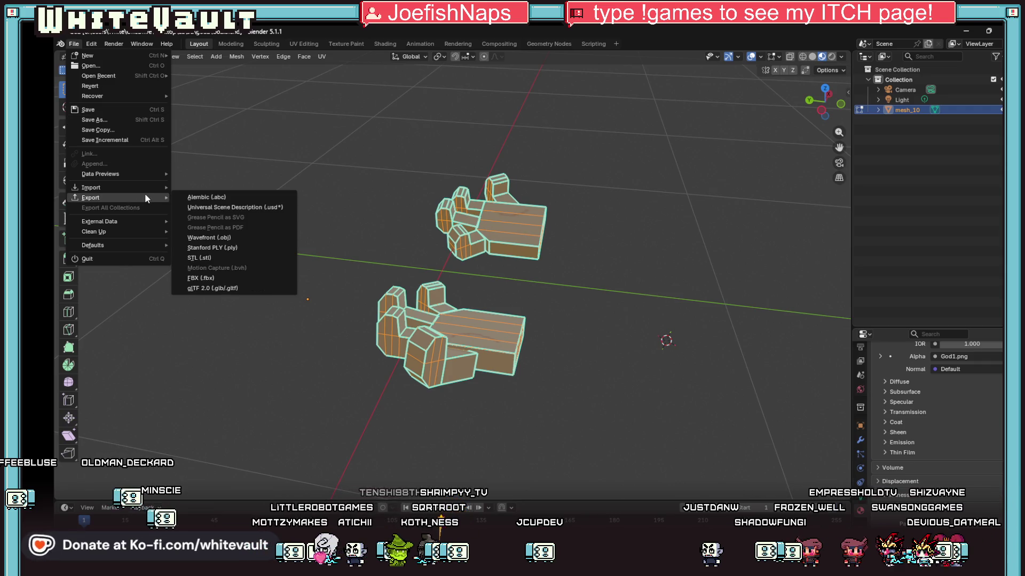
{"action": "left_click", "coordinate": [202, 278]}
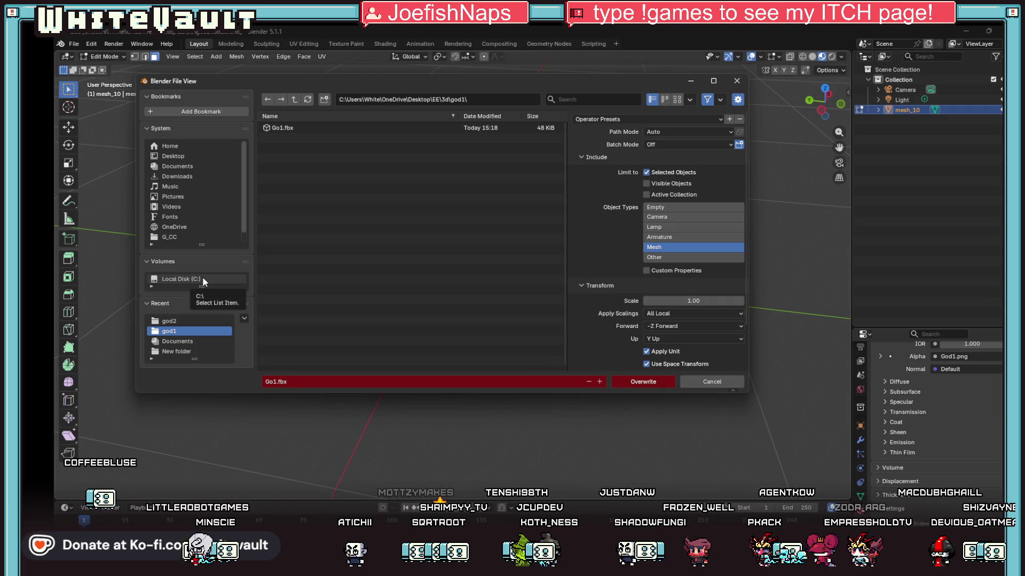
{"action": "left_click", "coordinate": [294, 100]}
{"action": "left_click", "coordinate": [283, 139]}
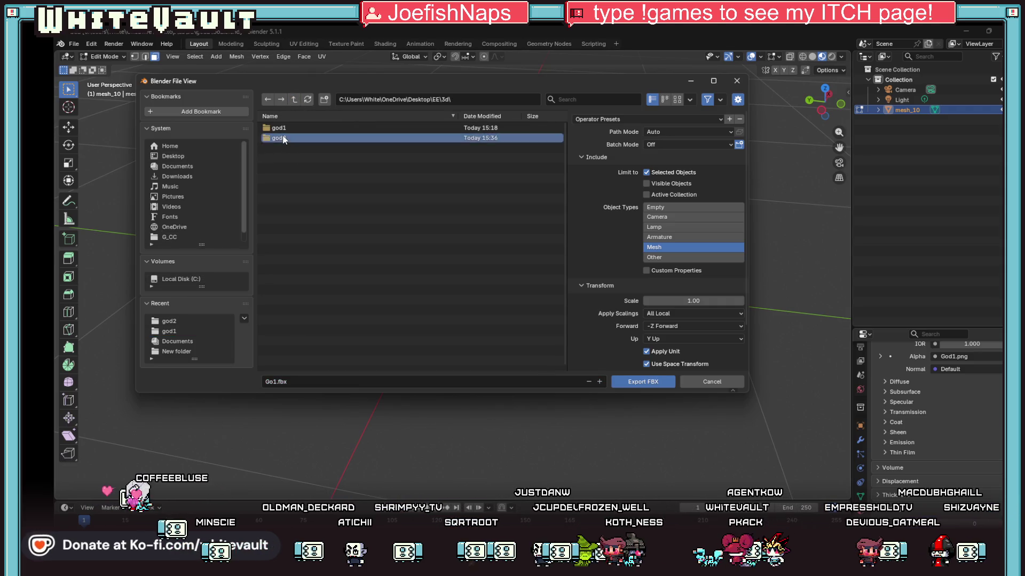
{"action": "left_click", "coordinate": [283, 139]}
{"action": "left_click", "coordinate": [276, 381]}
{"action": "type", "text": "2"}
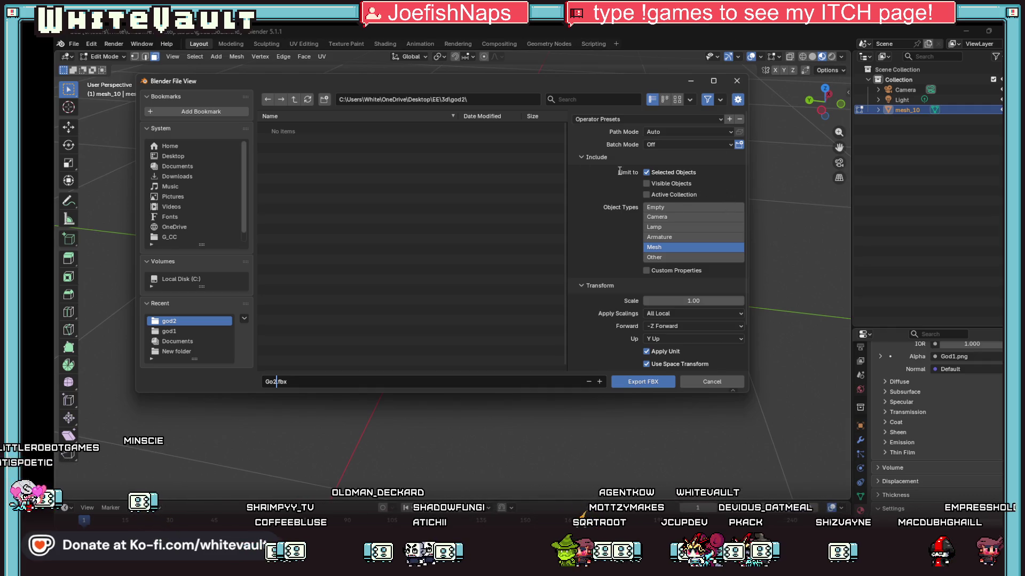
{"action": "left_click", "coordinate": [656, 382]}
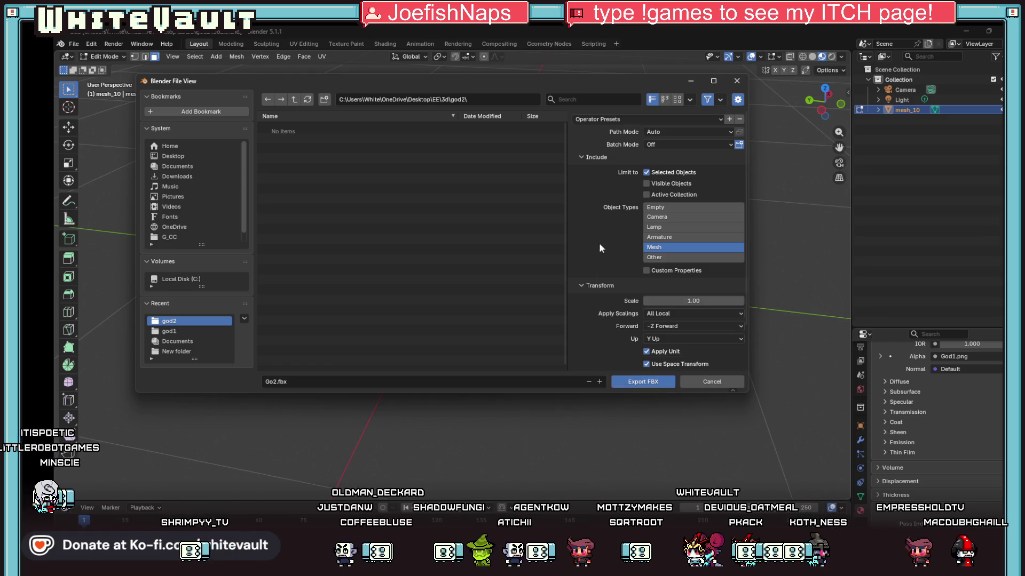
{"action": "left_click", "coordinate": [698, 302]}
{"action": "type", "text": "0.1"}
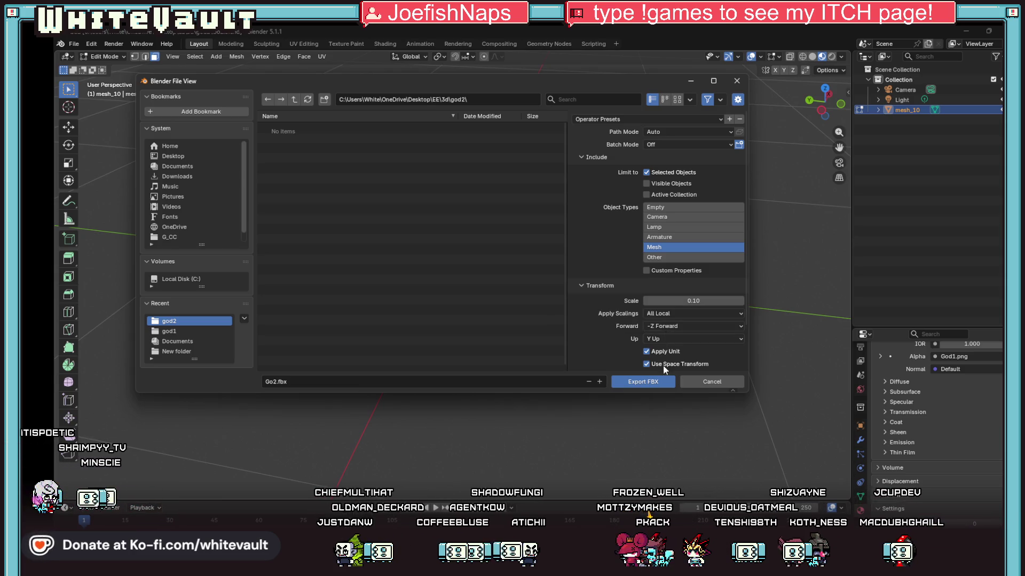
{"action": "left_click", "coordinate": [643, 382]}
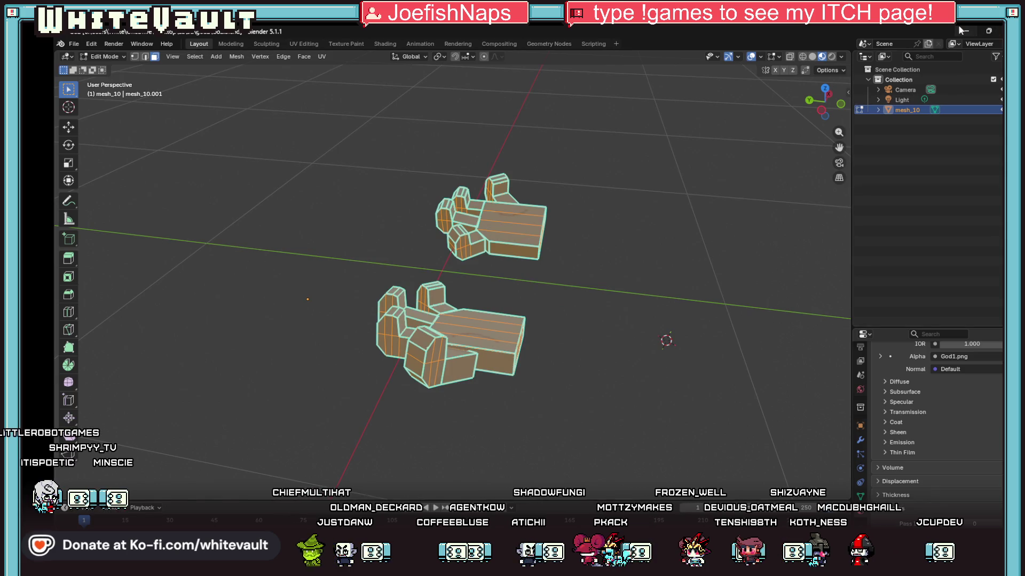
Switch to the Bakin map editor and dismiss the tangent and shader warnings
{"action": "left_click", "coordinate": [960, 28]}
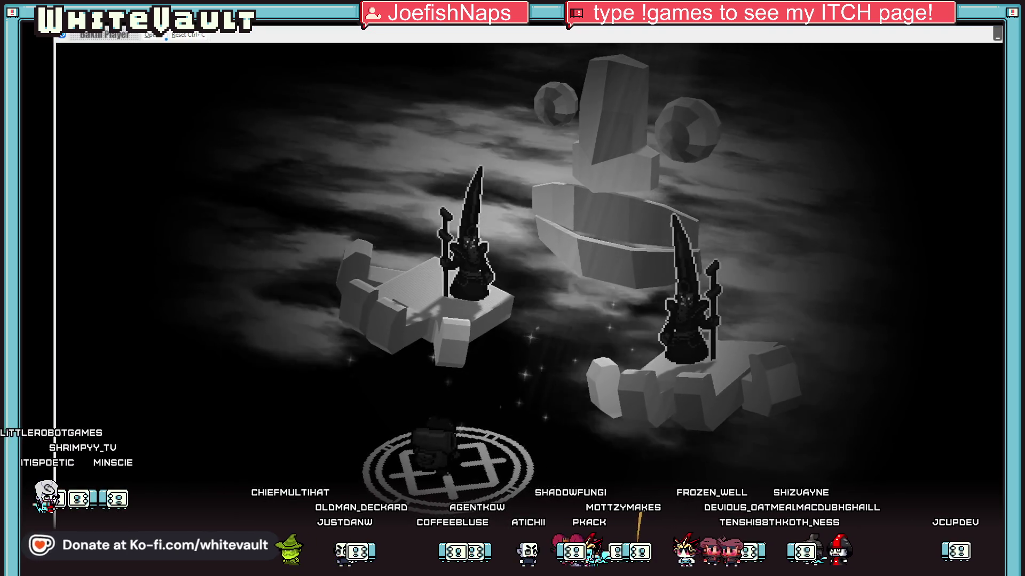
{"action": "key", "text": "alt+Tab"}
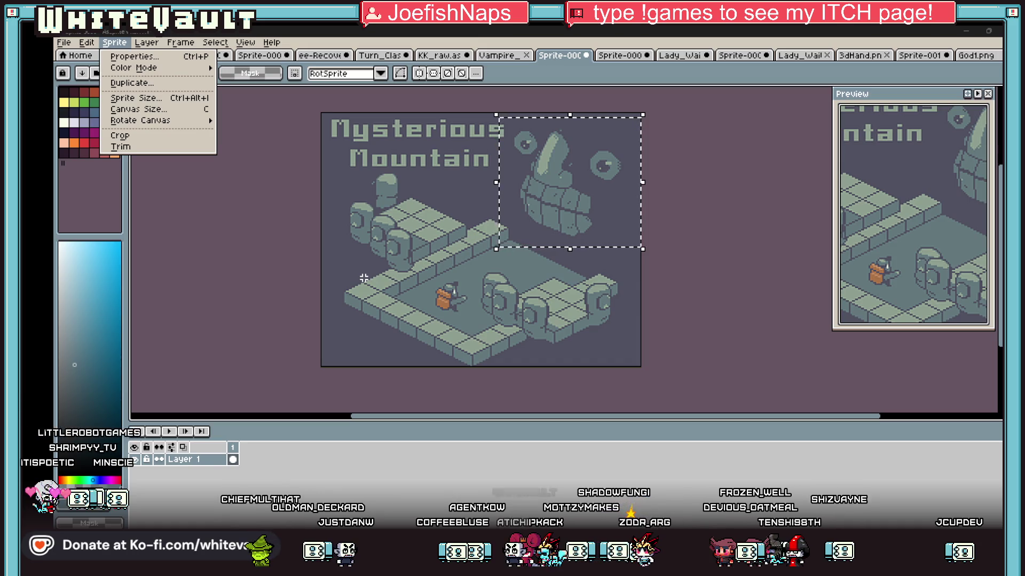
{"action": "key", "text": "alt+Tab"}
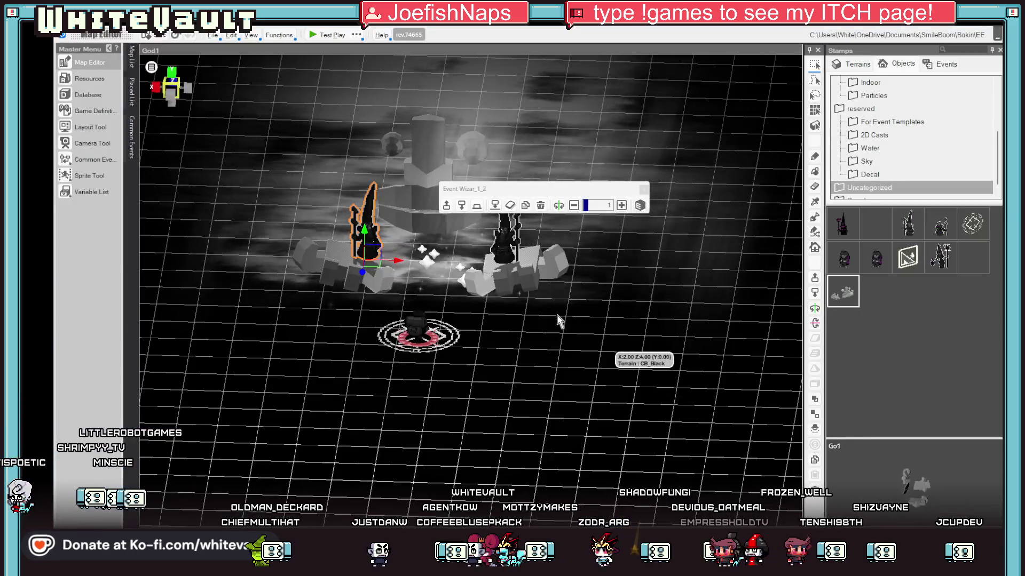
{"action": "scroll", "coordinate": [588, 402], "scroll_direction": "down", "scroll_amount": 3}
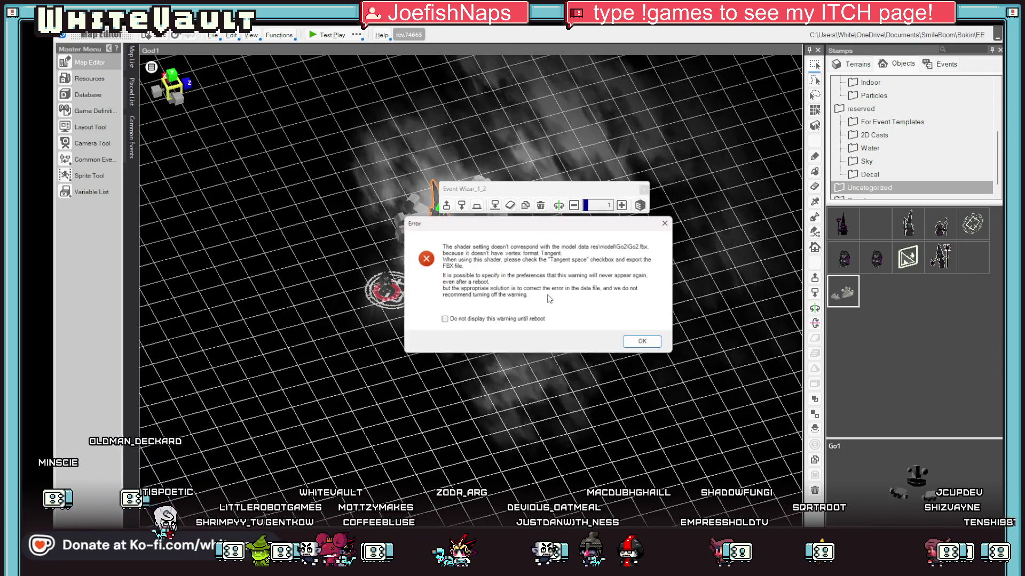
{"action": "left_click", "coordinate": [442, 320]}
{"action": "left_click", "coordinate": [642, 345]}
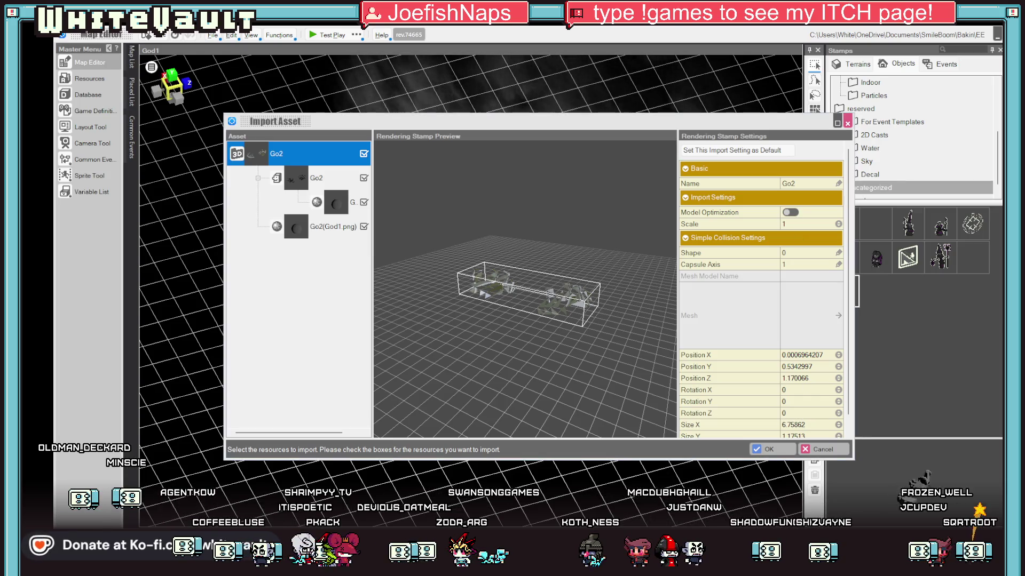
Import Go2 with Model Optimization on and Add All as New Materials, then dismiss the notice
{"action": "left_click", "coordinate": [791, 212]}
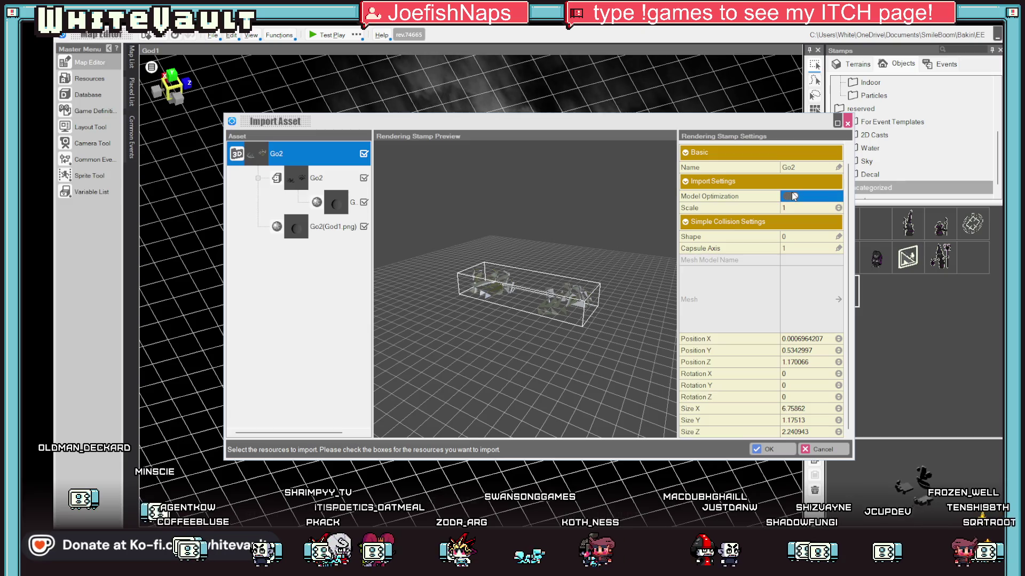
{"action": "left_click", "coordinate": [767, 449]}
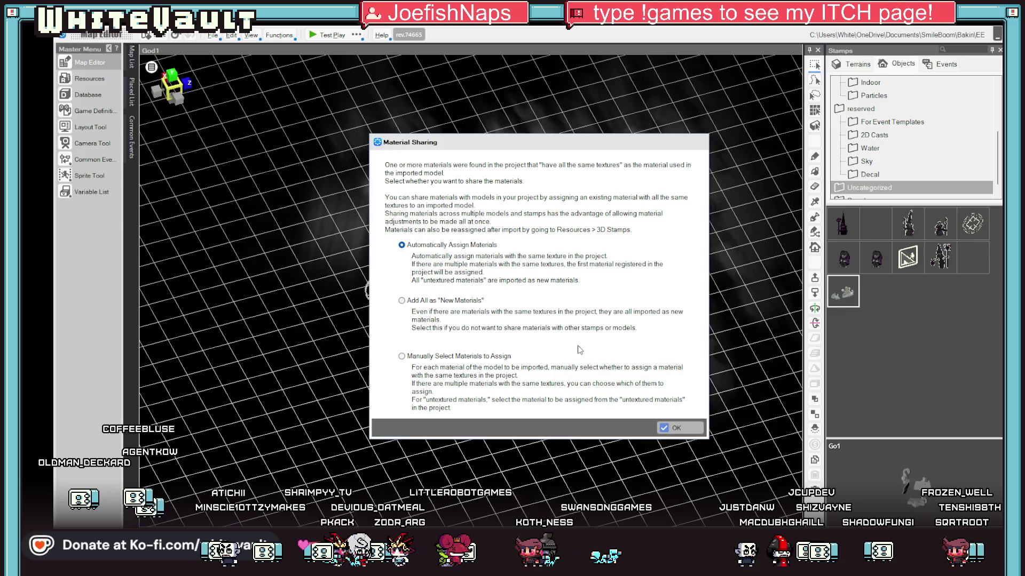
{"action": "left_click", "coordinate": [671, 429]}
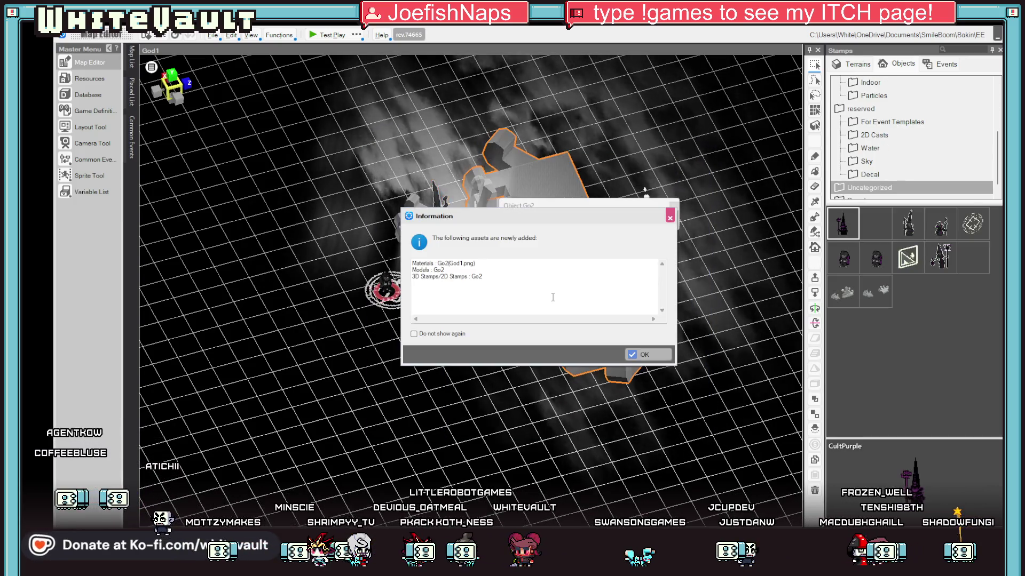
{"action": "left_click", "coordinate": [647, 354]}
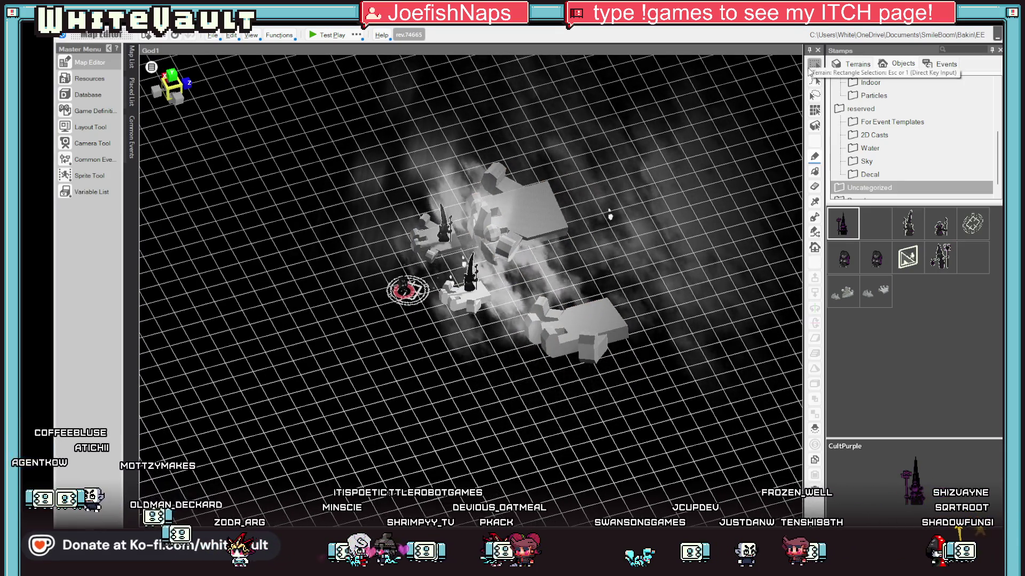
Select the Go2 hand platforms, shrink them to 0.5 scale, and move them toward the summoning circle
{"action": "left_click", "coordinate": [815, 65]}
{"action": "left_click", "coordinate": [467, 301]}
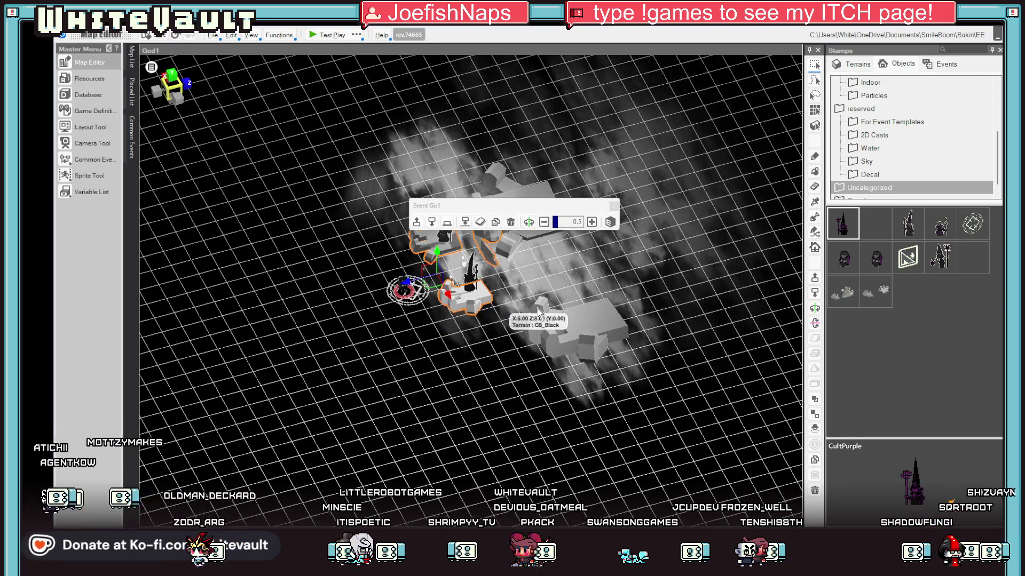
{"action": "left_click", "coordinate": [541, 306]}
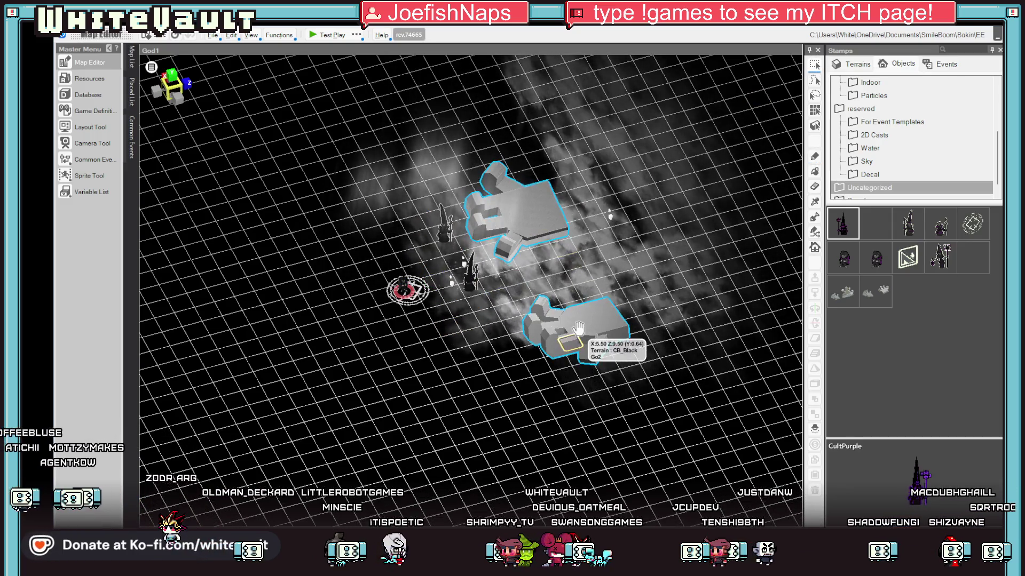
{"action": "left_click", "coordinate": [636, 252]}
{"action": "left_click", "coordinate": [636, 252]}
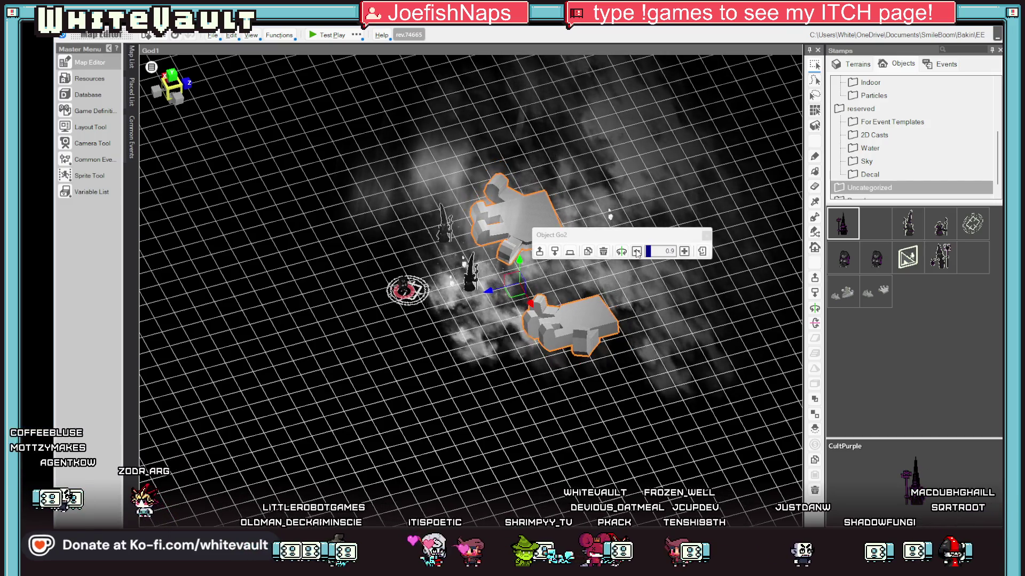
{"action": "left_click", "coordinate": [637, 252]}
{"action": "left_click_drag", "start_coordinate": [544, 305], "coordinate": [413, 293]}
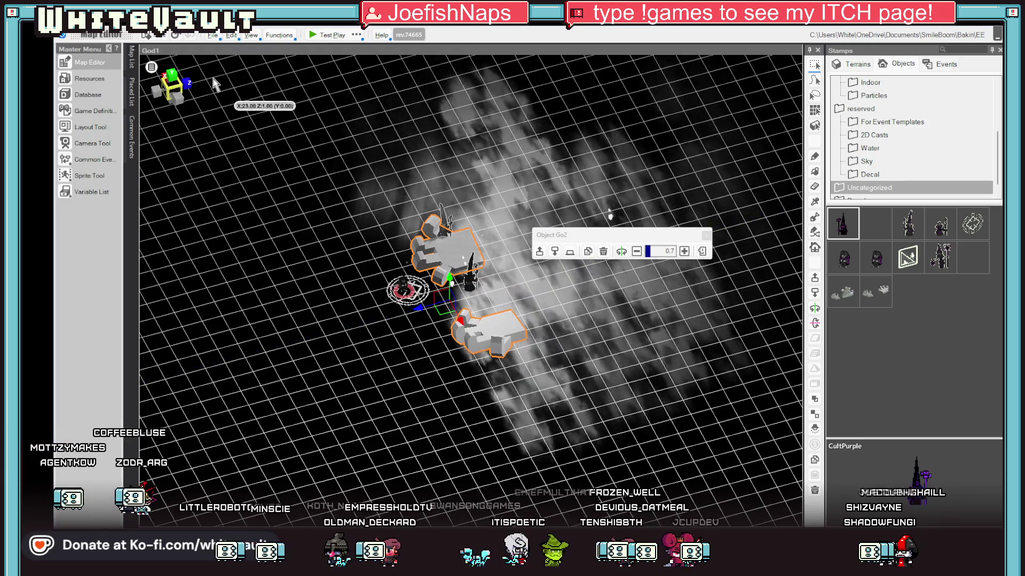
{"action": "key", "text": "Escape"}
In front view, shift both hand platforms left to centre them, then return to perspective
{"action": "left_click", "coordinate": [179, 84]}
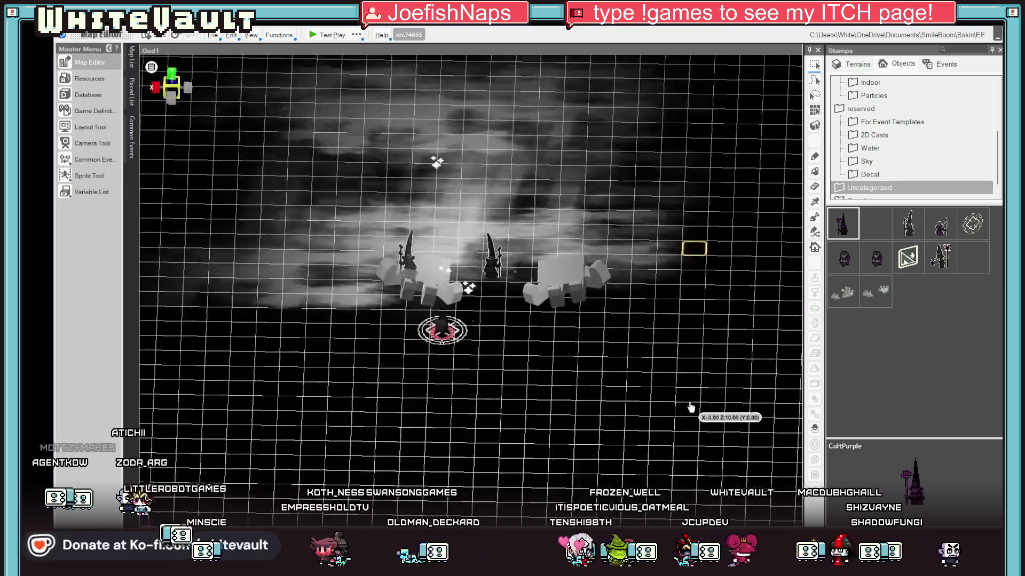
{"action": "left_click", "coordinate": [464, 280]}
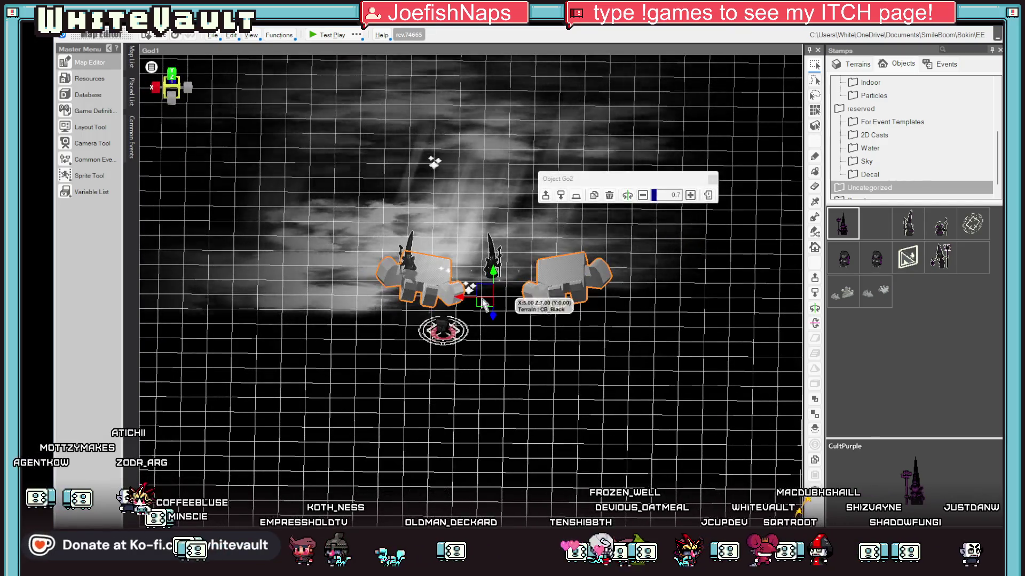
{"action": "left_click_drag", "start_coordinate": [445, 292], "coordinate": [407, 292]}
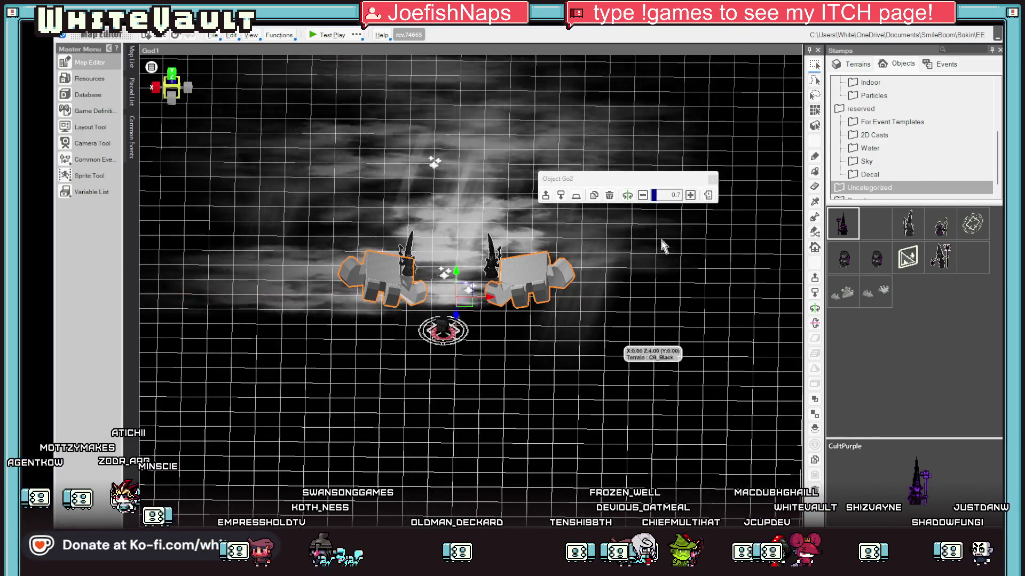
{"action": "left_click", "coordinate": [162, 94]}
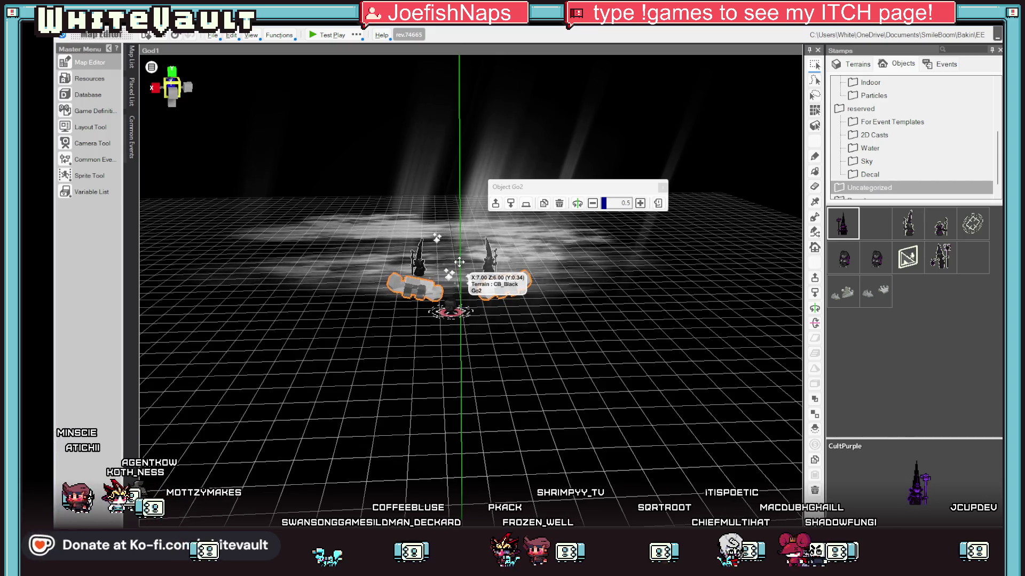
Select the left wizard statue and orbit to an overhead view
{"action": "scroll", "coordinate": [459, 261], "scroll_direction": "up", "scroll_amount": 3}
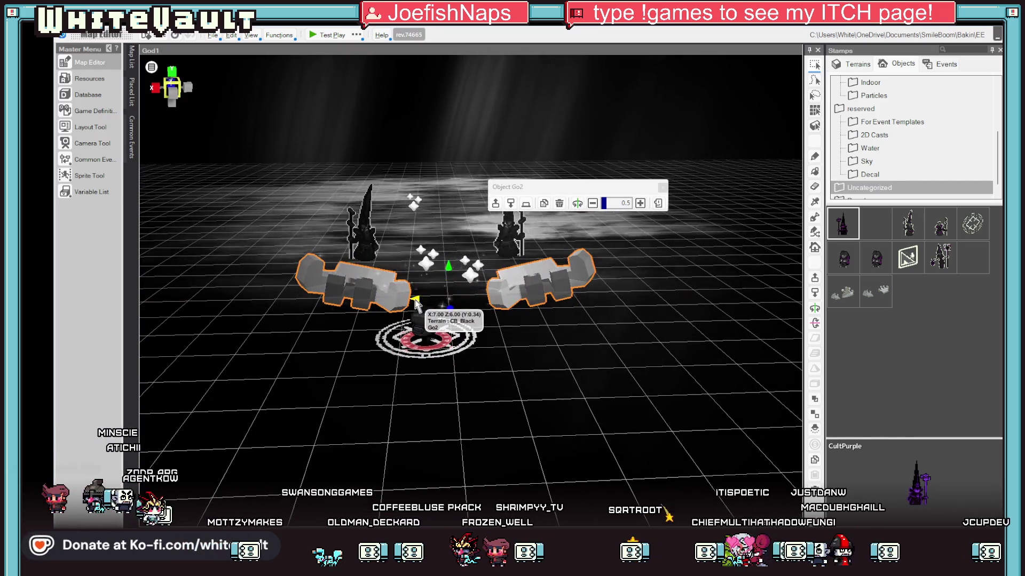
{"action": "left_click", "coordinate": [372, 236]}
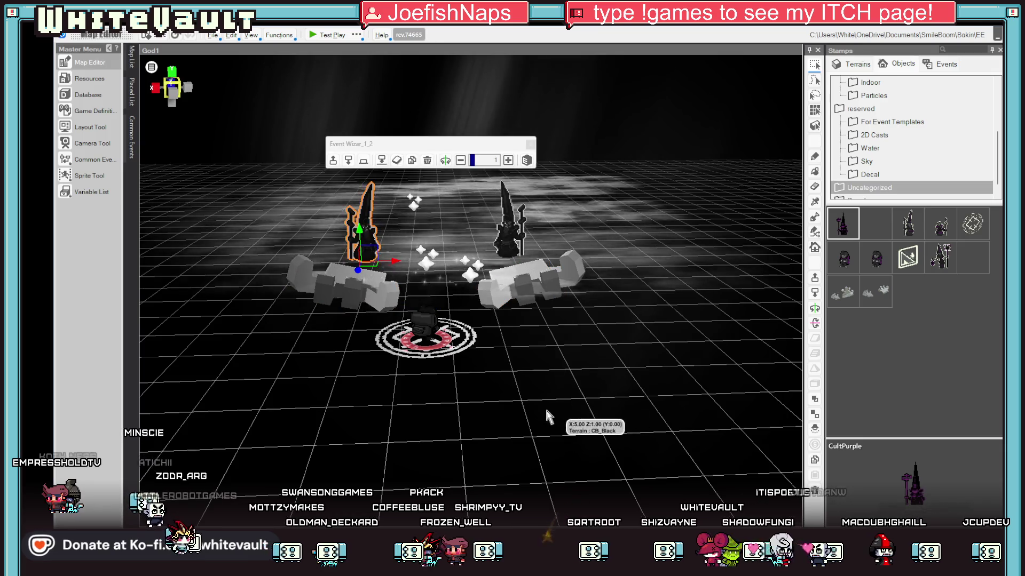
{"action": "scroll", "coordinate": [716, 259], "scroll_direction": "down", "scroll_amount": 3}
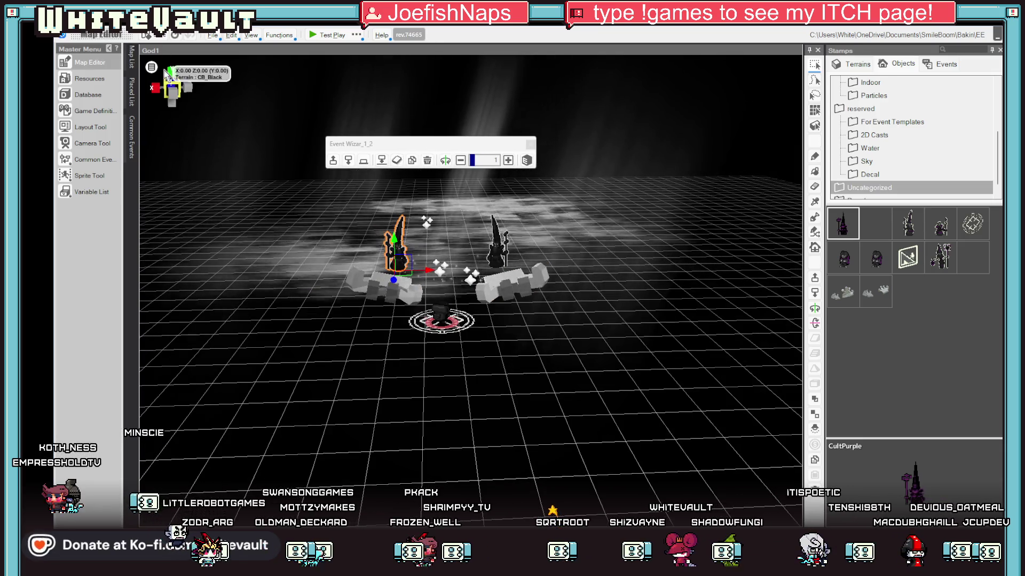
{"action": "left_click", "coordinate": [172, 88]}
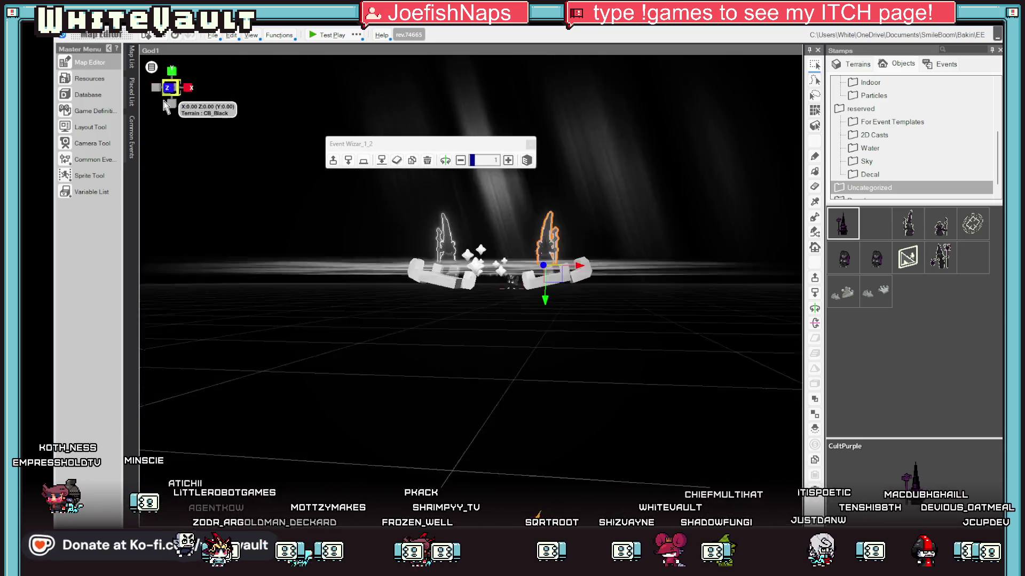
{"action": "mouse_move", "coordinate": [307, 202]}
{"action": "left_mouse_down"}
{"action": "mouse_move", "coordinate": [457, 409]}
{"action": "mouse_move", "coordinate": [457, 368]}
{"action": "mouse_move", "coordinate": [482, 298]}
{"action": "mouse_move", "coordinate": [470, 270]}
{"action": "left_mouse_up"}
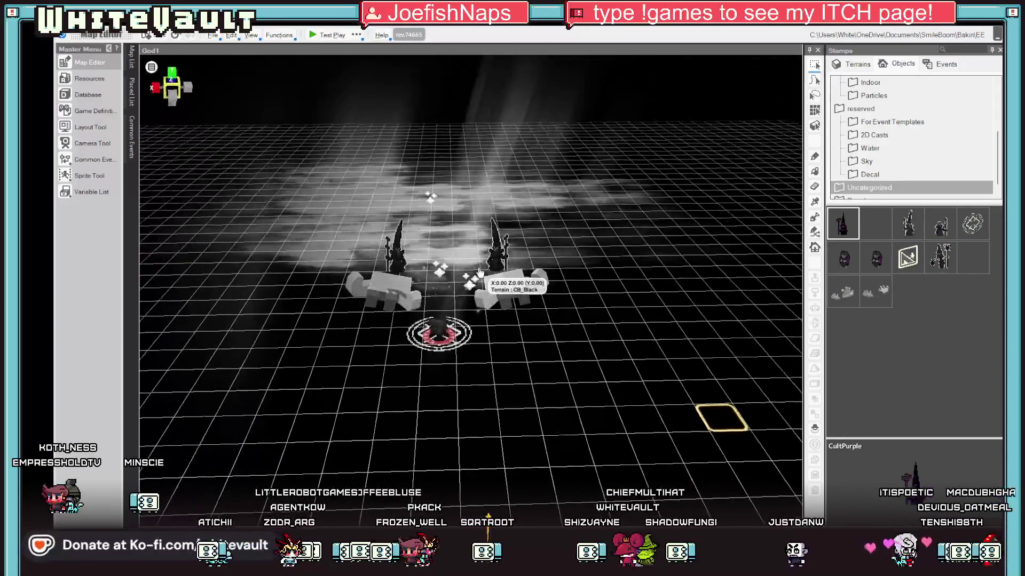
Move the right wizard statue onto its hand platform
{"action": "left_click", "coordinate": [496, 251]}
{"action": "left_click", "coordinate": [387, 250], "text": "ctrl"}
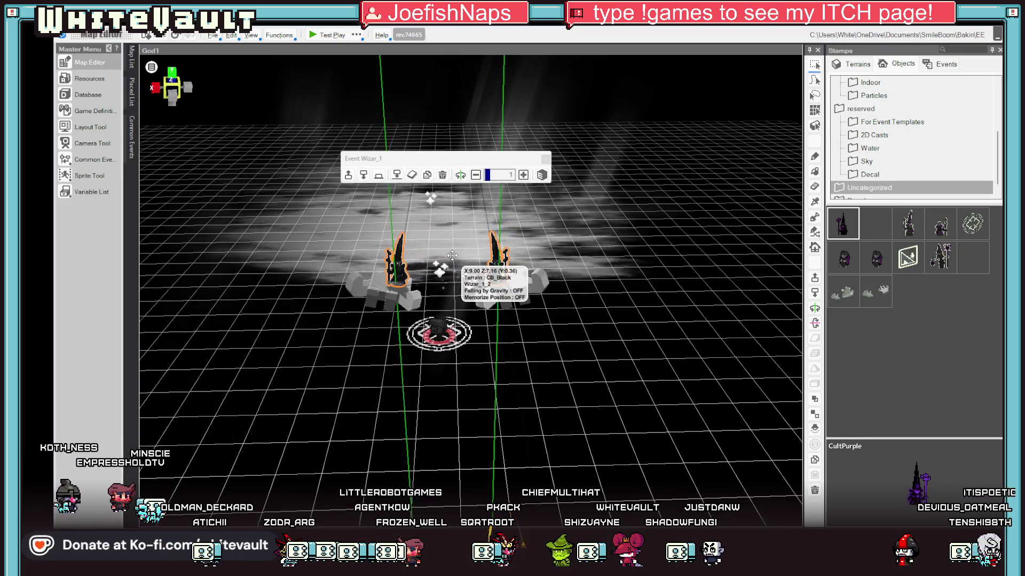
{"action": "scroll", "coordinate": [622, 359], "scroll_direction": "up", "scroll_amount": 2}
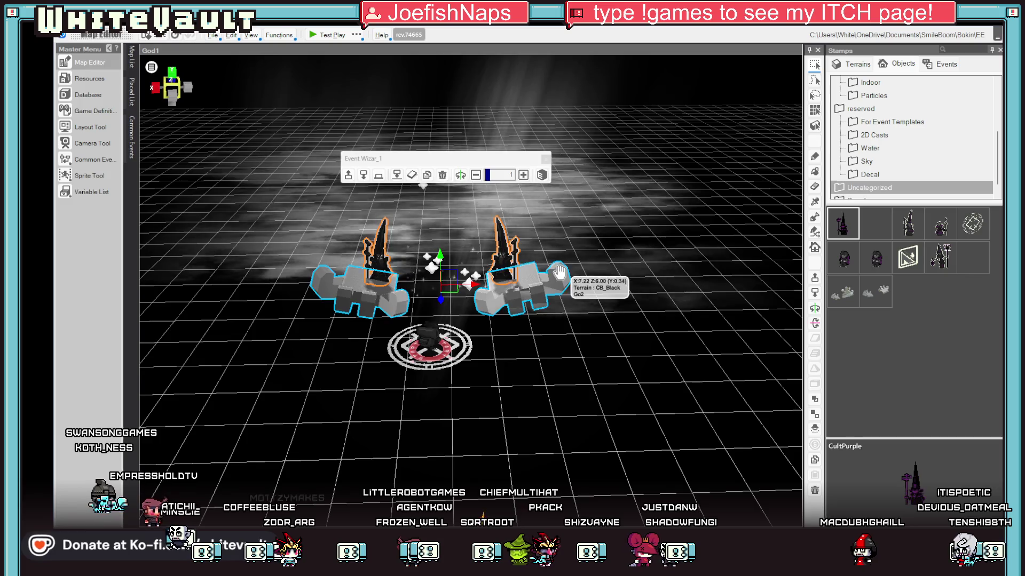
{"action": "left_click", "coordinate": [504, 261]}
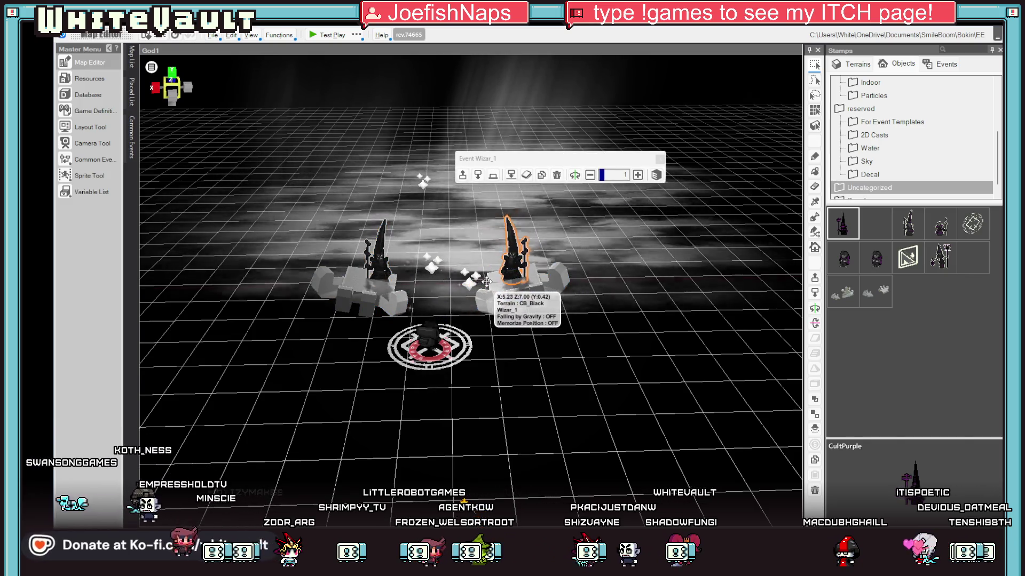
{"action": "mouse_move", "coordinate": [479, 286]}
{"action": "left_mouse_down"}
{"action": "mouse_move", "coordinate": [506, 258]}
{"action": "mouse_move", "coordinate": [516, 261]}
{"action": "left_mouse_up"}
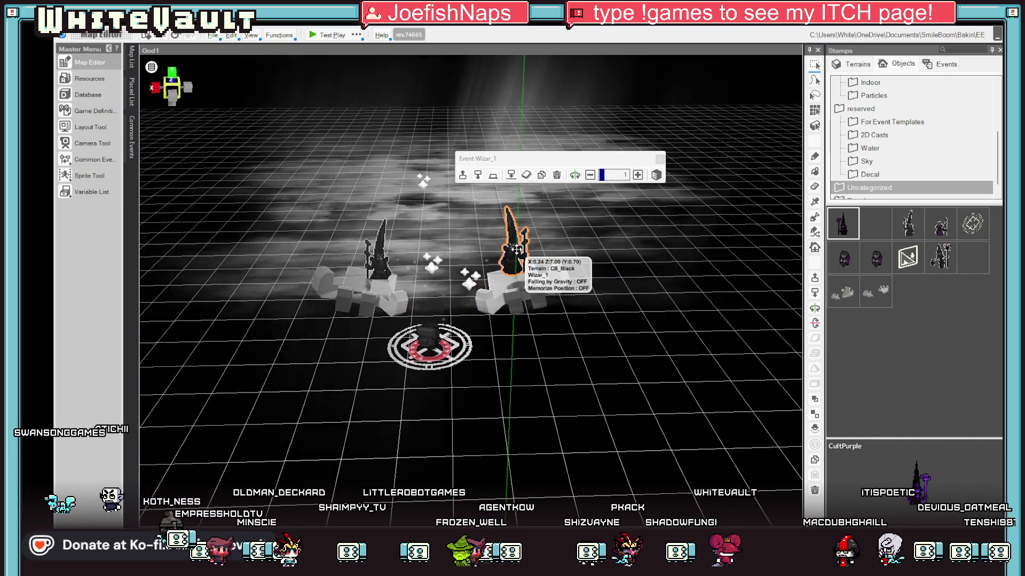
Select the left wizard statue and launch a test play of the God1 map
{"action": "left_click", "coordinate": [383, 264]}
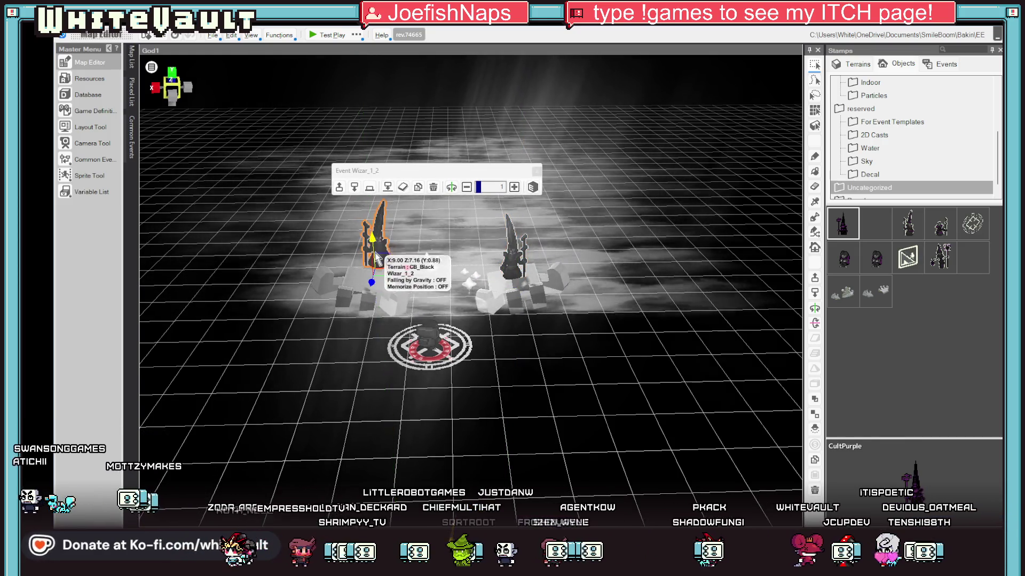
{"action": "scroll", "coordinate": [377, 245], "scroll_direction": "up", "scroll_amount": 2}
{"action": "scroll", "coordinate": [377, 254], "scroll_direction": "down", "scroll_amount": 2}
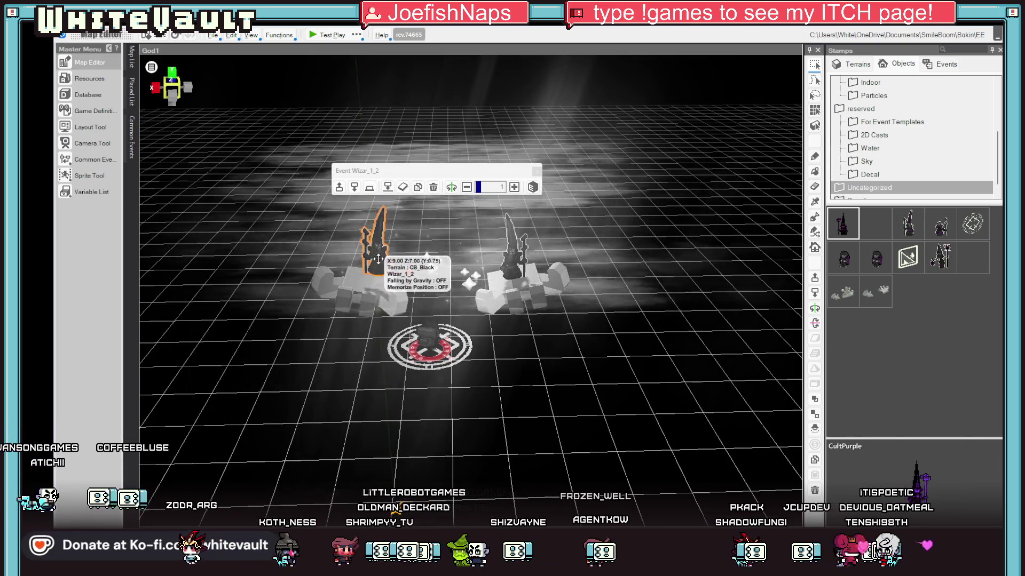
{"action": "left_click", "coordinate": [316, 37]}
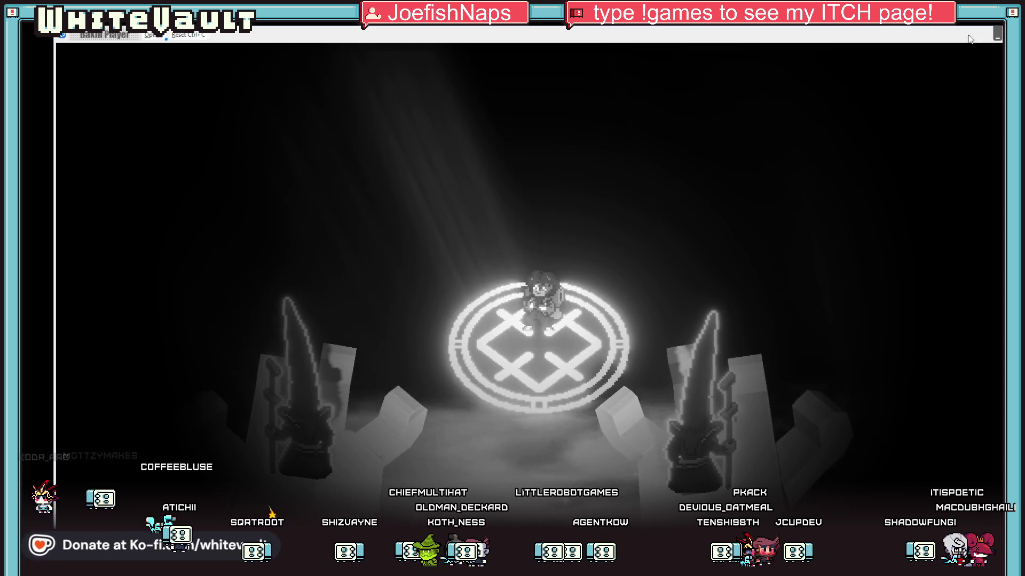
Close the test play and set the Go2 event to Automatically Start (Only Once)
{"action": "key", "text": "alt+F4"}
{"action": "left_click", "coordinate": [511, 288], "text": "ctrl"}
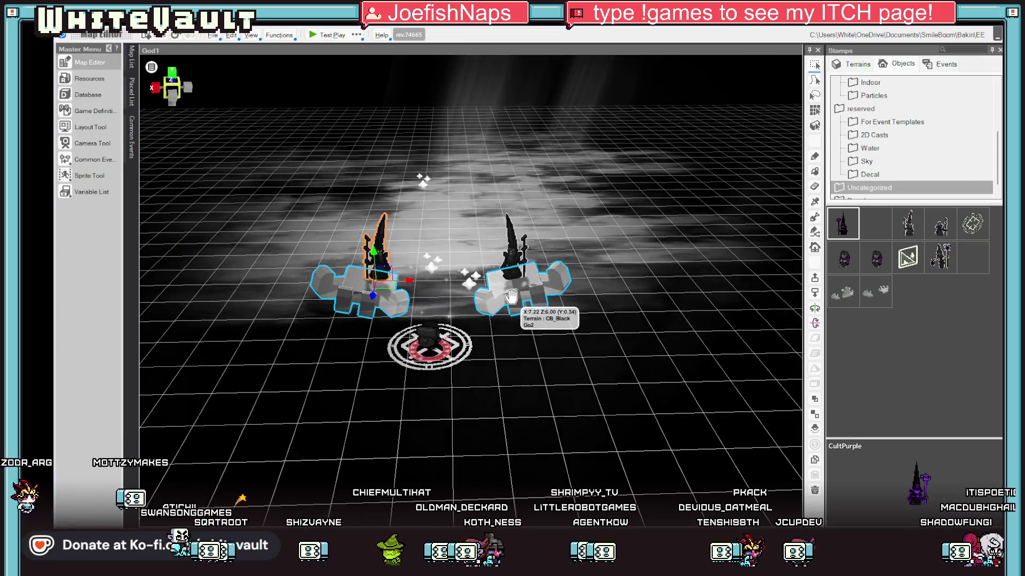
{"action": "left_click", "coordinate": [464, 227]}
{"action": "left_click", "coordinate": [348, 213]}
{"action": "double_click", "coordinate": [348, 214]}
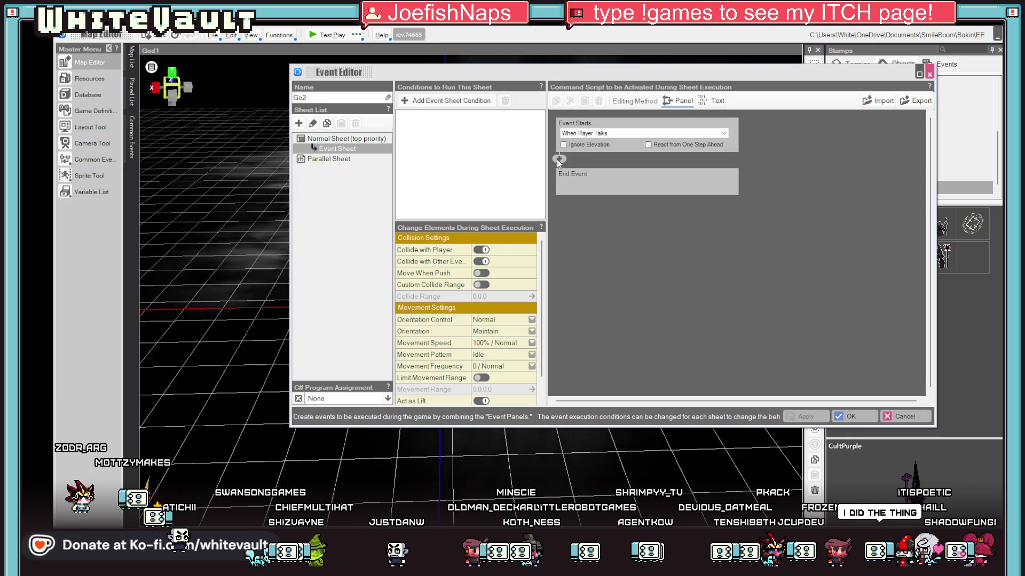
{"action": "left_click", "coordinate": [603, 134]}
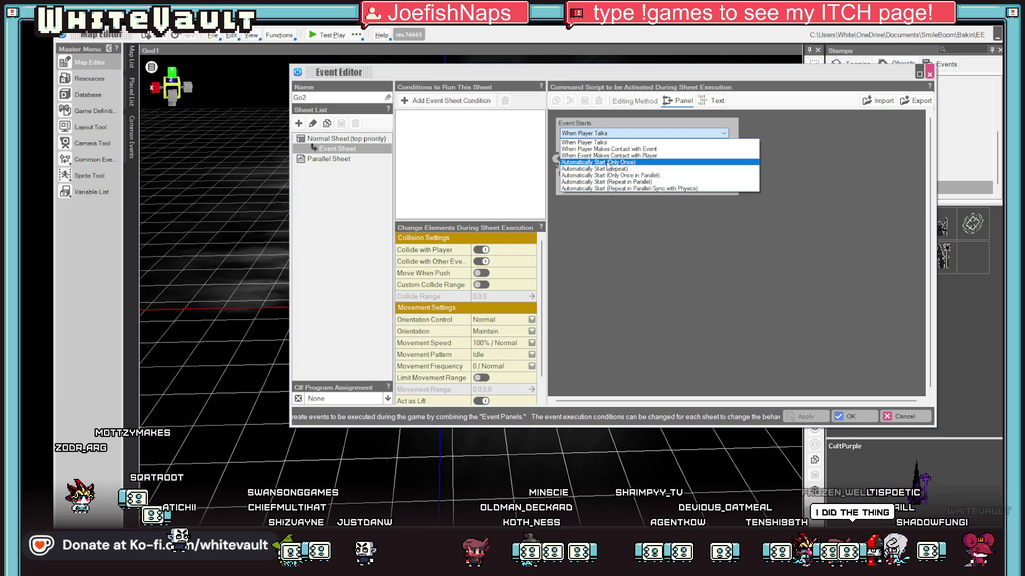
{"action": "left_click", "coordinate": [607, 176]}
Add a Camera Playback command using the Cust camera, accept, and test-play again
{"action": "left_click", "coordinate": [561, 161]}
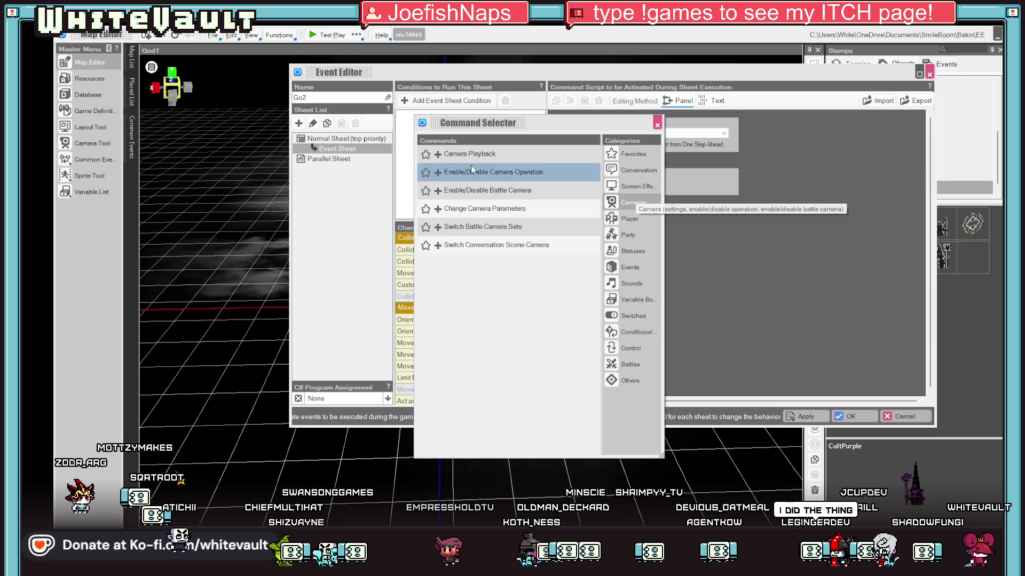
{"action": "double_click", "coordinate": [472, 159]}
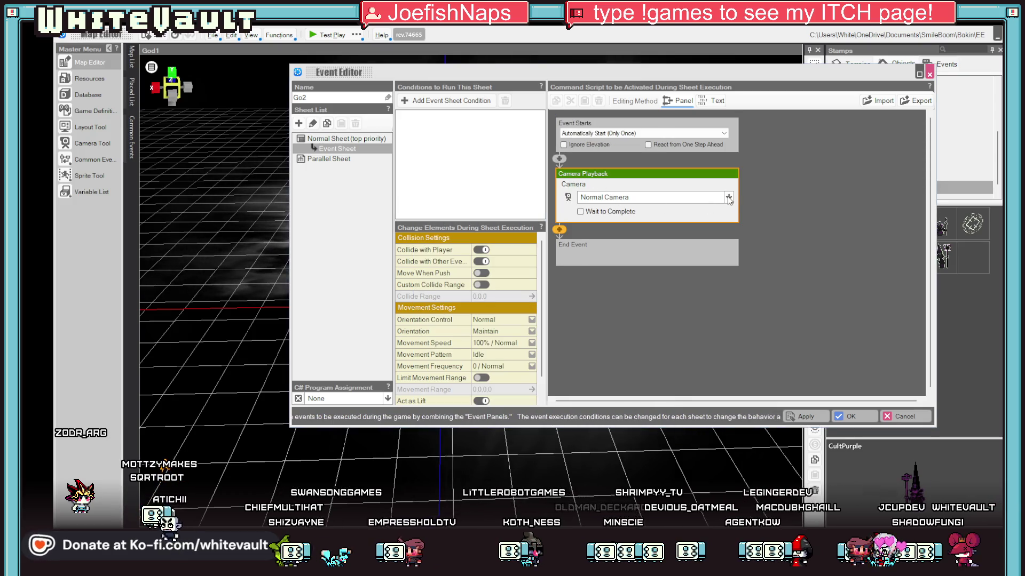
{"action": "left_click", "coordinate": [729, 198]}
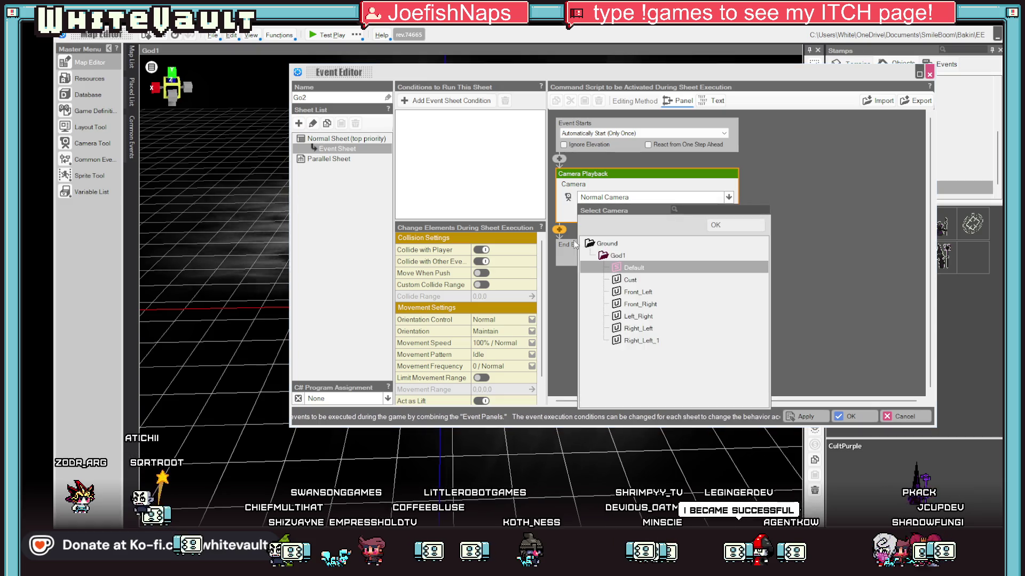
{"action": "left_click", "coordinate": [628, 281]}
{"action": "double_click", "coordinate": [628, 282]}
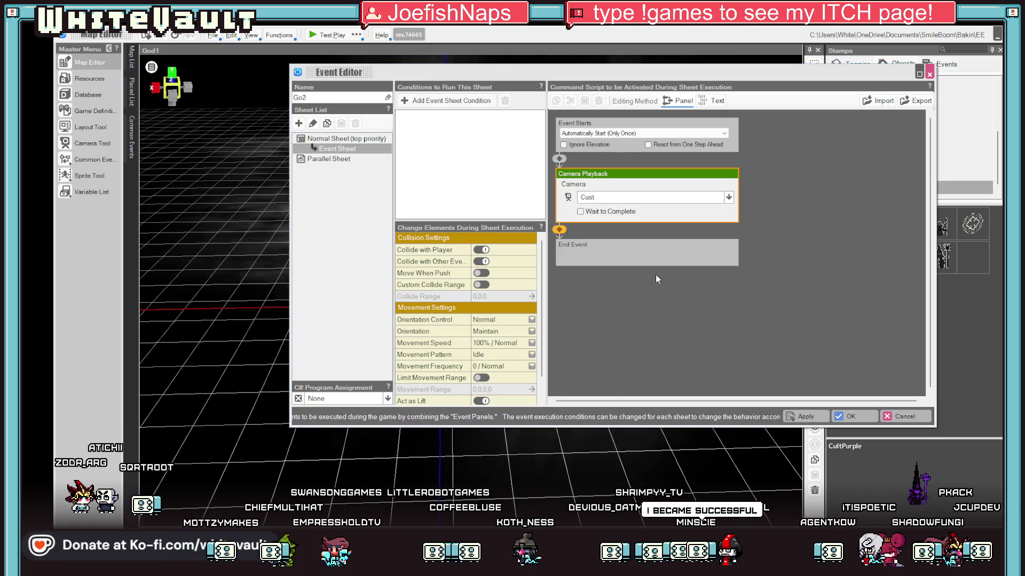
{"action": "left_click", "coordinate": [657, 277]}
{"action": "key", "text": "Return"}
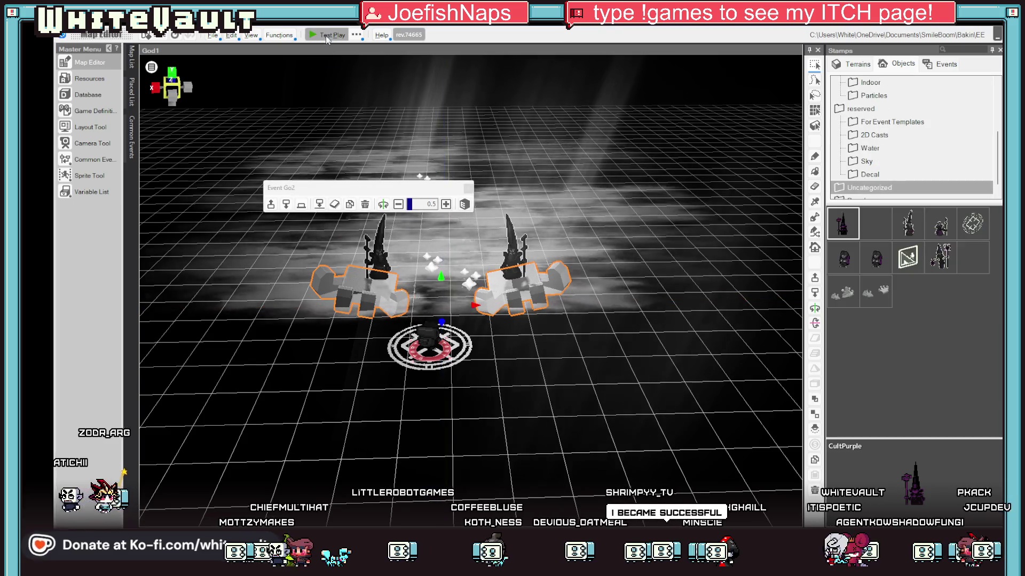
{"action": "left_click", "coordinate": [326, 35]}
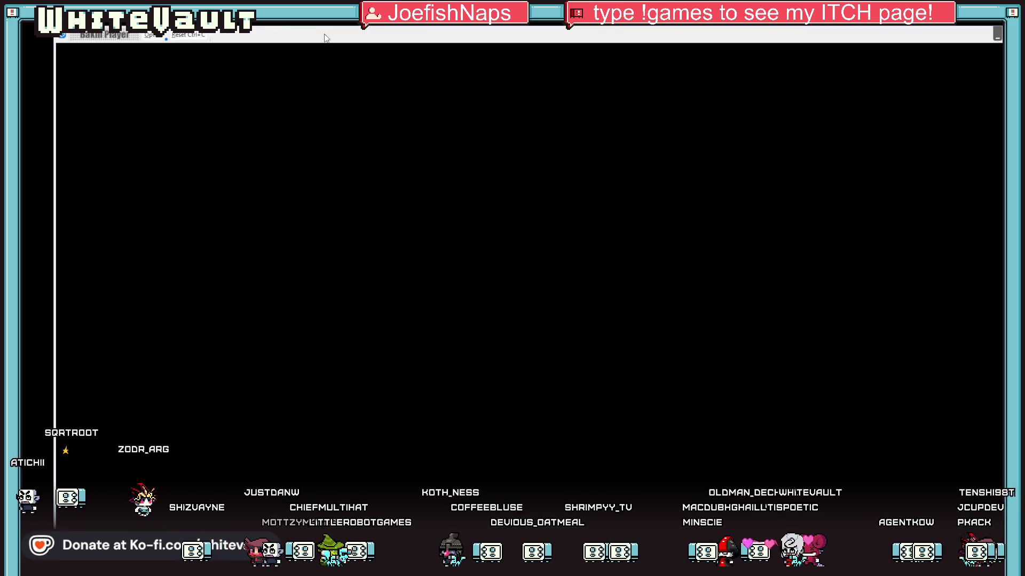
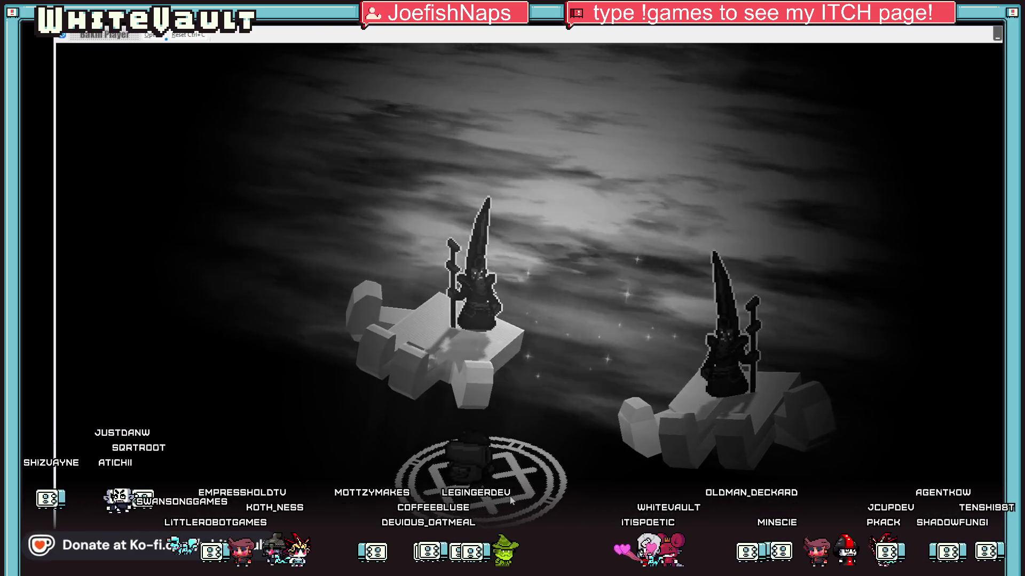
In the isometric tile scene, select the stone face, extending the selection to include its teeth
{"action": "key", "text": "alt+Tab"}
{"action": "left_click", "coordinate": [603, 191]}
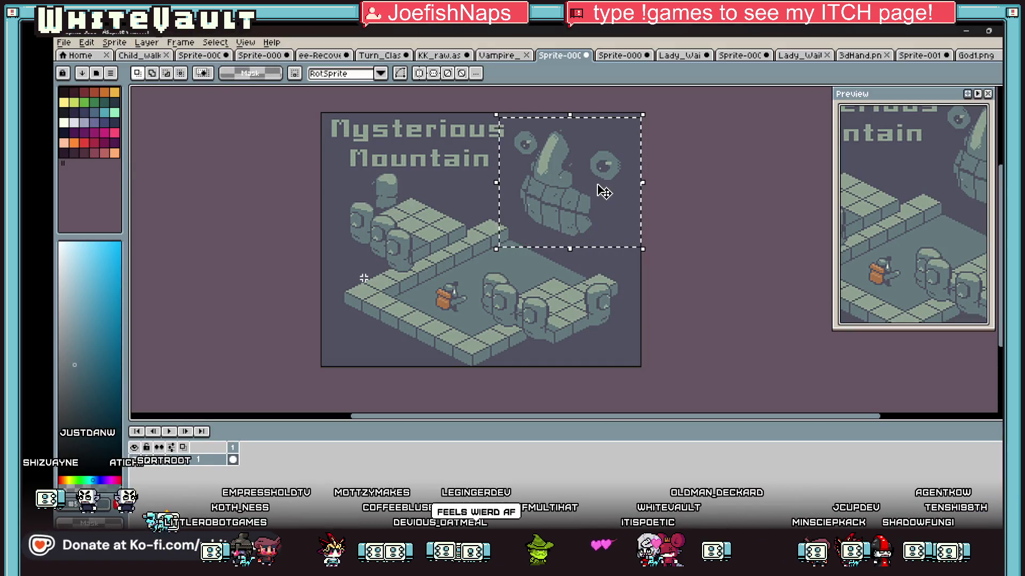
{"action": "left_click", "coordinate": [148, 57]}
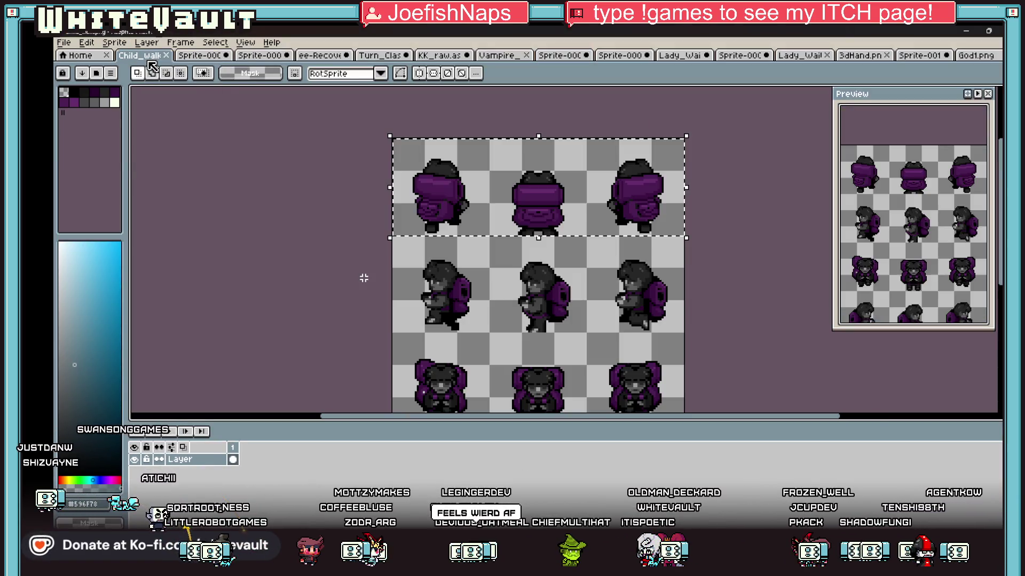
{"action": "left_click", "coordinate": [210, 55]}
{"action": "left_click", "coordinate": [320, 55]}
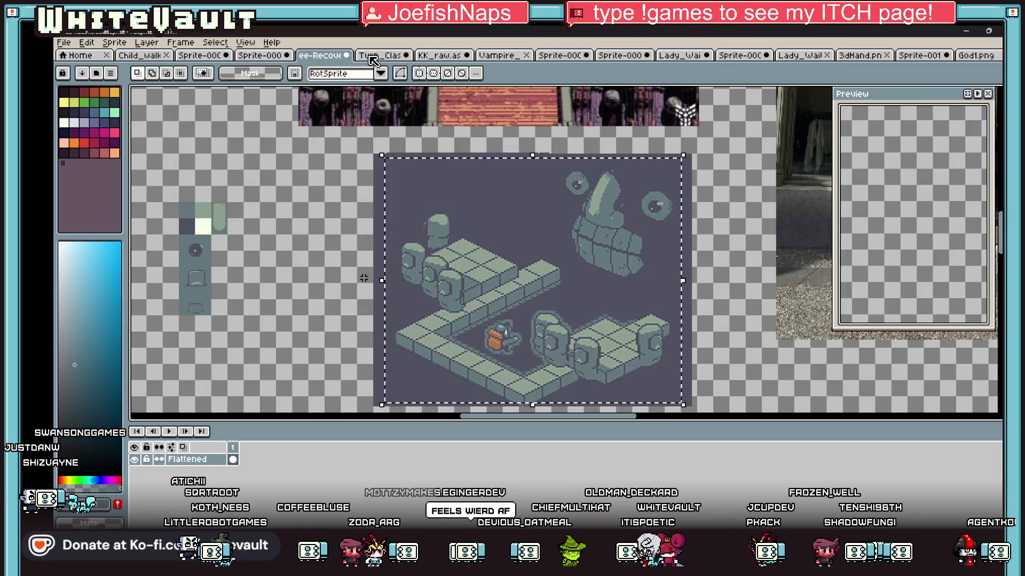
{"action": "scroll", "coordinate": [363, 278], "scroll_direction": "up", "scroll_amount": 1}
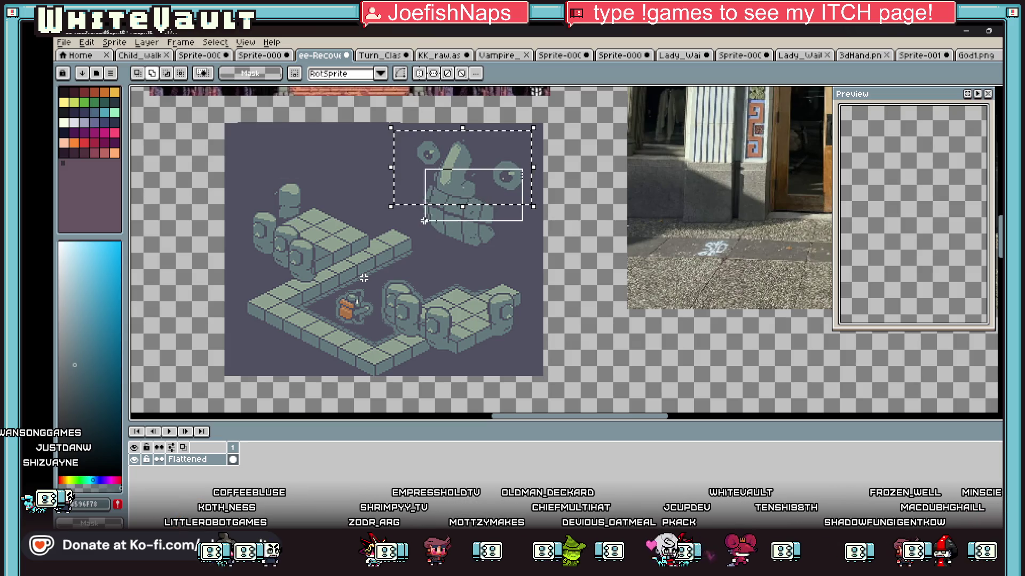
{"action": "left_click_drag", "start_coordinate": [462, 223], "coordinate": [462, 255]}
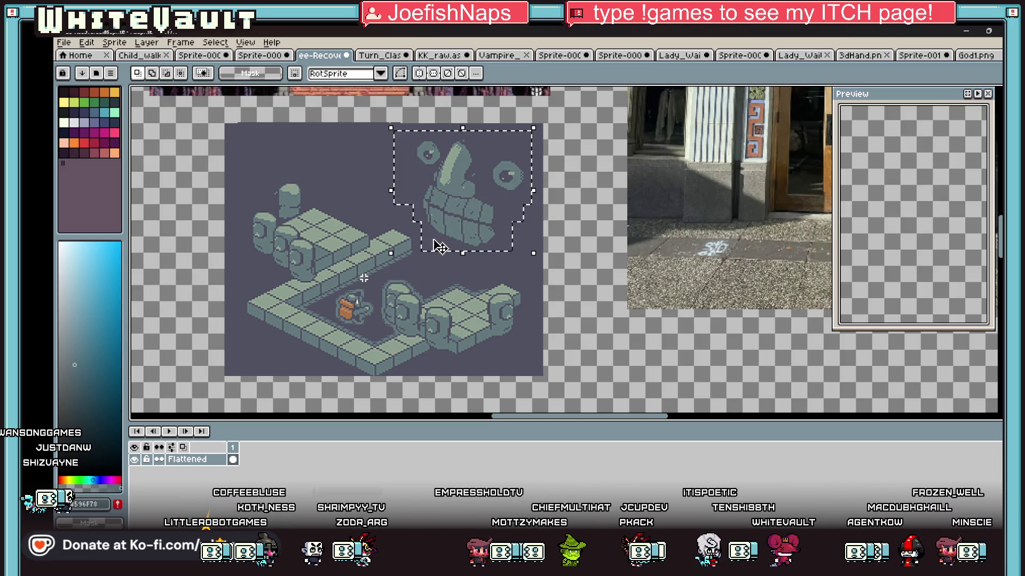
Paste the stone face into an empty spot of the sprite sheet and add a new layer
{"action": "scroll", "coordinate": [448, 247], "scroll_direction": "down", "scroll_amount": 1}
{"action": "scroll", "coordinate": [451, 241], "scroll_direction": "down", "scroll_amount": 1}
{"action": "scroll", "coordinate": [299, 170], "scroll_direction": "down", "scroll_amount": 1}
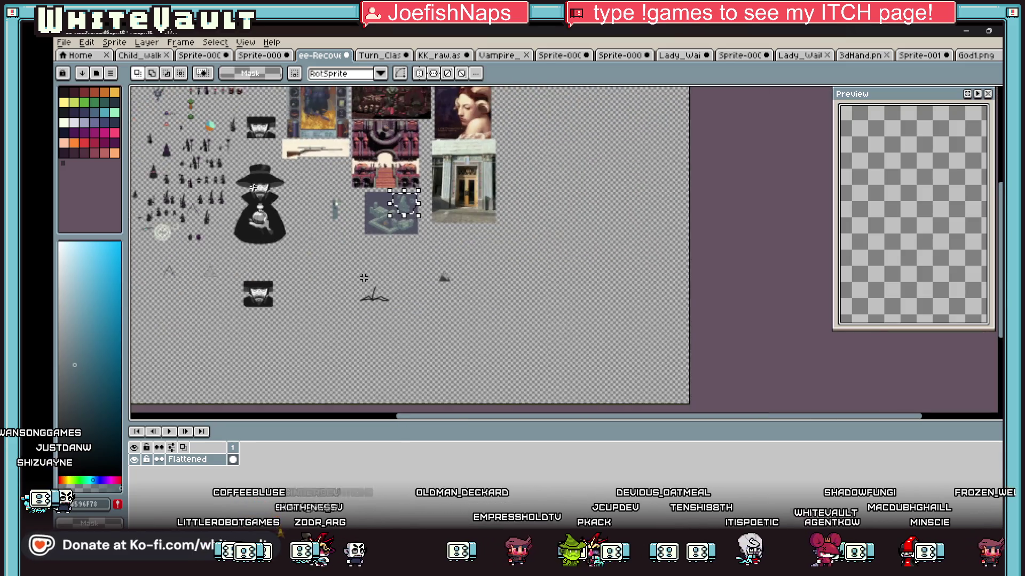
{"action": "scroll", "coordinate": [172, 119], "scroll_direction": "up", "scroll_amount": 3}
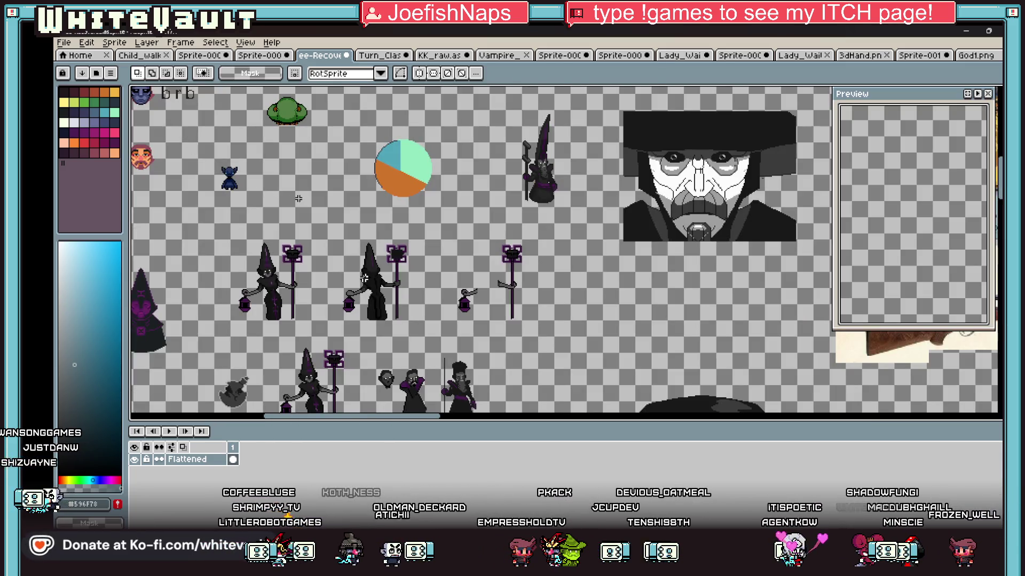
{"action": "key", "text": "ctrl+v"}
{"action": "key", "text": "Escape"}
{"action": "key", "text": "ctrl+v"}
{"action": "left_click_drag", "start_coordinate": [527, 283], "coordinate": [475, 271]}
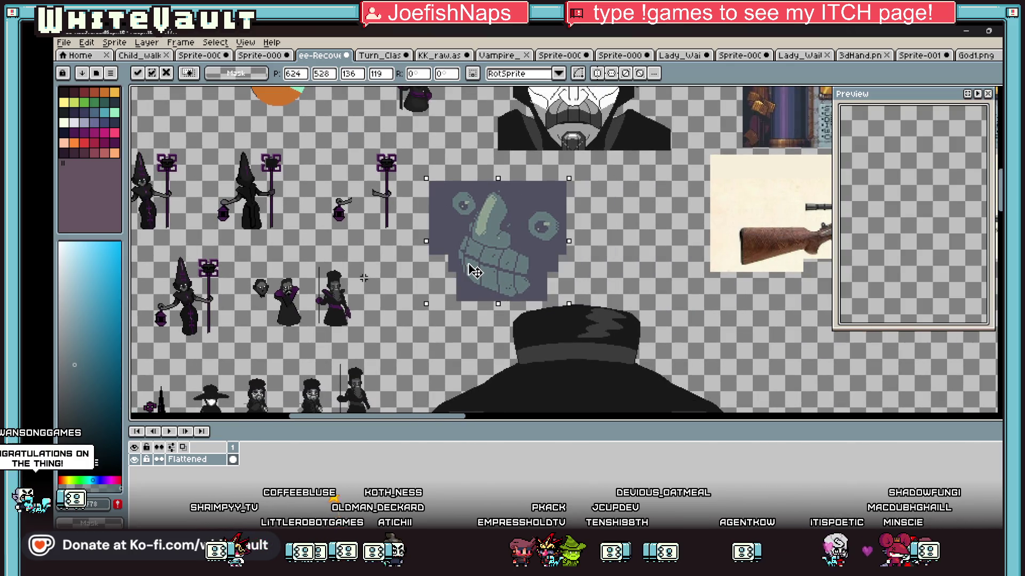
{"action": "scroll", "coordinate": [475, 271], "scroll_direction": "up", "scroll_amount": 1}
{"action": "key", "text": "Return"}
{"action": "right_click", "coordinate": [207, 460]}
{"action": "left_click", "coordinate": [327, 468]}
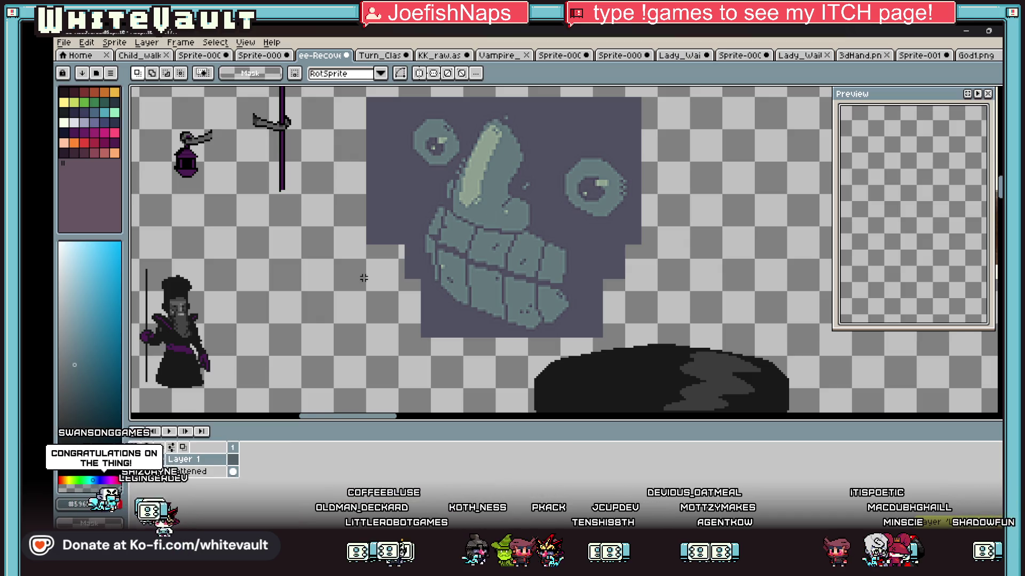
Sample a dark grey from the canvas and flood-fill the nose shape on Layer 1
{"action": "scroll", "coordinate": [495, 204], "scroll_direction": "down", "scroll_amount": 2}
{"action": "scroll", "coordinate": [568, 210], "scroll_direction": "up", "scroll_amount": 2}
{"action": "key", "text": "i"}
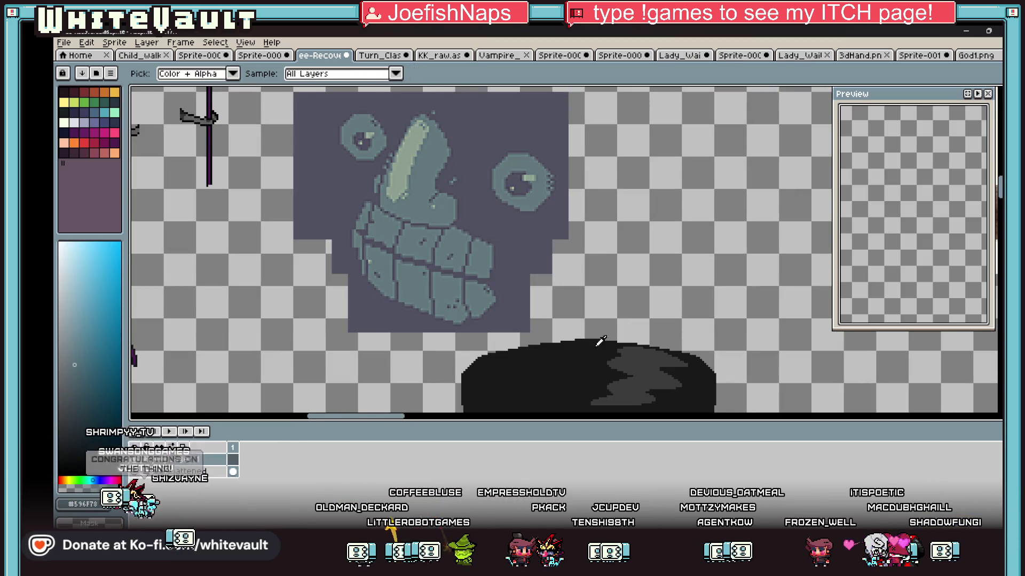
{"action": "left_click", "coordinate": [641, 356], "text": "alt"}
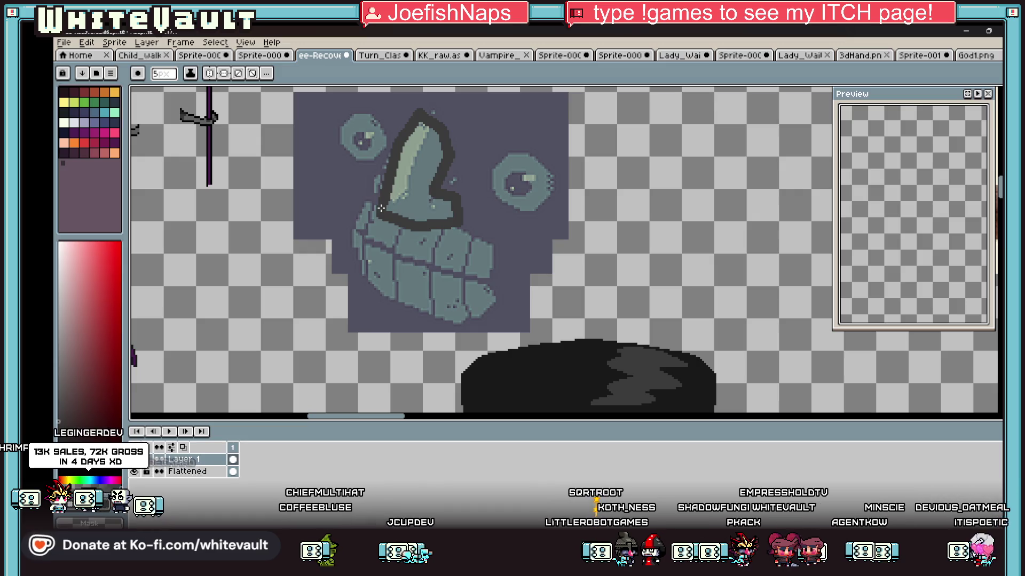
{"action": "key", "text": "g"}
{"action": "left_click", "coordinate": [407, 205]}
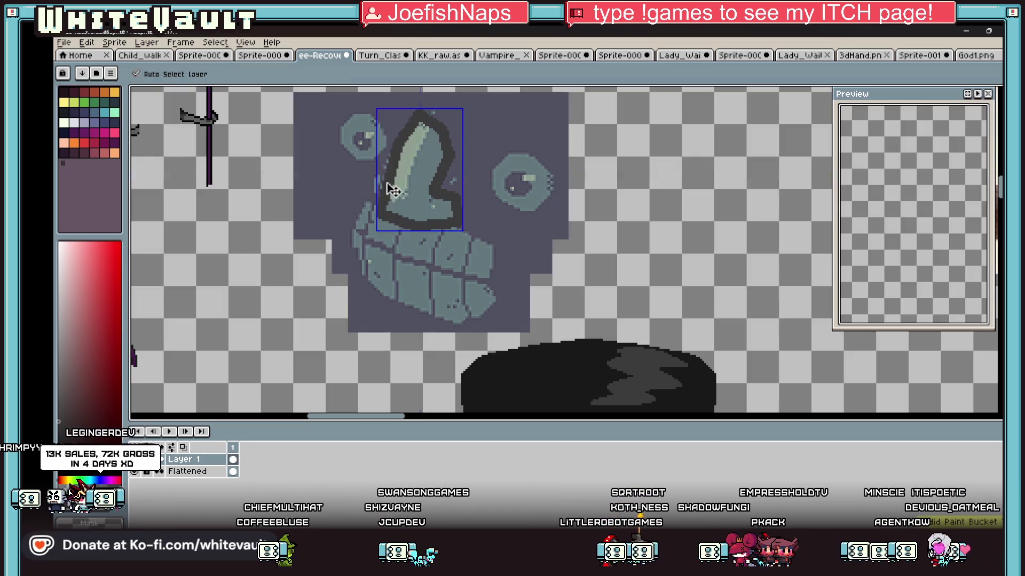
{"action": "left_click", "coordinate": [407, 184]}
{"action": "key", "text": "i"}
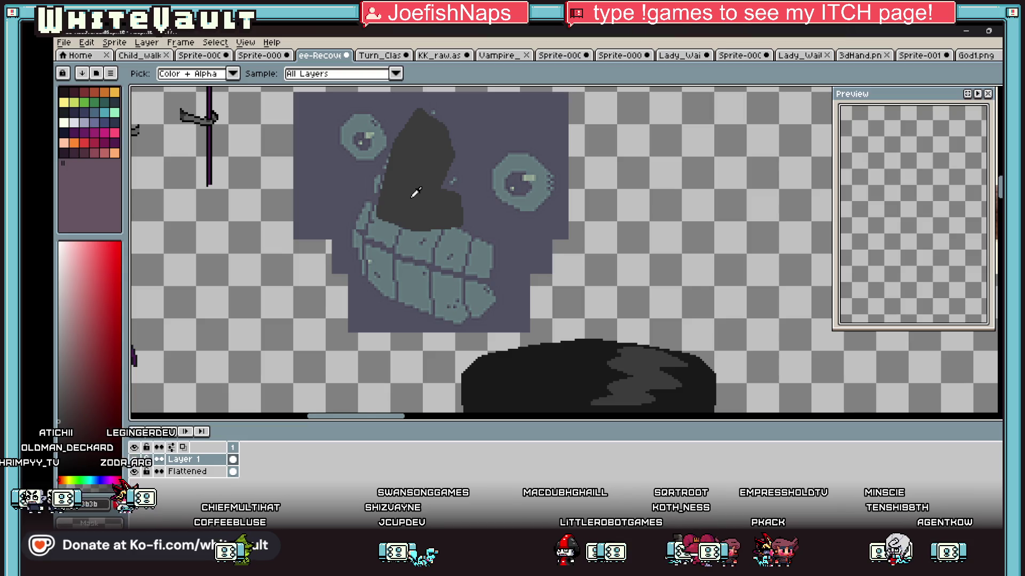
{"action": "scroll", "coordinate": [414, 192], "scroll_direction": "down", "scroll_amount": 2}
{"action": "scroll", "coordinate": [317, 153], "scroll_direction": "up", "scroll_amount": 2}
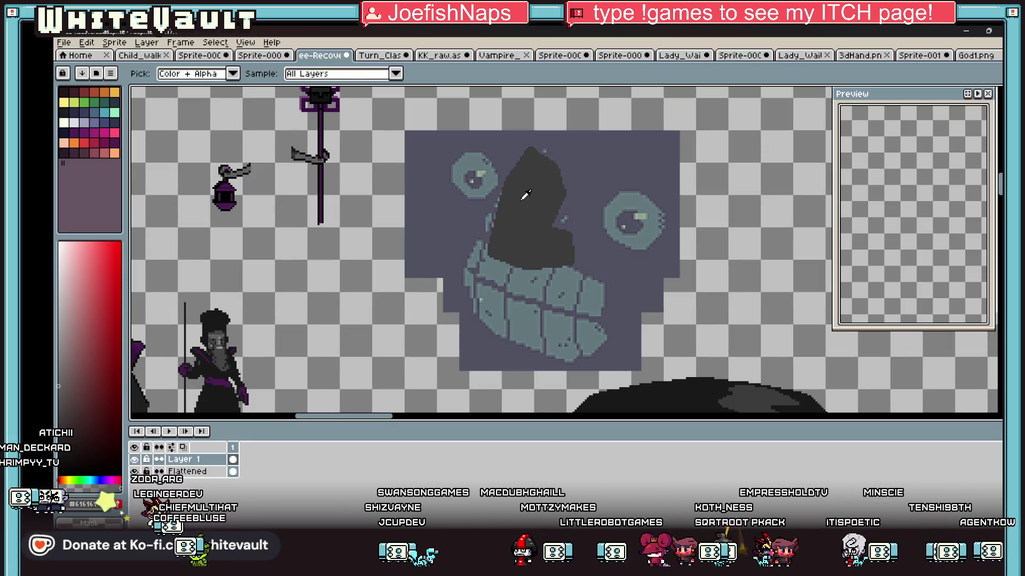
{"action": "key", "text": "b"}
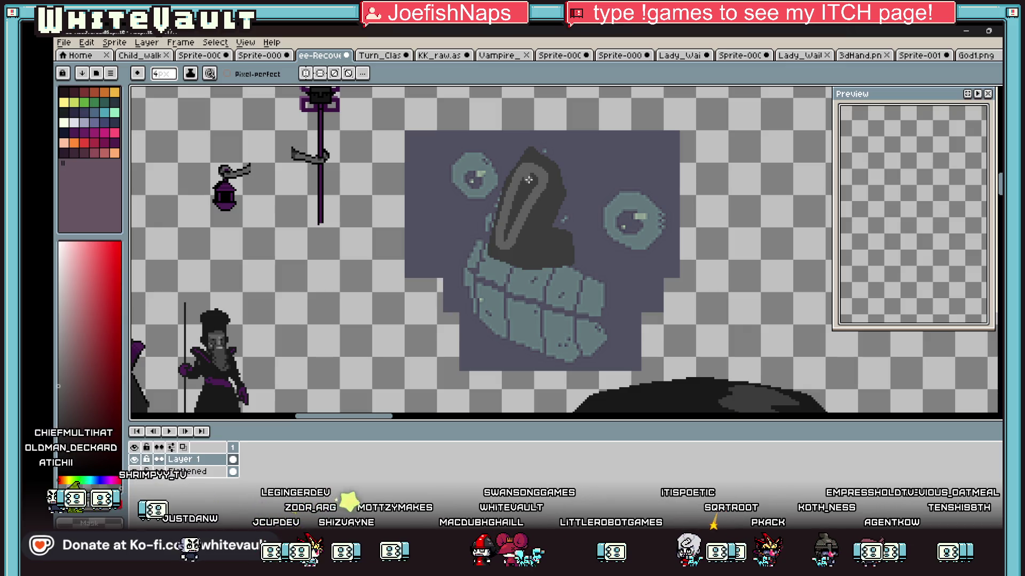
Dismiss the Canvas Size dialog and flood-fill the inner nose area with a lighter grey
{"action": "key", "text": "ctrl+alt+c"}
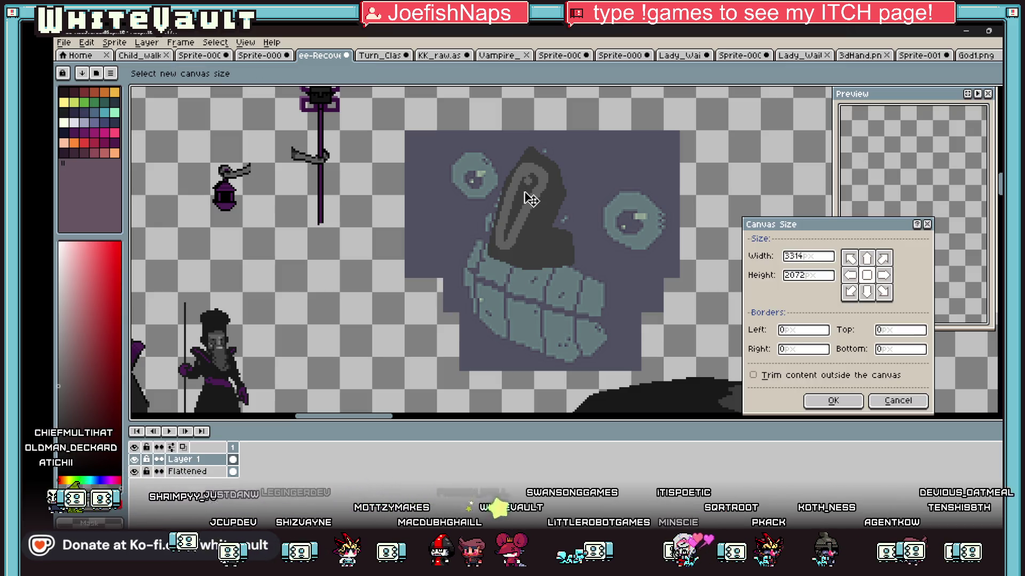
{"action": "left_click", "coordinate": [889, 401]}
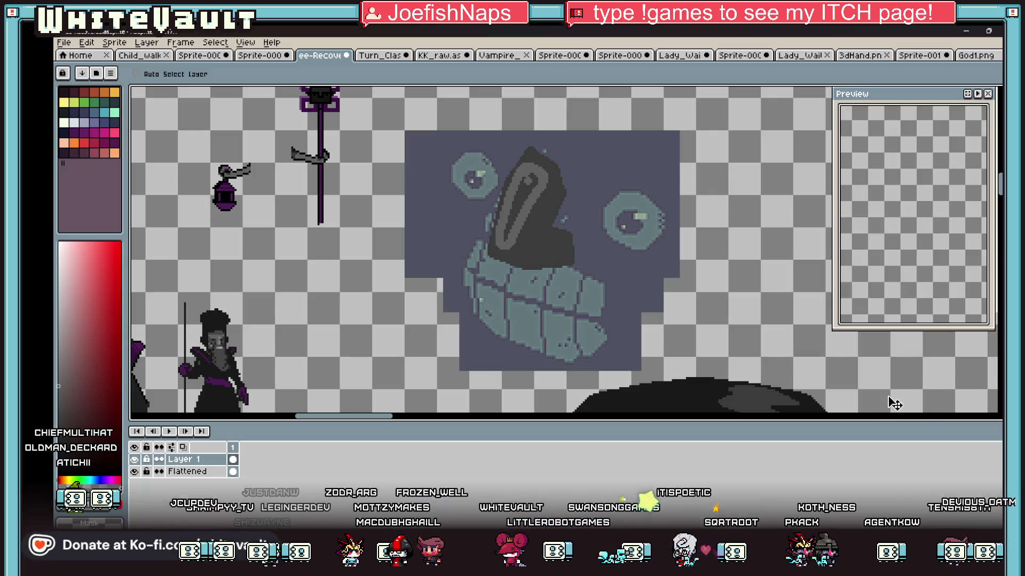
{"action": "key", "text": "g"}
{"action": "left_click", "coordinate": [519, 200]}
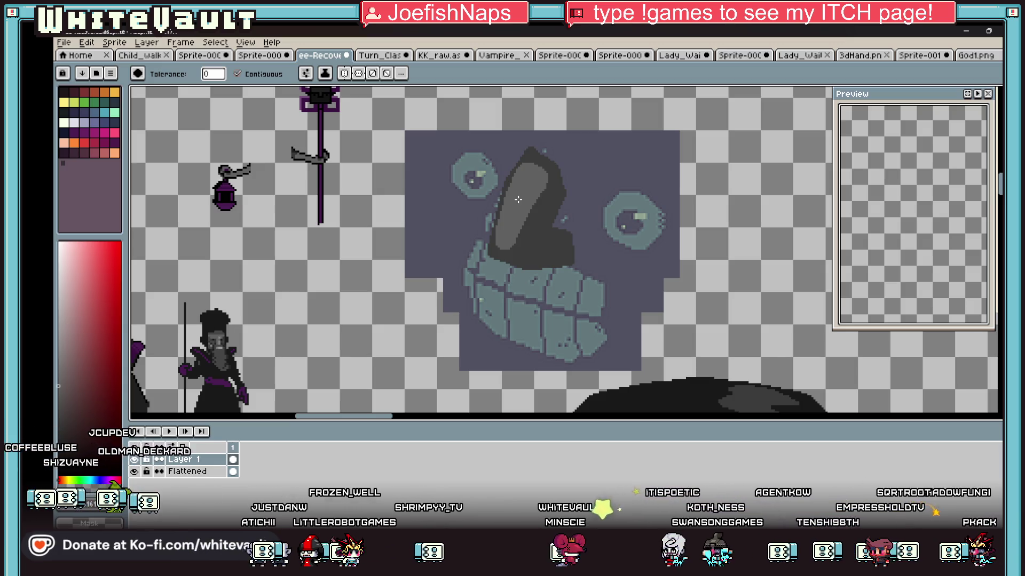
{"action": "key", "text": "i"}
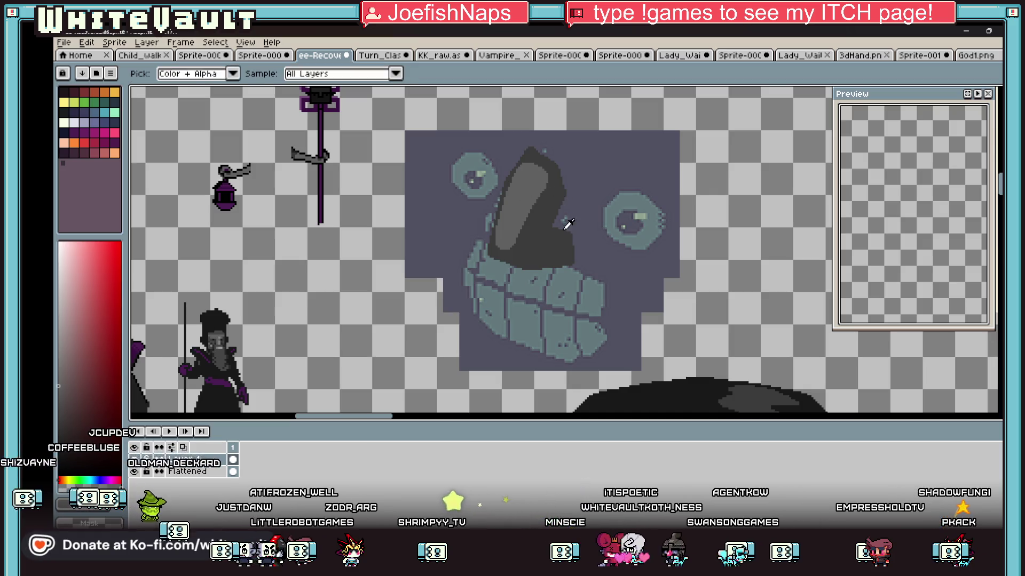
{"action": "key", "text": "b"}
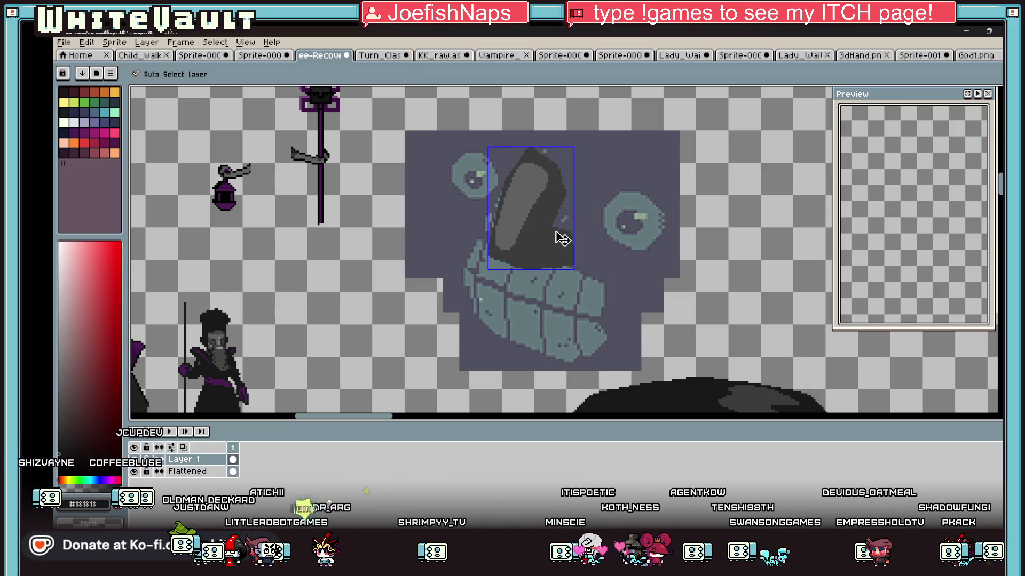
{"action": "scroll", "coordinate": [548, 231], "scroll_direction": "up", "scroll_amount": 3}
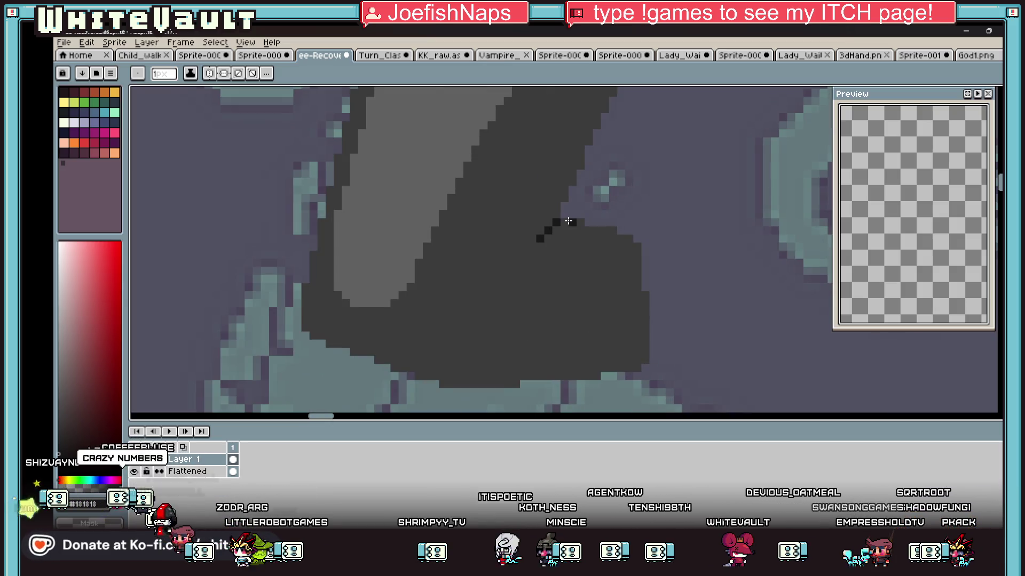
Add a dark end pixel, erase stray pixels along the nose edge, and resample the outline colour
{"action": "left_click", "coordinate": [589, 231]}
{"action": "key", "text": "e"}
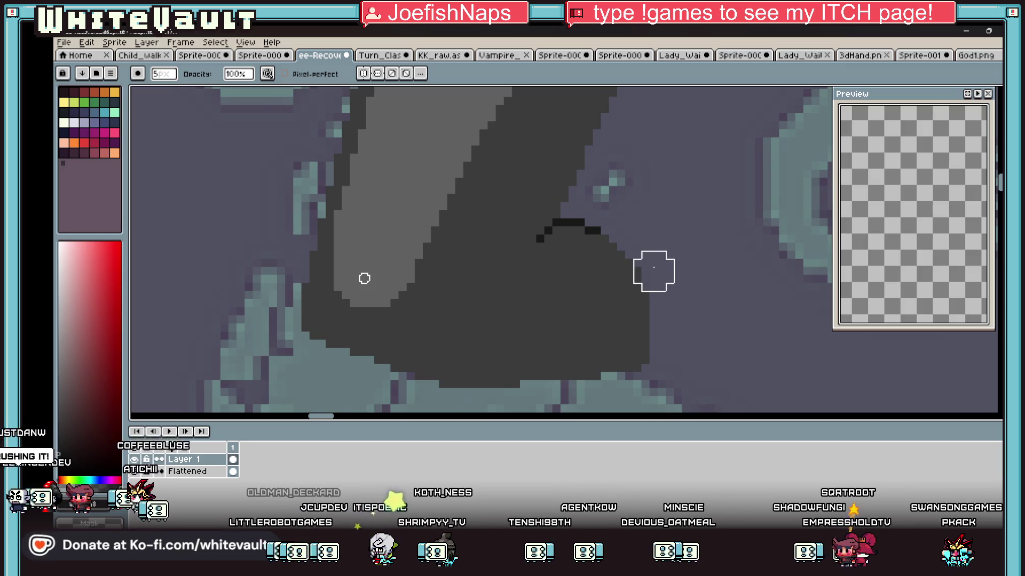
{"action": "mouse_move", "coordinate": [661, 296]}
{"action": "left_mouse_down"}
{"action": "mouse_move", "coordinate": [617, 382]}
{"action": "mouse_move", "coordinate": [583, 386]}
{"action": "left_mouse_up"}
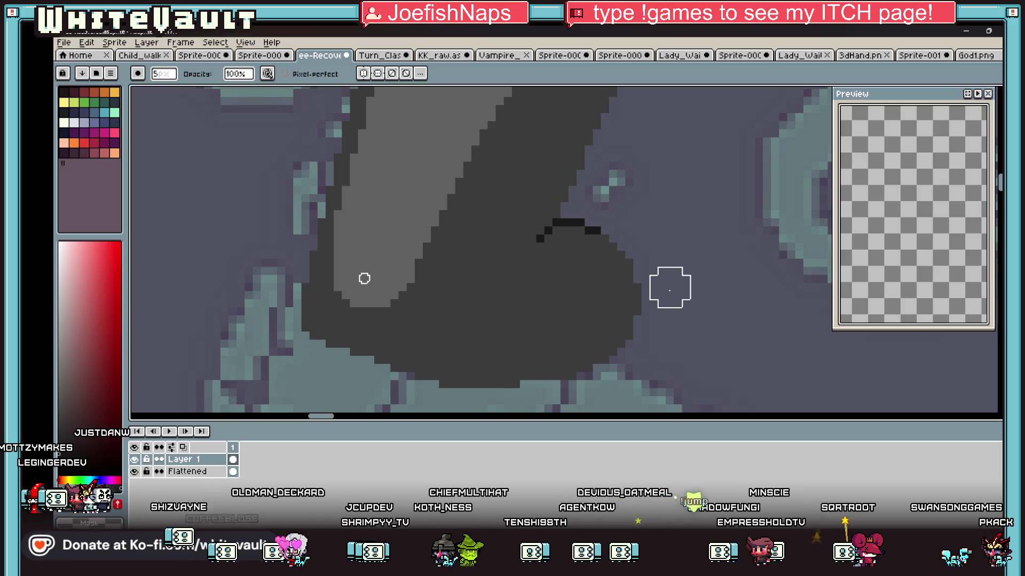
{"action": "key", "text": "i"}
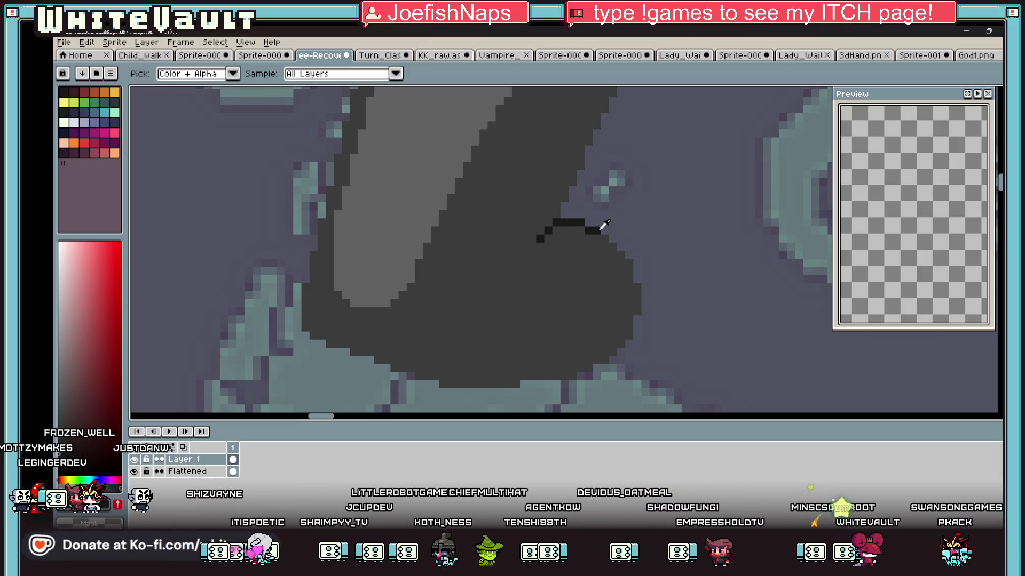
{"action": "left_click", "coordinate": [601, 227]}
{"action": "scroll", "coordinate": [603, 225], "scroll_direction": "up", "scroll_amount": 1}
{"action": "key", "text": "b"}
Draw the dark outline diagonally down-right and along the nose's right side
{"action": "mouse_move", "coordinate": [609, 243]}
{"action": "left_mouse_down"}
{"action": "mouse_move", "coordinate": [657, 291]}
{"action": "mouse_move", "coordinate": [662, 327]}
{"action": "left_mouse_up"}
{"action": "scroll", "coordinate": [659, 297], "scroll_direction": "down", "scroll_amount": 3}
{"action": "scroll", "coordinate": [659, 298], "scroll_direction": "down", "scroll_amount": 2}
{"action": "scroll", "coordinate": [660, 297], "scroll_direction": "up", "scroll_amount": 2}
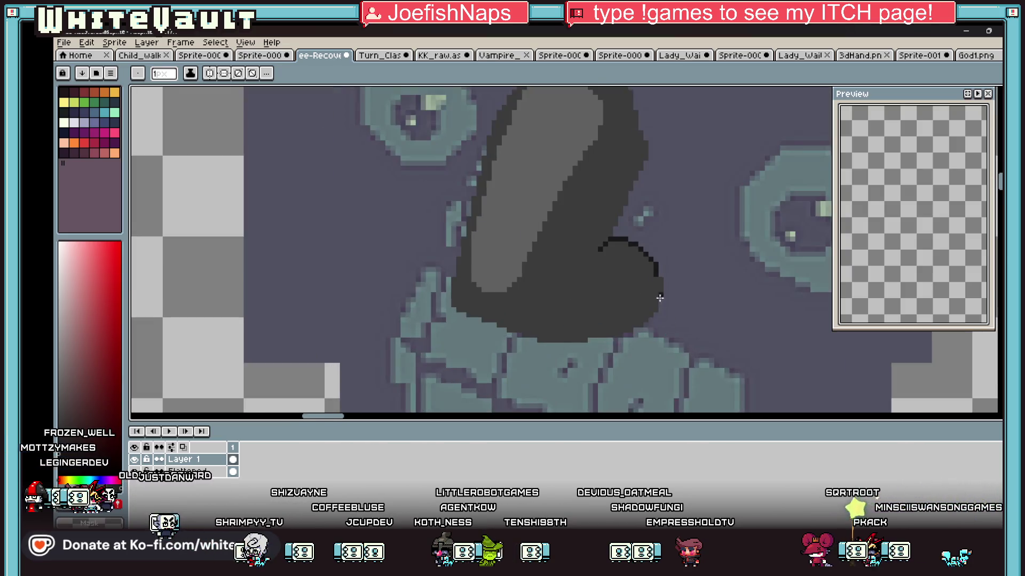
{"action": "scroll", "coordinate": [659, 297], "scroll_direction": "up", "scroll_amount": 1}
{"action": "mouse_move", "coordinate": [661, 267]}
{"action": "left_mouse_down"}
{"action": "mouse_move", "coordinate": [664, 308]}
{"action": "mouse_move", "coordinate": [620, 356]}
{"action": "left_mouse_up"}
{"action": "scroll", "coordinate": [665, 316], "scroll_direction": "up", "scroll_amount": 1}
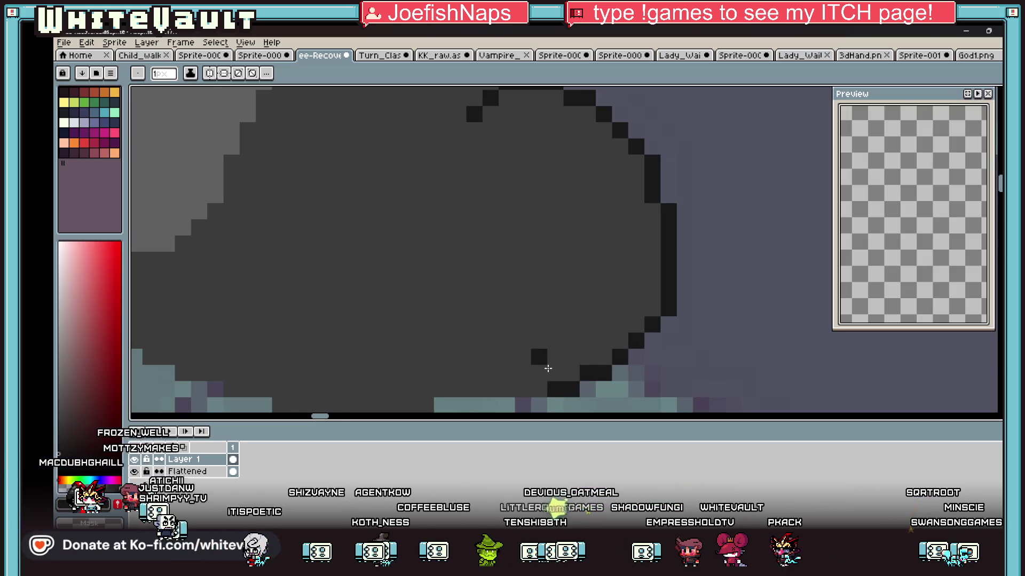
{"action": "scroll", "coordinate": [544, 366], "scroll_direction": "down", "scroll_amount": 2}
{"action": "scroll", "coordinate": [544, 366], "scroll_direction": "up", "scroll_amount": 1}
Outline the nose's bottom and left edges, undoing the faulty lower-left curve stroke
{"action": "left_click_drag", "start_coordinate": [499, 365], "coordinate": [570, 365]}
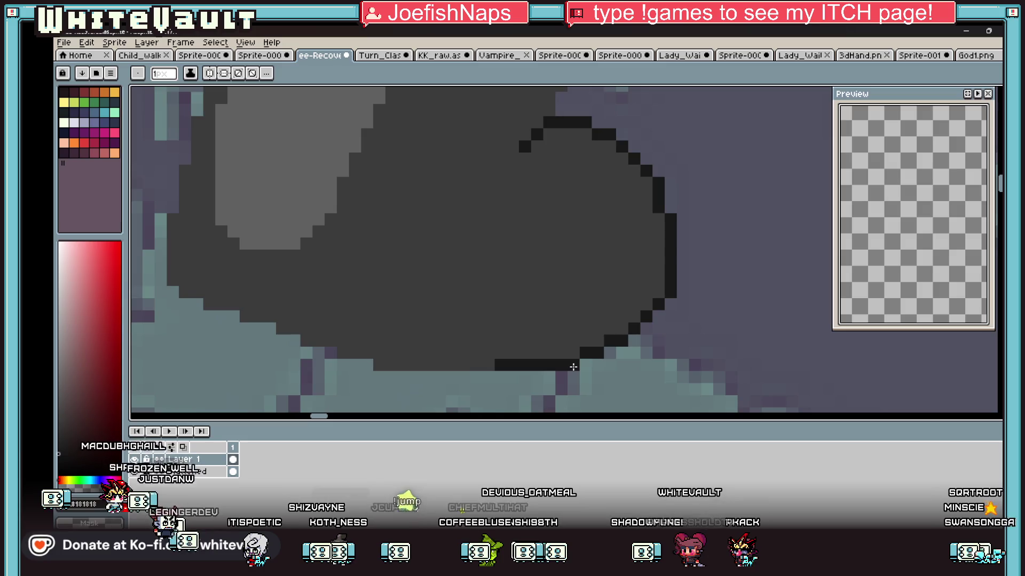
{"action": "scroll", "coordinate": [570, 365], "scroll_direction": "down", "scroll_amount": 1}
{"action": "scroll", "coordinate": [252, 192], "scroll_direction": "up", "scroll_amount": 1}
{"action": "mouse_move", "coordinate": [253, 192]}
{"action": "left_mouse_down"}
{"action": "mouse_move", "coordinate": [214, 308]}
{"action": "mouse_move", "coordinate": [219, 373]}
{"action": "left_mouse_up"}
{"action": "scroll", "coordinate": [227, 376], "scroll_direction": "down", "scroll_amount": 2}
{"action": "scroll", "coordinate": [278, 299], "scroll_direction": "up", "scroll_amount": 2}
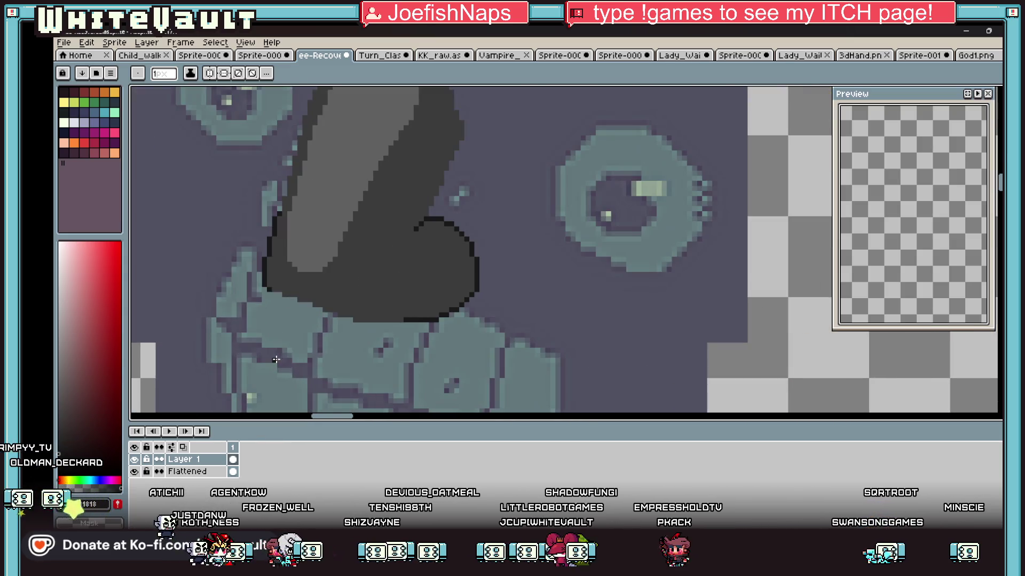
{"action": "scroll", "coordinate": [288, 268], "scroll_direction": "up", "scroll_amount": 1}
{"action": "mouse_move", "coordinate": [288, 269]}
{"action": "left_mouse_down"}
{"action": "mouse_move", "coordinate": [342, 285]}
{"action": "mouse_move", "coordinate": [331, 301]}
{"action": "mouse_move", "coordinate": [369, 298]}
{"action": "mouse_move", "coordinate": [550, 365]}
{"action": "mouse_move", "coordinate": [689, 367]}
{"action": "left_mouse_up"}
{"action": "key", "text": "ctrl+z"}
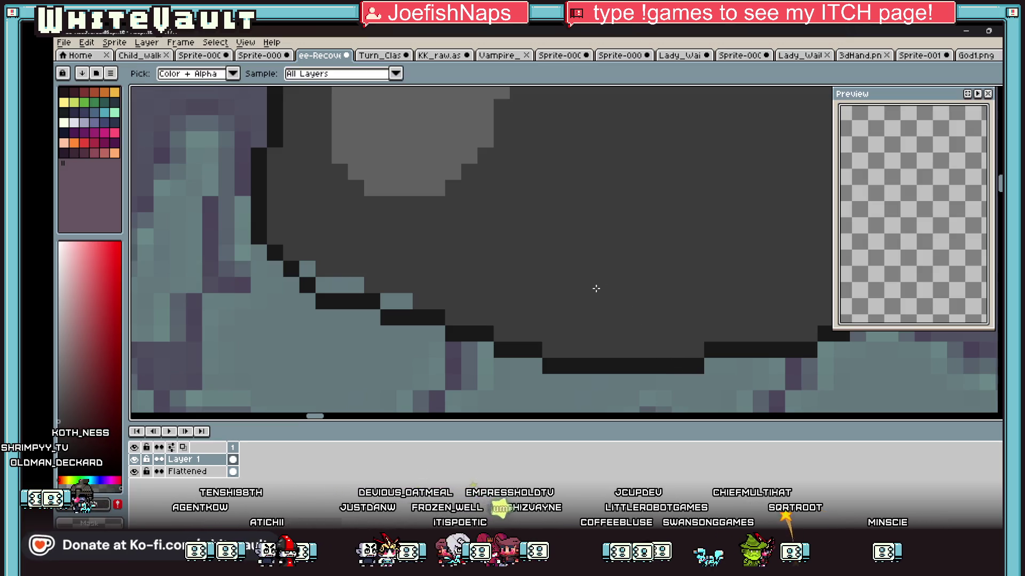
Flood-fill the small gaps near the nose outline with the dark colour
{"action": "key", "text": "g"}
{"action": "left_click", "coordinate": [331, 285]}
{"action": "left_click", "coordinate": [306, 266]}
{"action": "key", "text": "i"}
{"action": "scroll", "coordinate": [320, 213], "scroll_direction": "down", "scroll_amount": 2}
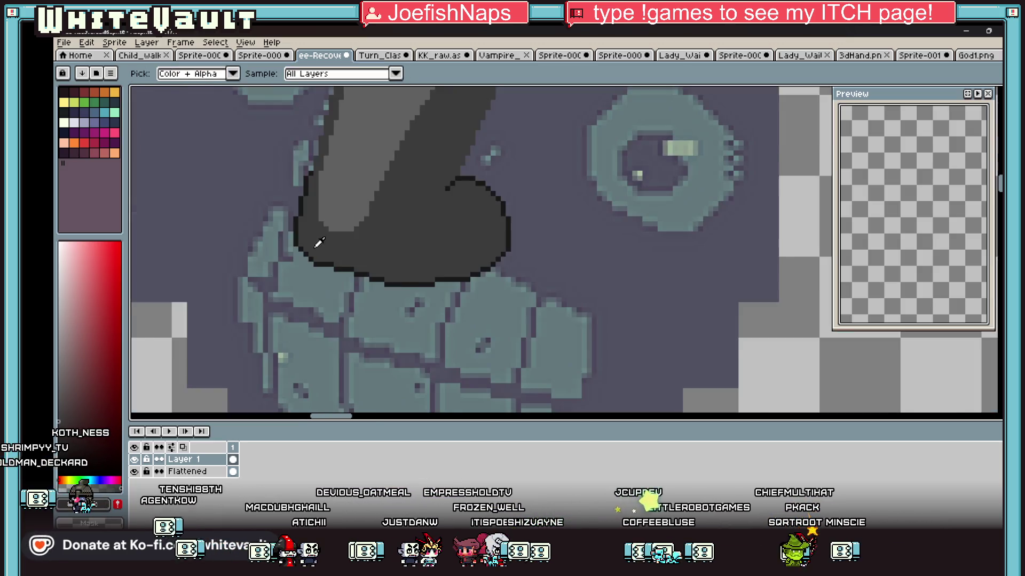
{"action": "scroll", "coordinate": [320, 204], "scroll_direction": "up", "scroll_amount": 1}
{"action": "key", "text": "b"}
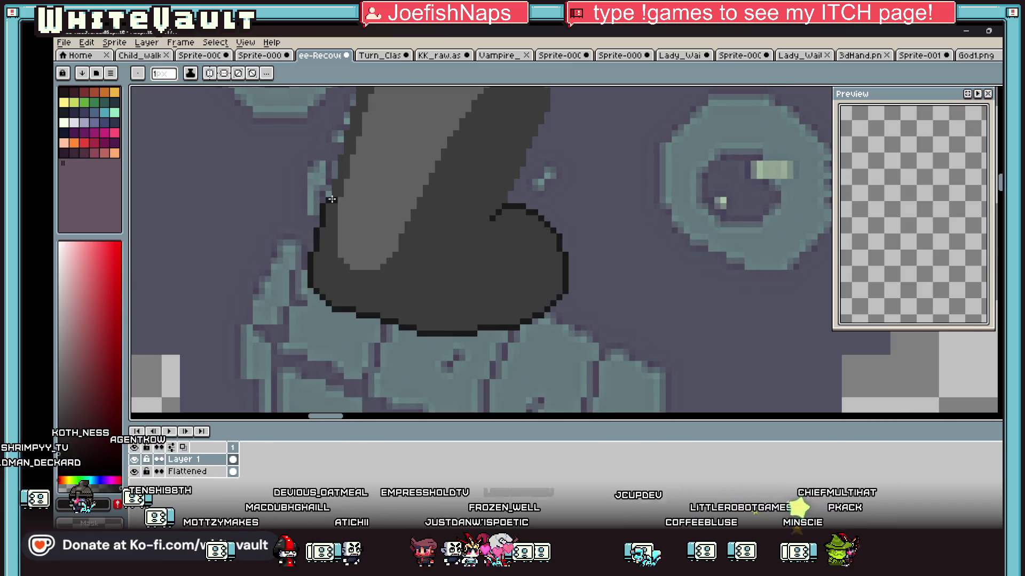
{"action": "scroll", "coordinate": [332, 196], "scroll_direction": "up", "scroll_amount": 1}
Add outline pixels on the nose's upper-left side and fill the gap along its left edge
{"action": "mouse_move", "coordinate": [328, 158]}
{"action": "left_mouse_down"}
{"action": "mouse_move", "coordinate": [330, 188]}
{"action": "mouse_move", "coordinate": [304, 174]}
{"action": "mouse_move", "coordinate": [291, 186]}
{"action": "mouse_move", "coordinate": [267, 238]}
{"action": "mouse_move", "coordinate": [268, 272]}
{"action": "left_mouse_up"}
{"action": "key", "text": "g"}
{"action": "left_click", "coordinate": [297, 250]}
{"action": "scroll", "coordinate": [300, 230], "scroll_direction": "down", "scroll_amount": 2}
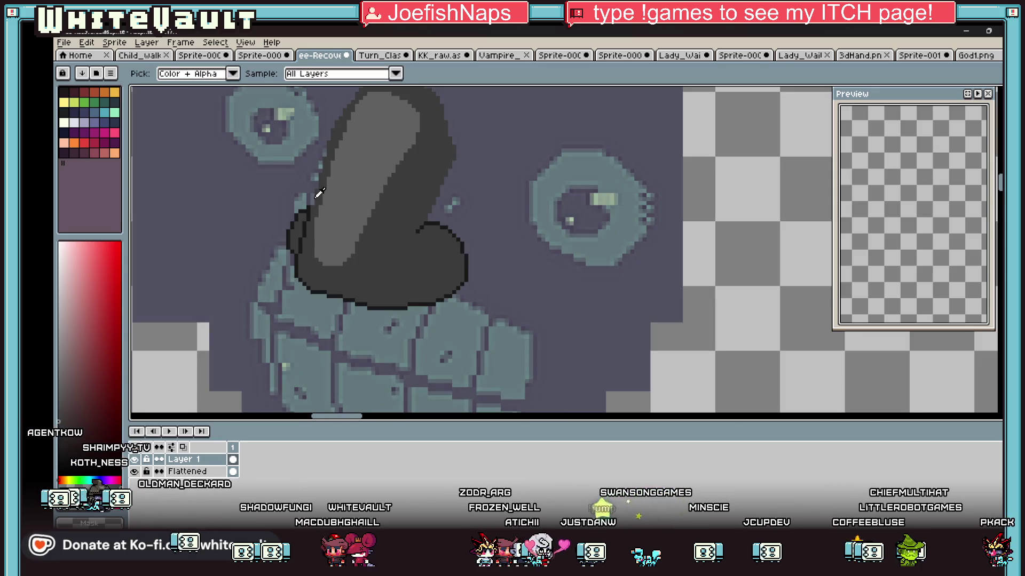
{"action": "scroll", "coordinate": [301, 229], "scroll_direction": "up", "scroll_amount": 1}
{"action": "key", "text": "b"}
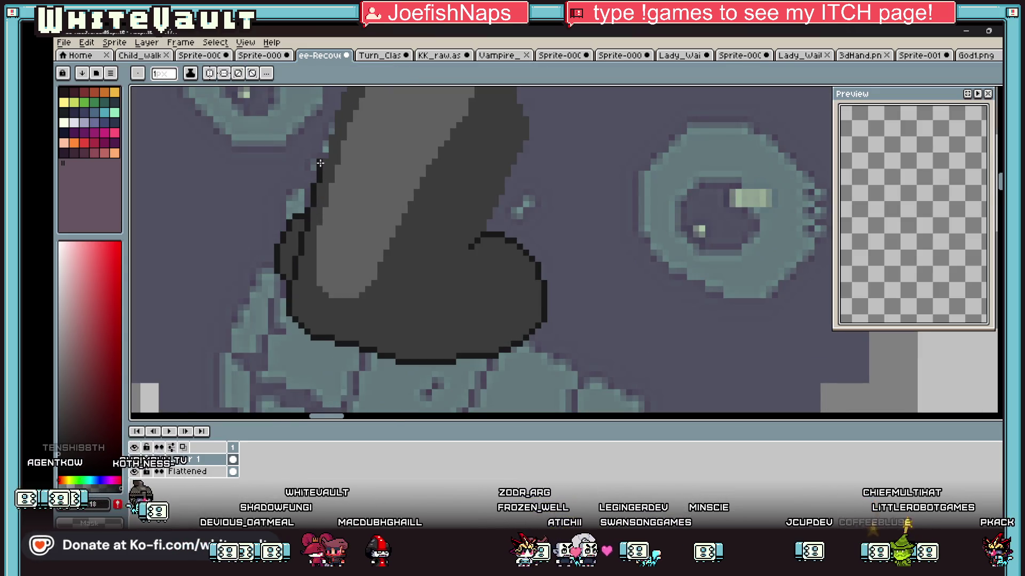
{"action": "scroll", "coordinate": [325, 138], "scroll_direction": "down", "scroll_amount": 3}
{"action": "scroll", "coordinate": [323, 136], "scroll_direction": "up", "scroll_amount": 2}
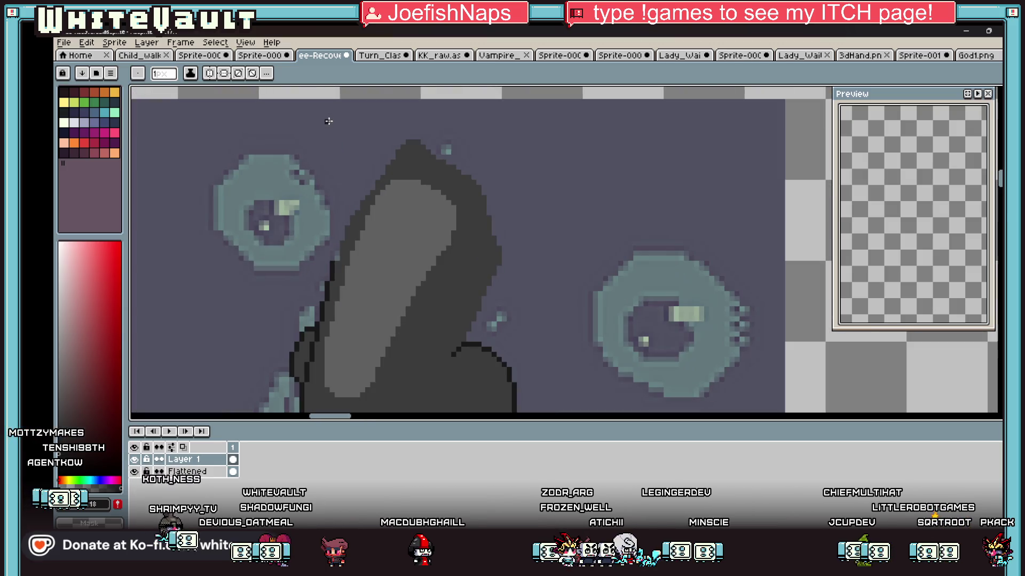
Darken the nose's left edge and draw a diagonal outline from its top to the existing edge
{"action": "scroll", "coordinate": [341, 235], "scroll_direction": "up", "scroll_amount": 2}
{"action": "mouse_move", "coordinate": [344, 230]}
{"action": "left_mouse_down"}
{"action": "mouse_move", "coordinate": [348, 267]}
{"action": "mouse_move", "coordinate": [362, 195]}
{"action": "left_mouse_up"}
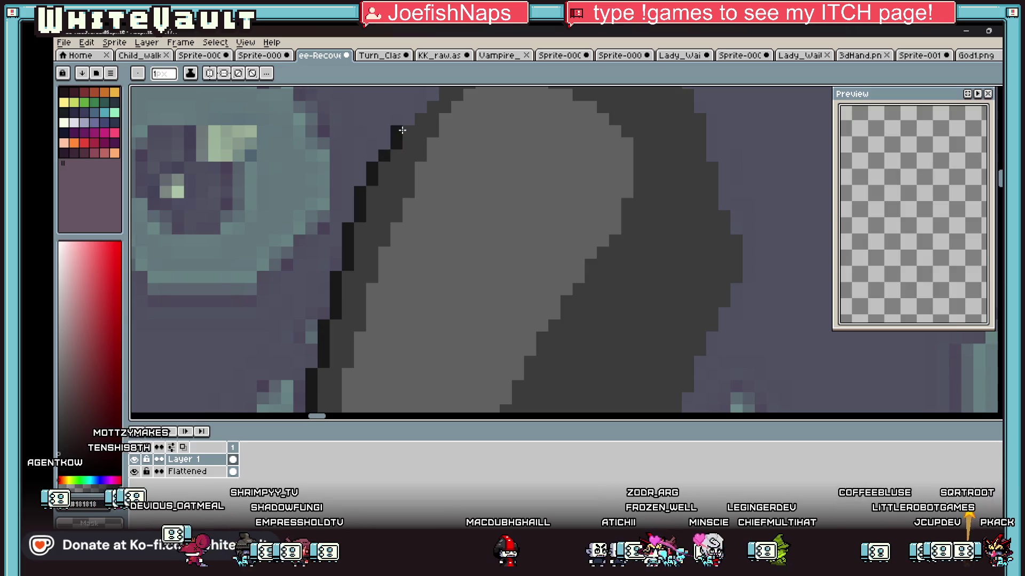
{"action": "scroll", "coordinate": [412, 129], "scroll_direction": "down", "scroll_amount": 3}
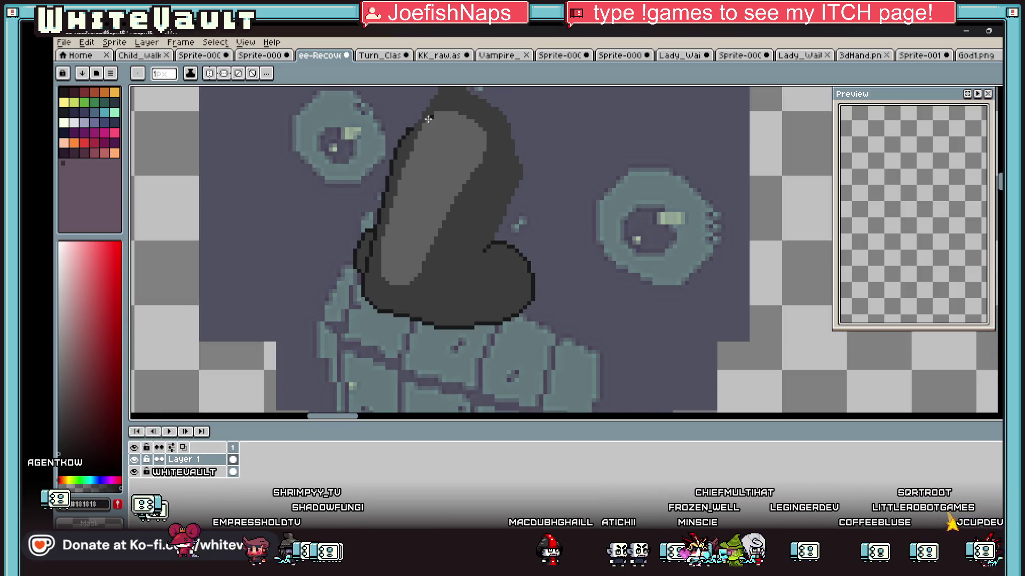
{"action": "scroll", "coordinate": [435, 103], "scroll_direction": "up", "scroll_amount": 3}
{"action": "left_click", "coordinate": [419, 124]}
{"action": "left_click", "coordinate": [408, 138]}
{"action": "left_click_drag", "start_coordinate": [408, 140], "coordinate": [357, 186]}
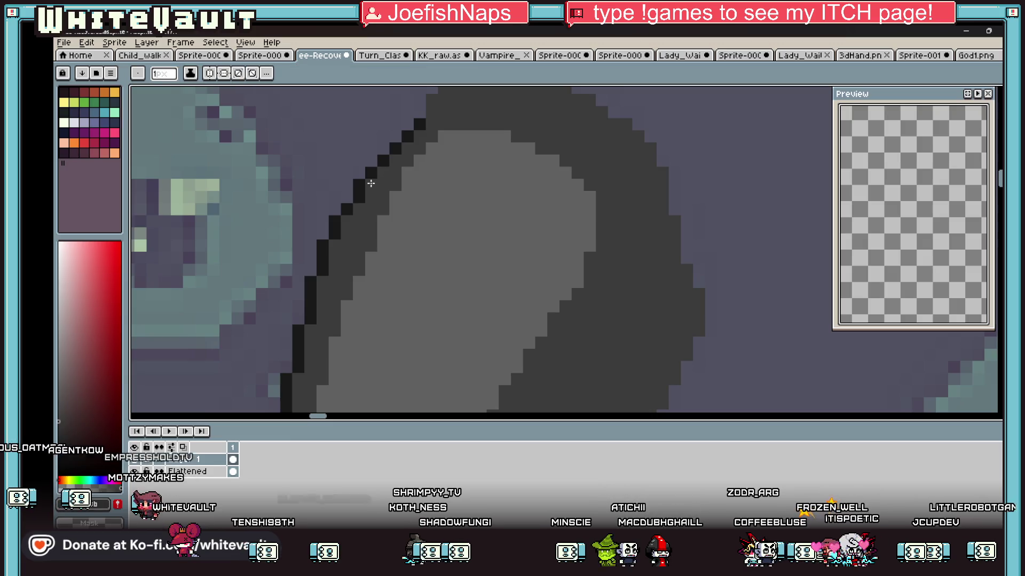
Trim the outline along the nose's top and right edge
{"action": "key", "text": "alt"}
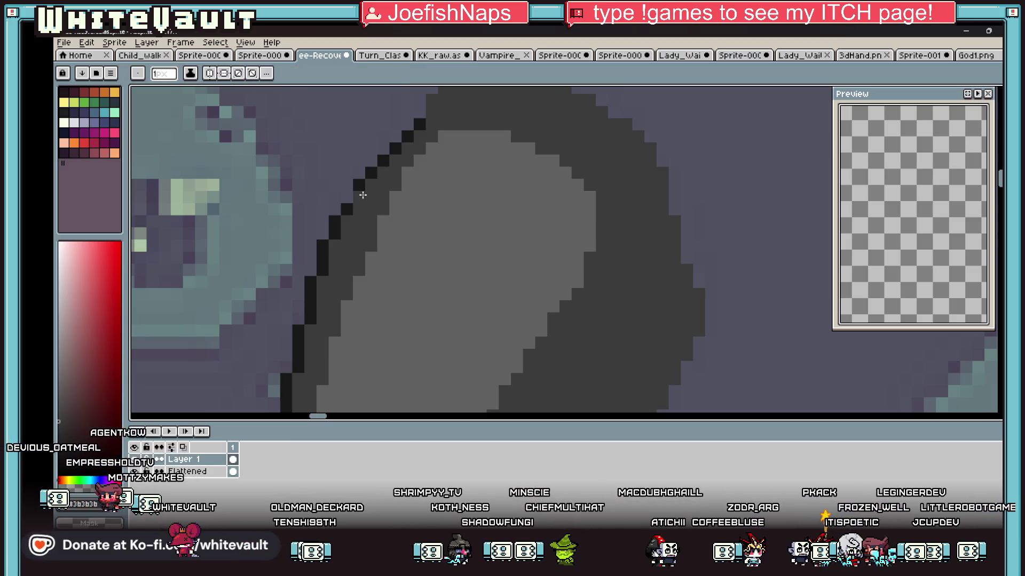
{"action": "scroll", "coordinate": [413, 139], "scroll_direction": "down", "scroll_amount": 4}
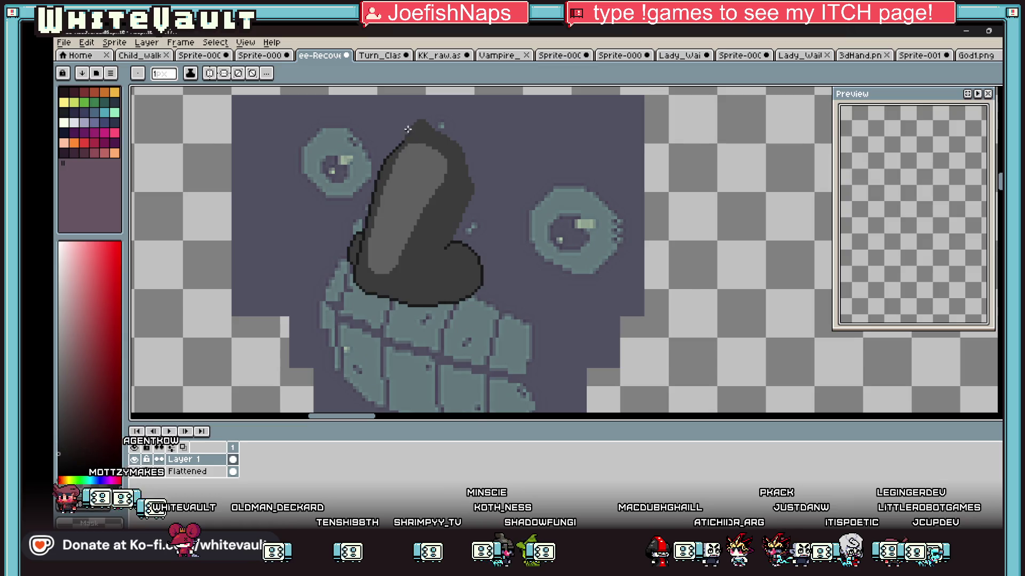
{"action": "scroll", "coordinate": [413, 139], "scroll_direction": "down", "scroll_amount": 2}
{"action": "key", "text": "alt"}
{"action": "scroll", "coordinate": [503, 113], "scroll_direction": "up", "scroll_amount": 1}
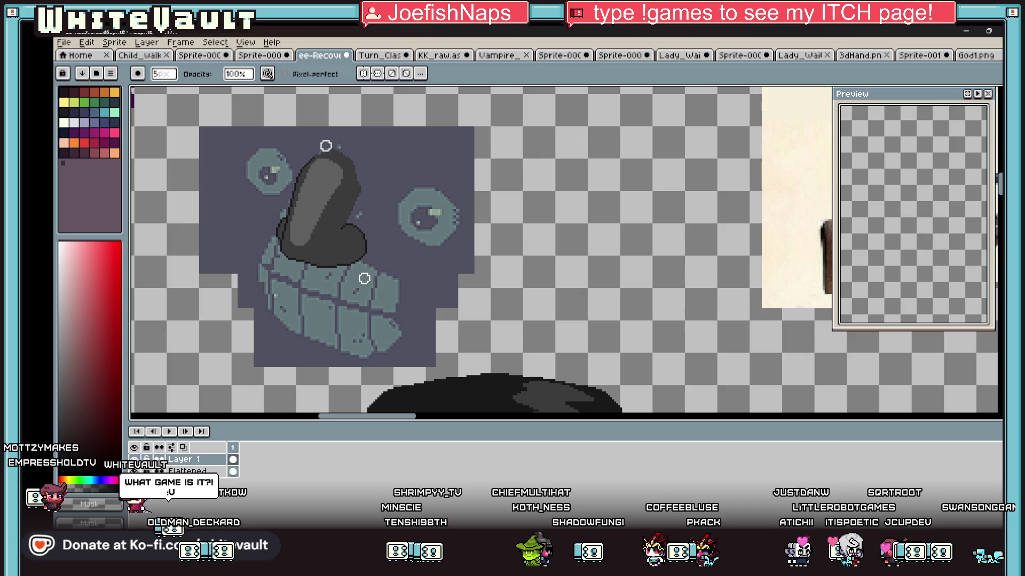
{"action": "scroll", "coordinate": [326, 146], "scroll_direction": "up", "scroll_amount": 3}
{"action": "mouse_move", "coordinate": [332, 143]}
{"action": "left_mouse_down"}
{"action": "mouse_move", "coordinate": [407, 178]}
{"action": "mouse_move", "coordinate": [424, 304]}
{"action": "left_mouse_up"}
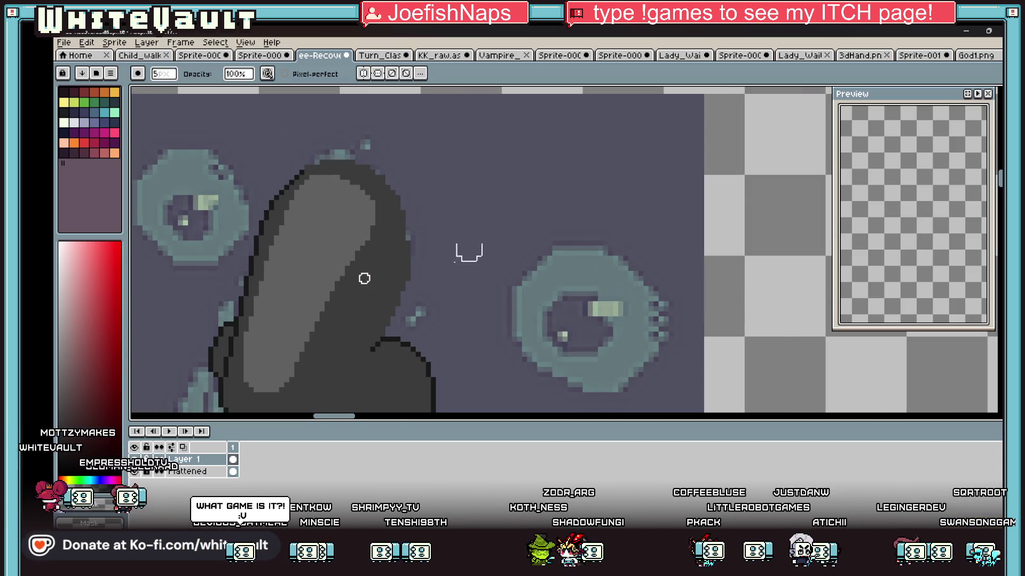
{"action": "scroll", "coordinate": [469, 252], "scroll_direction": "down", "scroll_amount": 2}
{"action": "scroll", "coordinate": [480, 260], "scroll_direction": "up", "scroll_amount": 3}
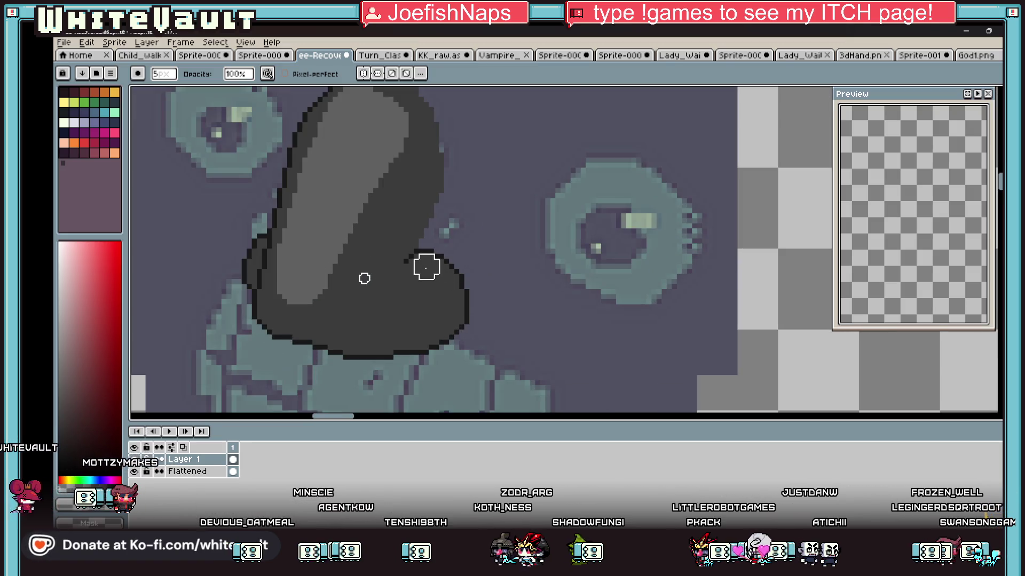
Swap one lower outline pixel to the fill colour and add a dark pixel beneath it
{"action": "key", "text": "i"}
{"action": "scroll", "coordinate": [394, 300], "scroll_direction": "down", "scroll_amount": 2}
{"action": "scroll", "coordinate": [368, 304], "scroll_direction": "up", "scroll_amount": 1}
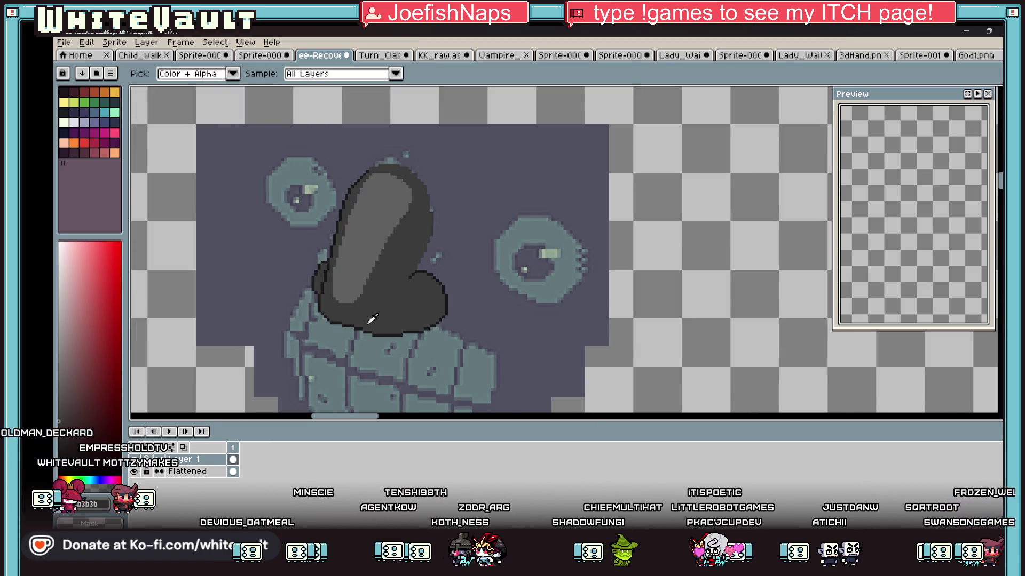
{"action": "scroll", "coordinate": [372, 319], "scroll_direction": "up", "scroll_amount": 2}
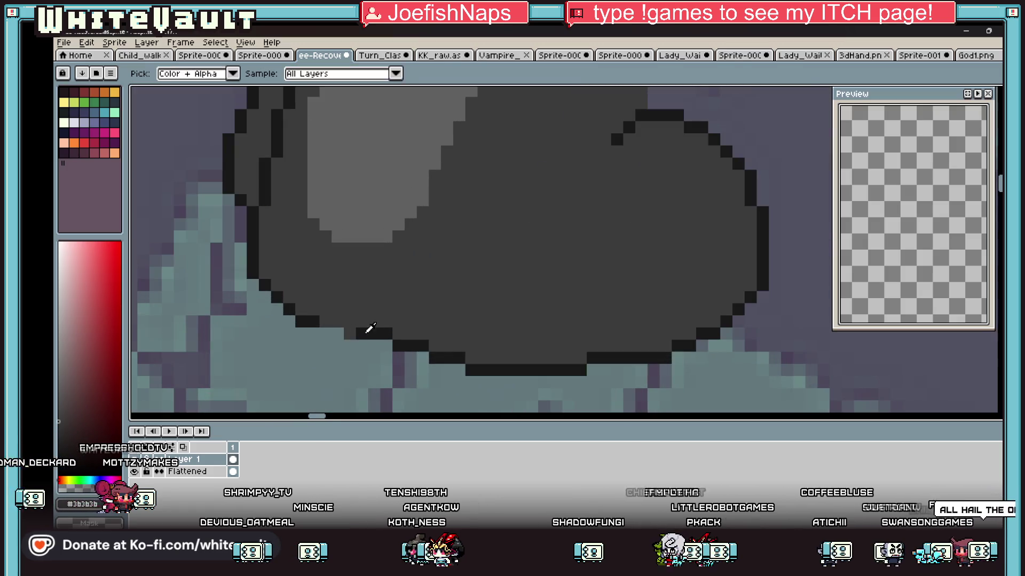
{"action": "key", "text": "b"}
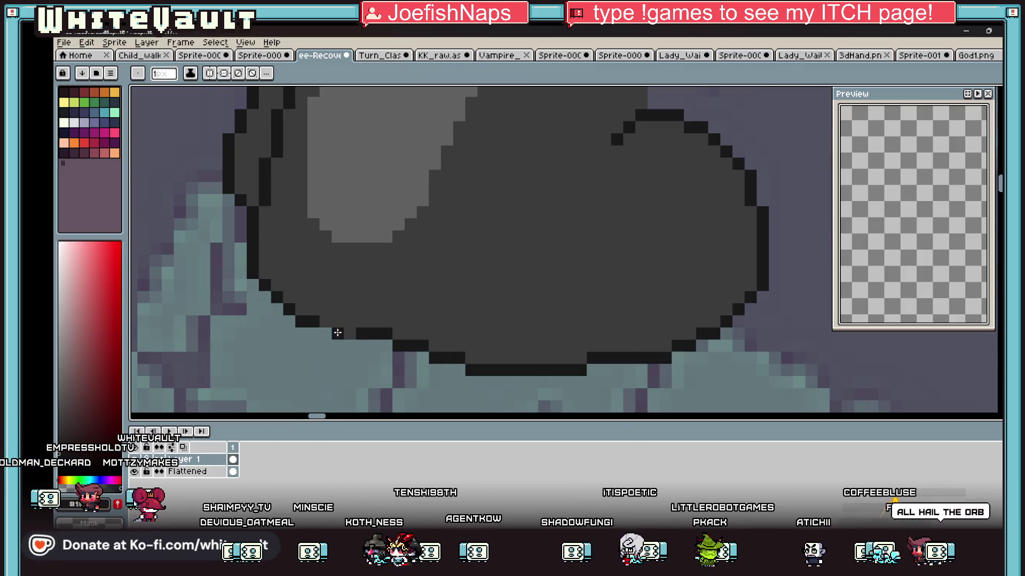
{"action": "key", "text": "i"}
{"action": "scroll", "coordinate": [318, 315], "scroll_direction": "down", "scroll_amount": 2}
{"action": "scroll", "coordinate": [315, 312], "scroll_direction": "up", "scroll_amount": 2}
{"action": "key", "text": "b"}
{"action": "right_click", "coordinate": [314, 318]}
{"action": "left_click", "coordinate": [313, 330]}
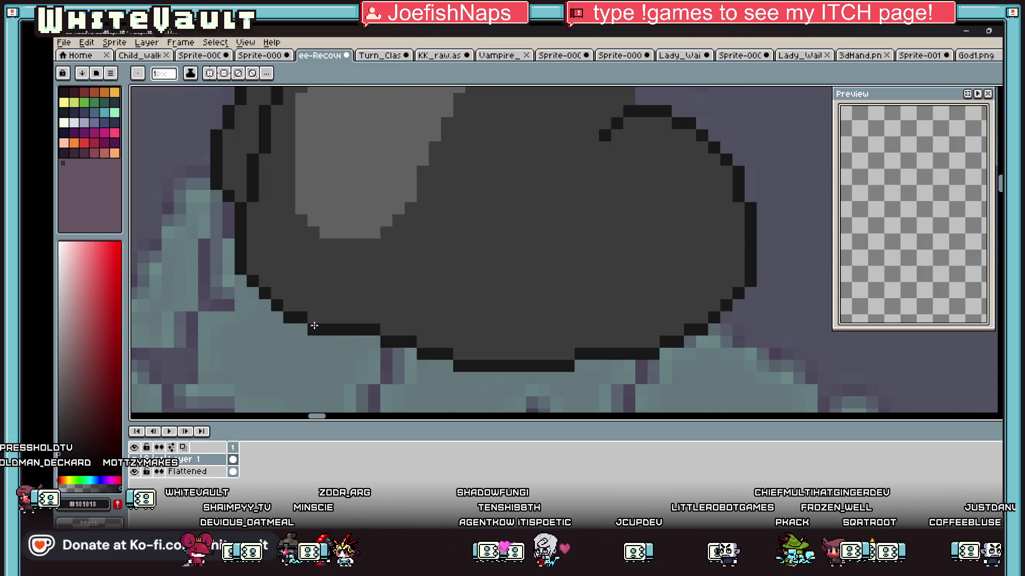
Flood-fill a gap in the nose outline with dark grey and patch the notch
{"action": "key", "text": "i"}
{"action": "scroll", "coordinate": [283, 261], "scroll_direction": "down", "scroll_amount": 2}
{"action": "scroll", "coordinate": [272, 230], "scroll_direction": "up", "scroll_amount": 2}
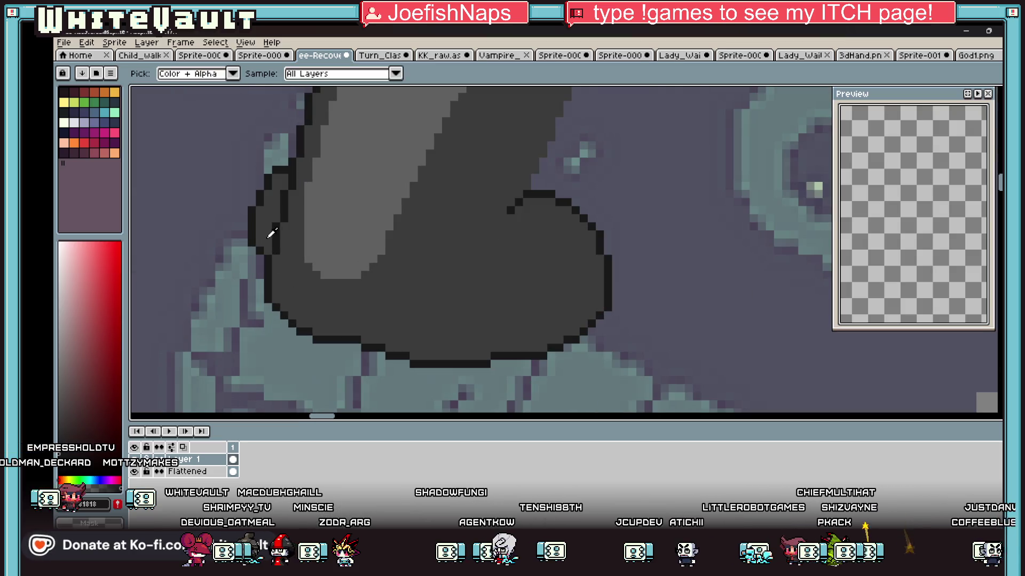
{"action": "key", "text": "b"}
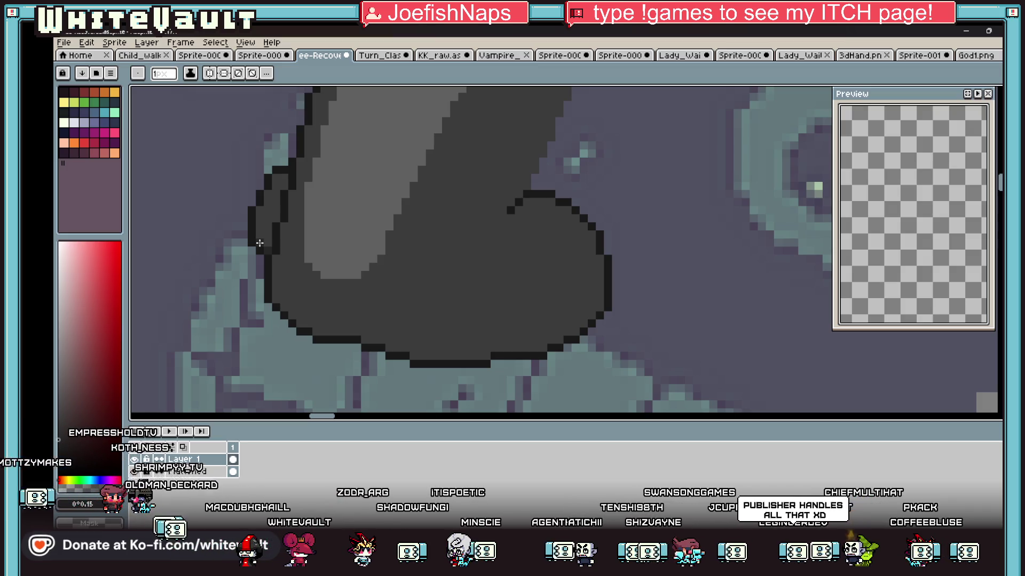
{"action": "key", "text": "g"}
{"action": "left_click", "coordinate": [270, 209]}
{"action": "scroll", "coordinate": [337, 219], "scroll_direction": "down", "scroll_amount": 3}
{"action": "scroll", "coordinate": [336, 219], "scroll_direction": "up", "scroll_amount": 2}
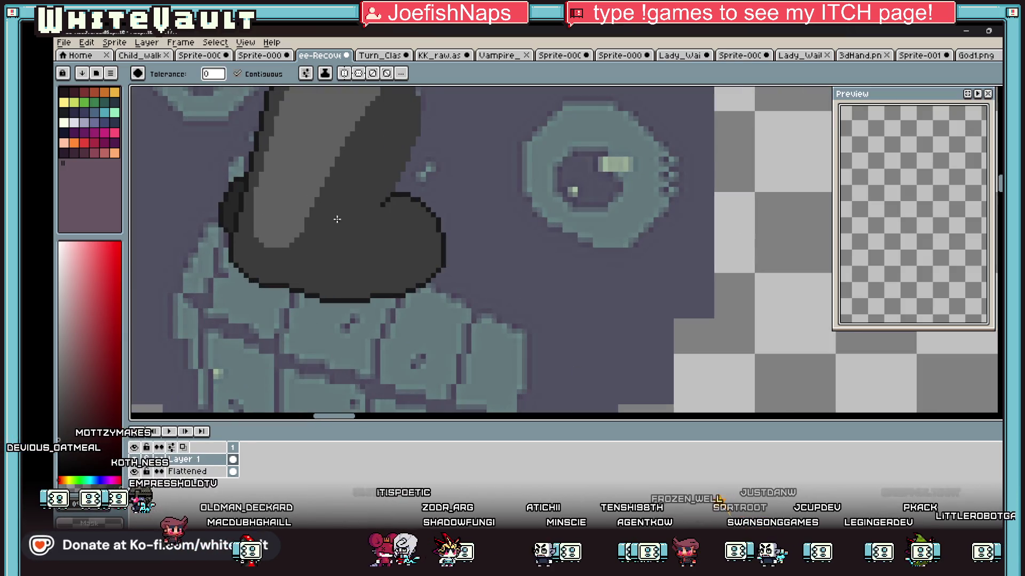
{"action": "key", "text": "b"}
{"action": "scroll", "coordinate": [384, 211], "scroll_direction": "up", "scroll_amount": 2}
{"action": "left_click", "coordinate": [384, 205]}
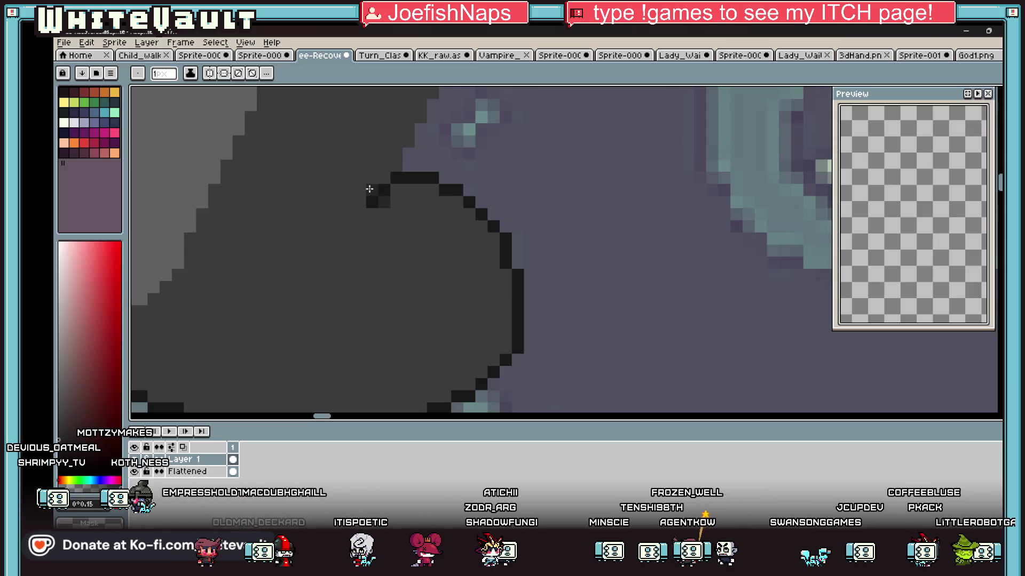
{"action": "scroll", "coordinate": [373, 197], "scroll_direction": "down", "scroll_amount": 2}
{"action": "scroll", "coordinate": [361, 271], "scroll_direction": "up", "scroll_amount": 2}
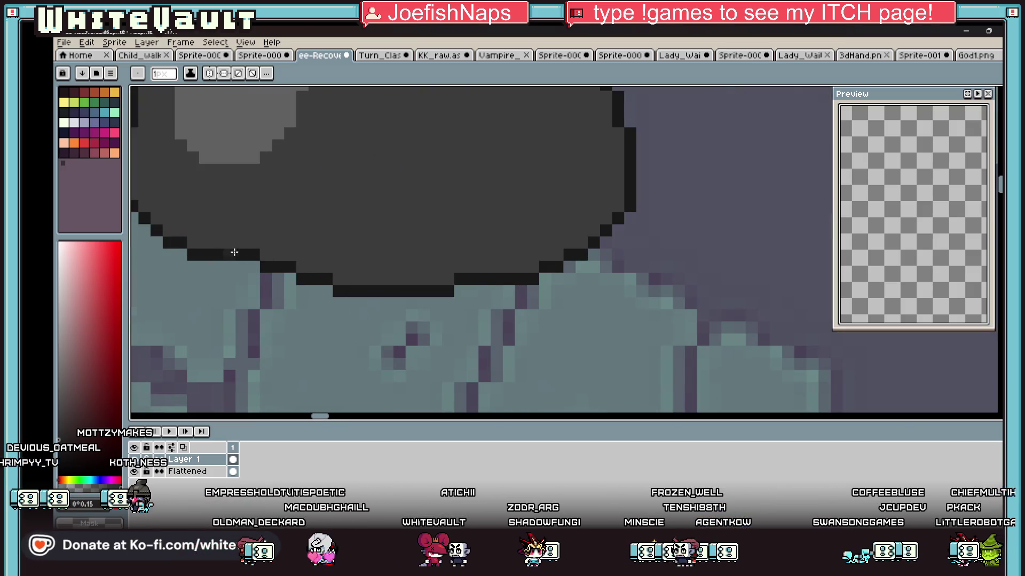
Remove a stray lower-left pixel and recolour outline pixels with #272727
{"action": "right_click", "coordinate": [217, 243]}
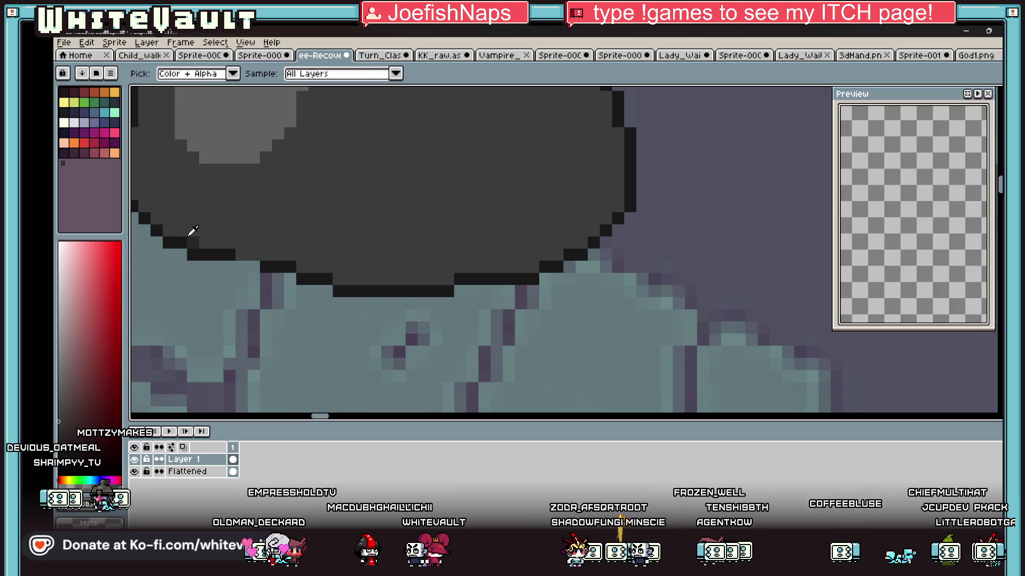
{"action": "left_click", "coordinate": [247, 266]}
{"action": "key", "text": "alt"}
{"action": "left_click", "coordinate": [186, 243]}
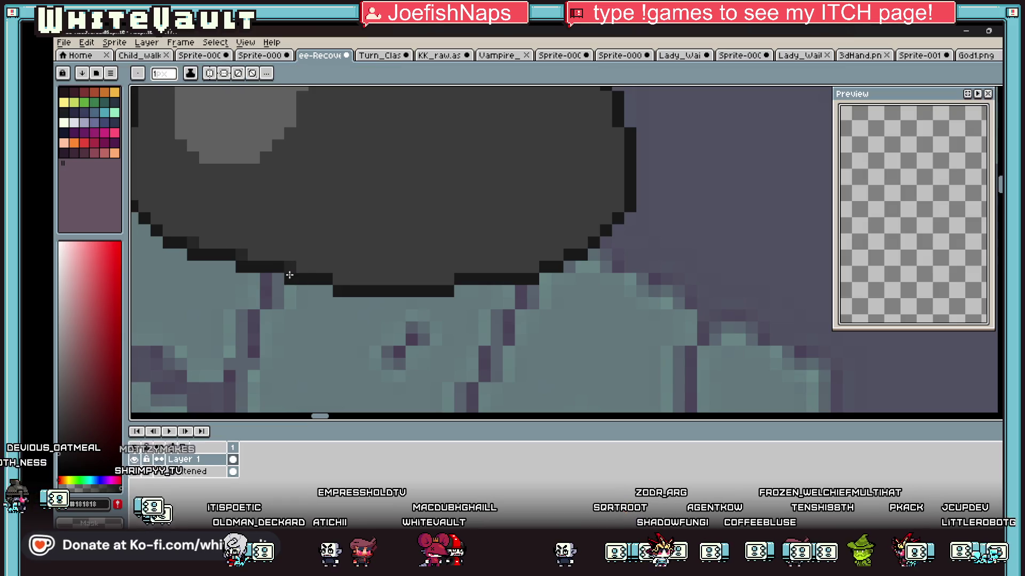
{"action": "left_click", "coordinate": [326, 278]}
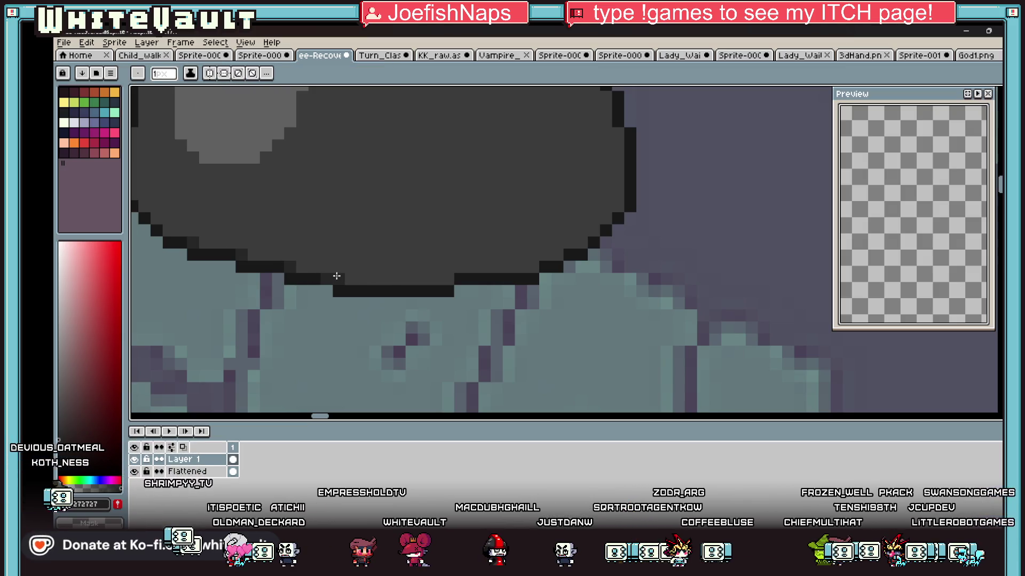
{"action": "scroll", "coordinate": [337, 275], "scroll_direction": "down", "scroll_amount": 3}
{"action": "scroll", "coordinate": [418, 220], "scroll_direction": "up", "scroll_amount": 3}
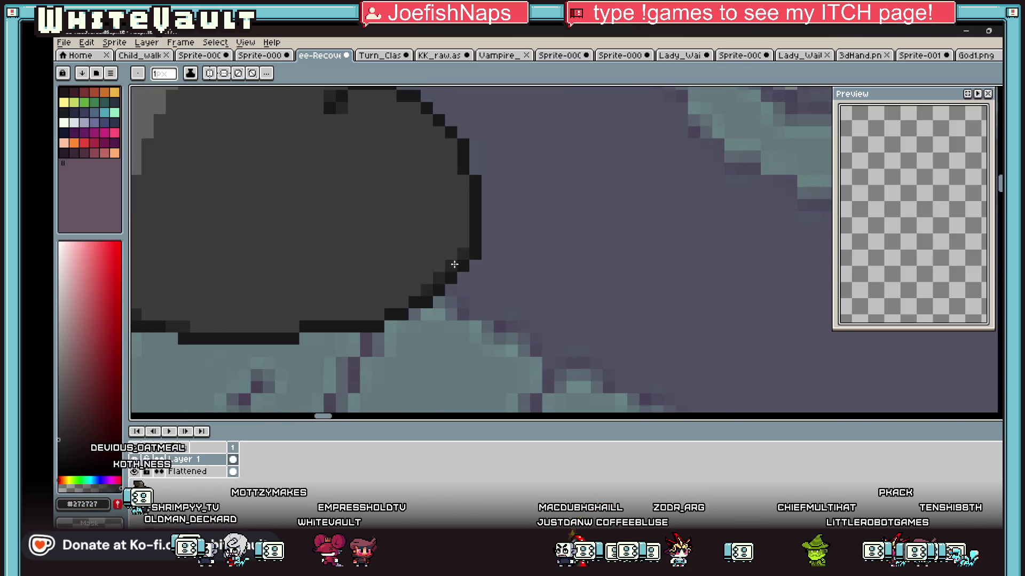
Smooth the lower-right outline stair-steps with #272727, then pick the #616161 highlight grey
{"action": "left_click_drag", "start_coordinate": [453, 265], "coordinate": [380, 314]}
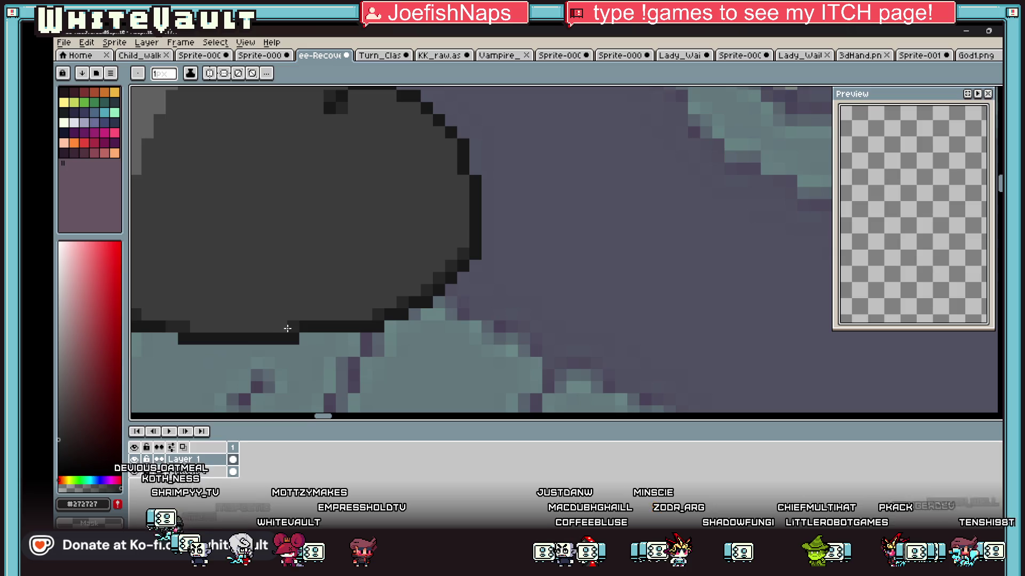
{"action": "left_click", "coordinate": [293, 326]}
{"action": "scroll", "coordinate": [283, 206], "scroll_direction": "down", "scroll_amount": 4}
{"action": "left_click", "coordinate": [283, 206], "text": "alt"}
{"action": "scroll", "coordinate": [278, 230], "scroll_direction": "up", "scroll_amount": 4}
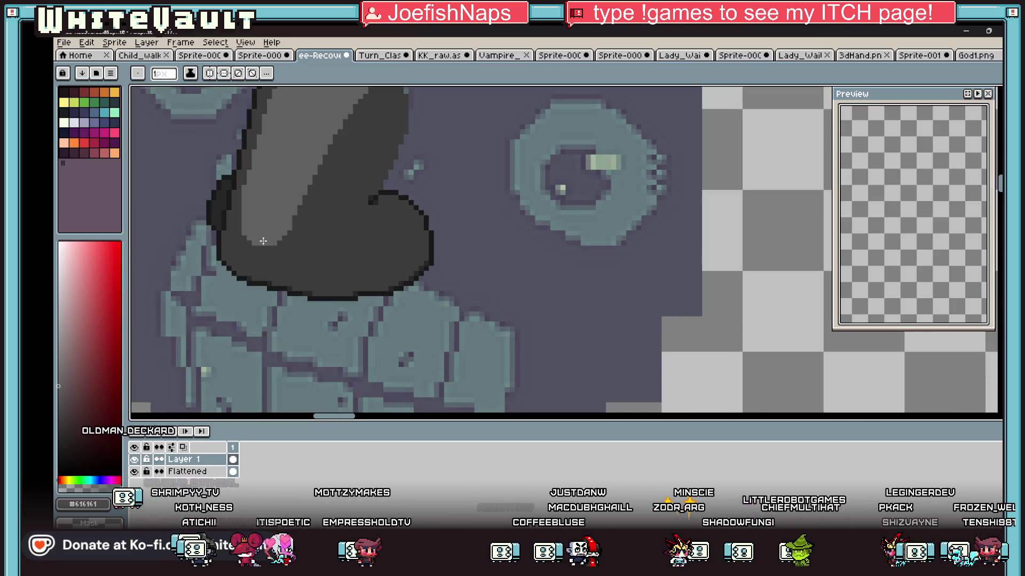
{"action": "scroll", "coordinate": [282, 254], "scroll_direction": "down", "scroll_amount": 2}
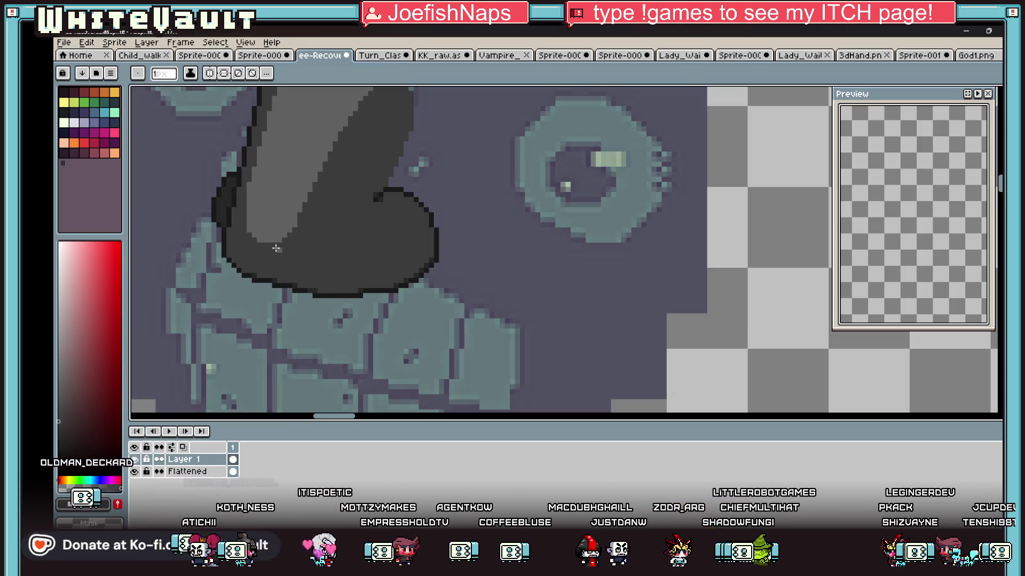
{"action": "scroll", "coordinate": [270, 245], "scroll_direction": "down", "scroll_amount": 4}
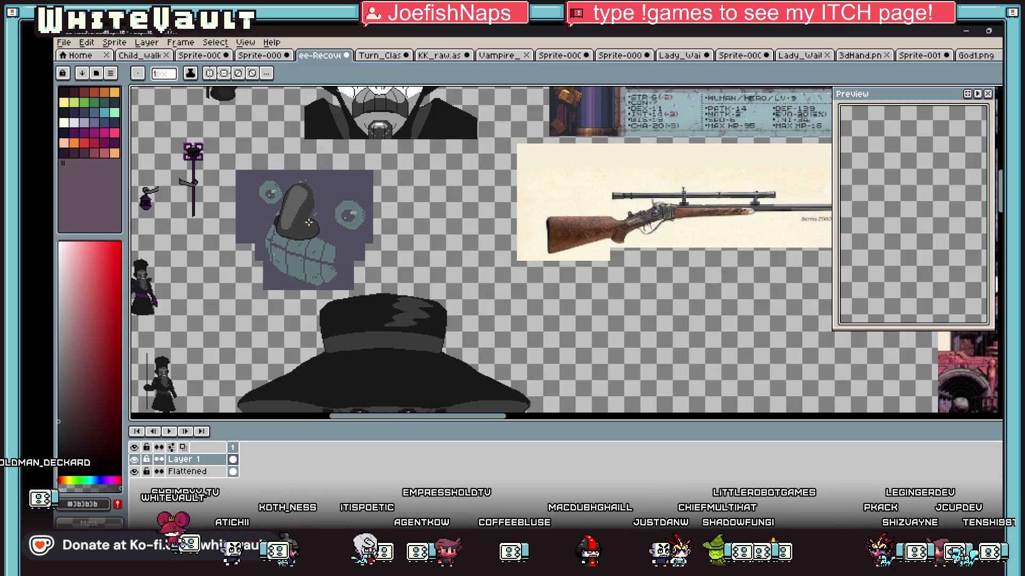
Pencil an oval ring on the empty canvas beside the stone face
{"action": "scroll", "coordinate": [262, 220], "scroll_direction": "up", "scroll_amount": 2}
{"action": "key", "text": "i"}
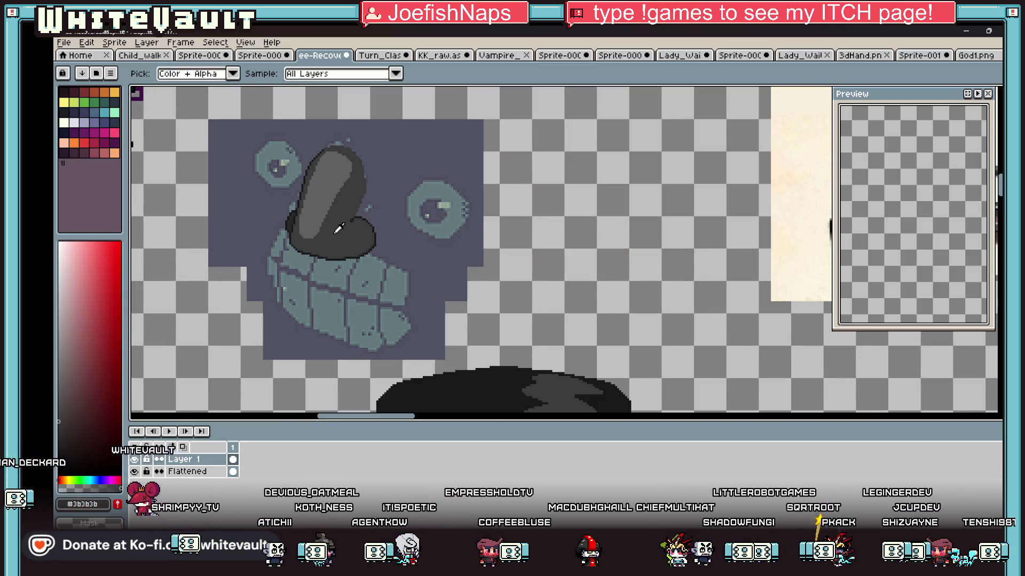
{"action": "scroll", "coordinate": [261, 219], "scroll_direction": "down", "scroll_amount": 1}
{"action": "scroll", "coordinate": [190, 272], "scroll_direction": "up", "scroll_amount": 2}
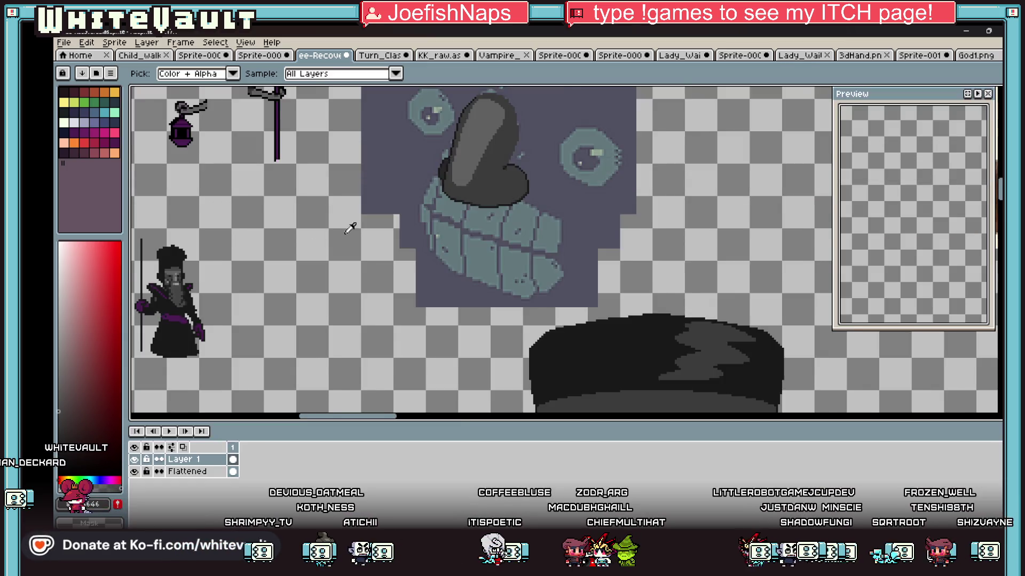
{"action": "scroll", "coordinate": [583, 160], "scroll_direction": "down", "scroll_amount": 2}
{"action": "scroll", "coordinate": [617, 175], "scroll_direction": "up", "scroll_amount": 3}
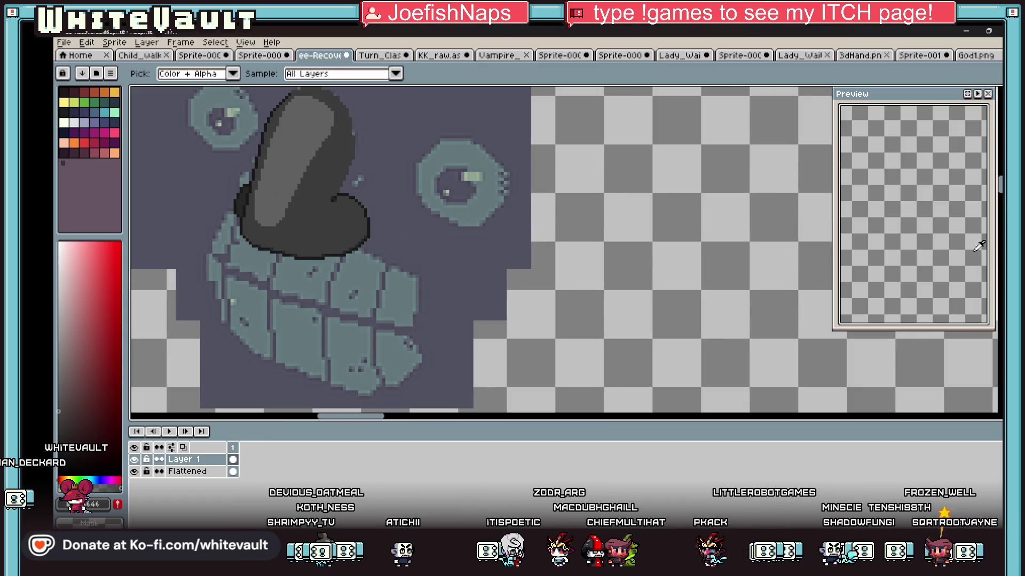
{"action": "key", "text": "b"}
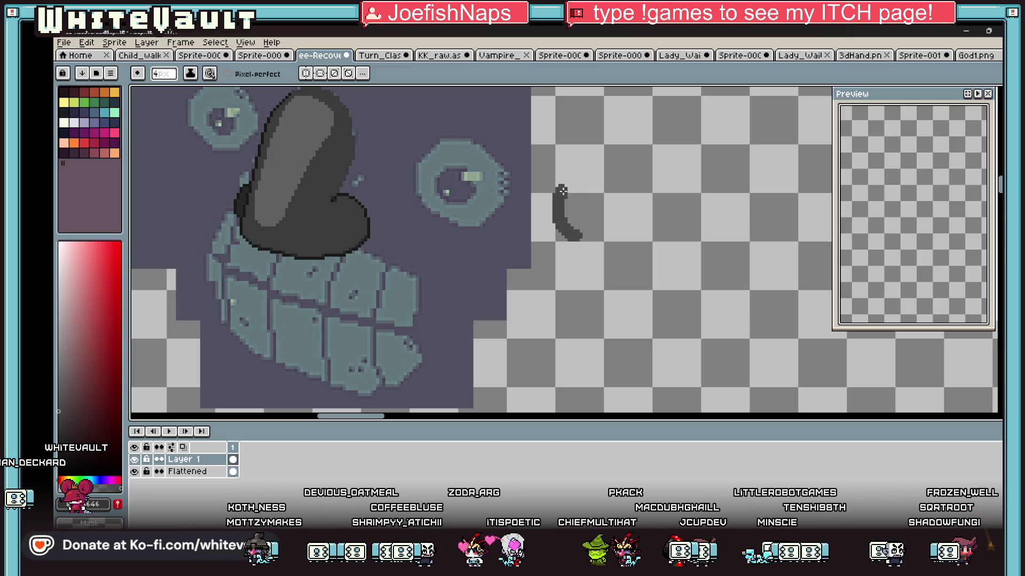
{"action": "mouse_move", "coordinate": [585, 169]}
{"action": "left_mouse_down"}
{"action": "mouse_move", "coordinate": [630, 167]}
{"action": "mouse_move", "coordinate": [661, 199]}
{"action": "mouse_move", "coordinate": [647, 235]}
{"action": "mouse_move", "coordinate": [606, 245]}
{"action": "mouse_move", "coordinate": [579, 227]}
{"action": "left_mouse_up"}
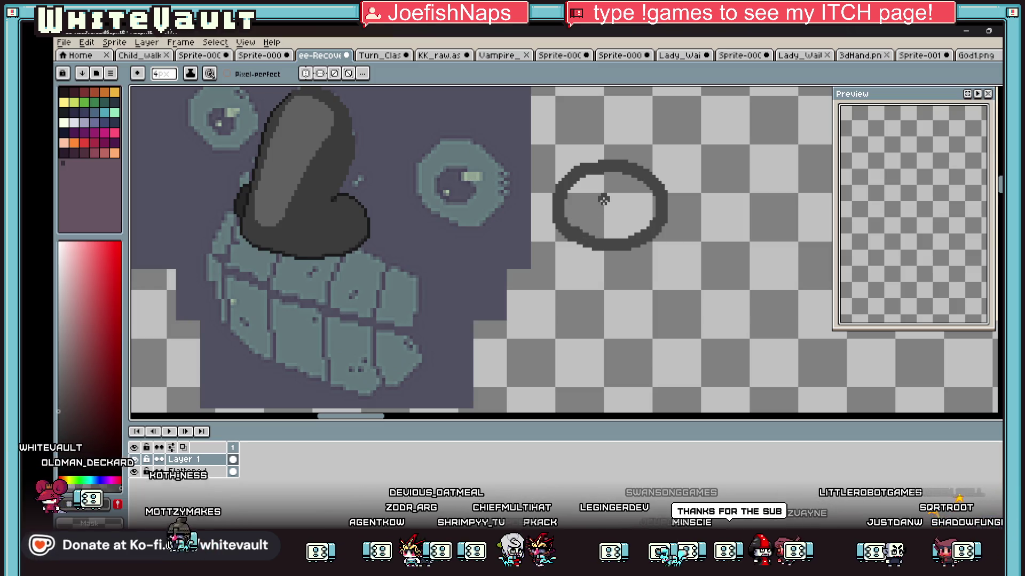
Fill the oval solid dark grey and sample the nose's #272727 outline colour
{"action": "key", "text": "g"}
{"action": "left_click", "coordinate": [603, 199]}
{"action": "key", "text": "i"}
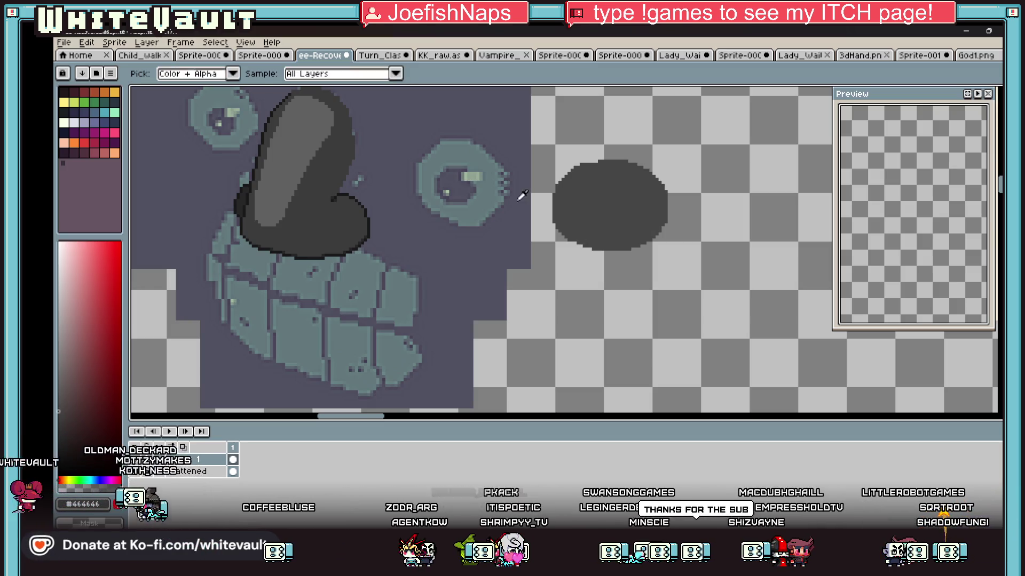
{"action": "left_click", "coordinate": [338, 196]}
With a 3 px pencil, draw a smaller #272727 ring inside the oval
{"action": "key", "text": "b"}
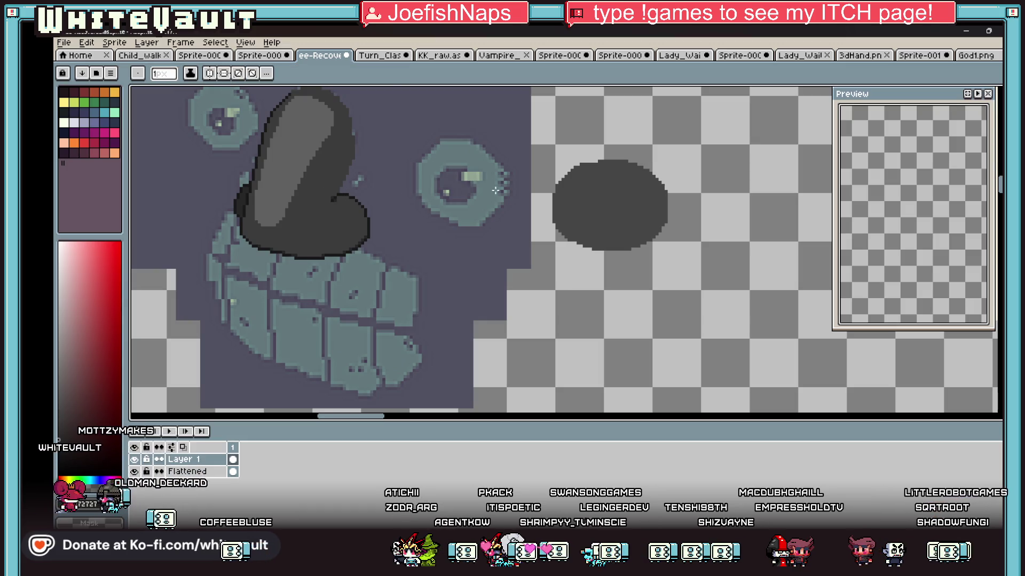
{"action": "key", "text": "plus"}
{"action": "key", "text": "plus"}
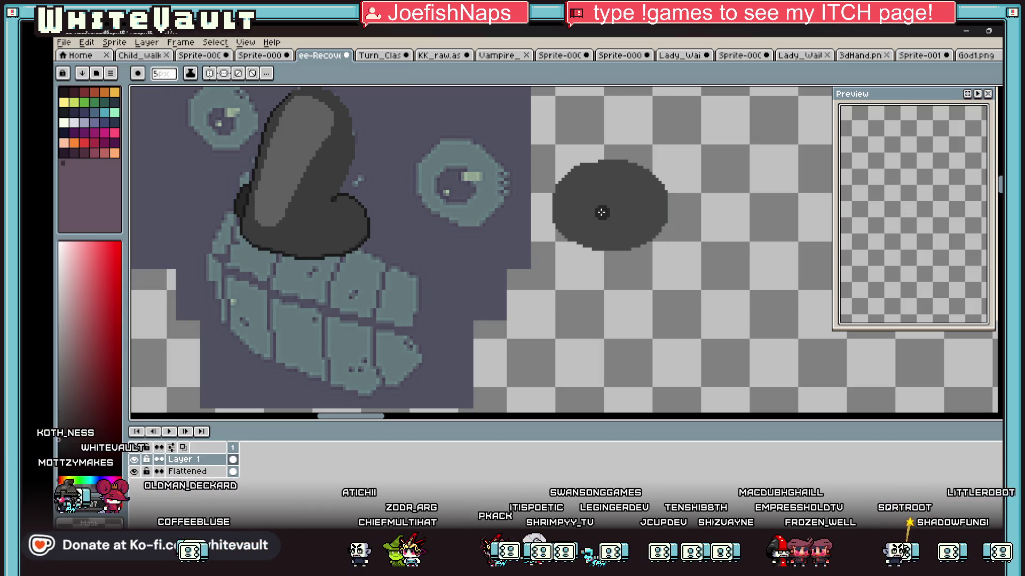
{"action": "key", "text": "ctrl+z"}
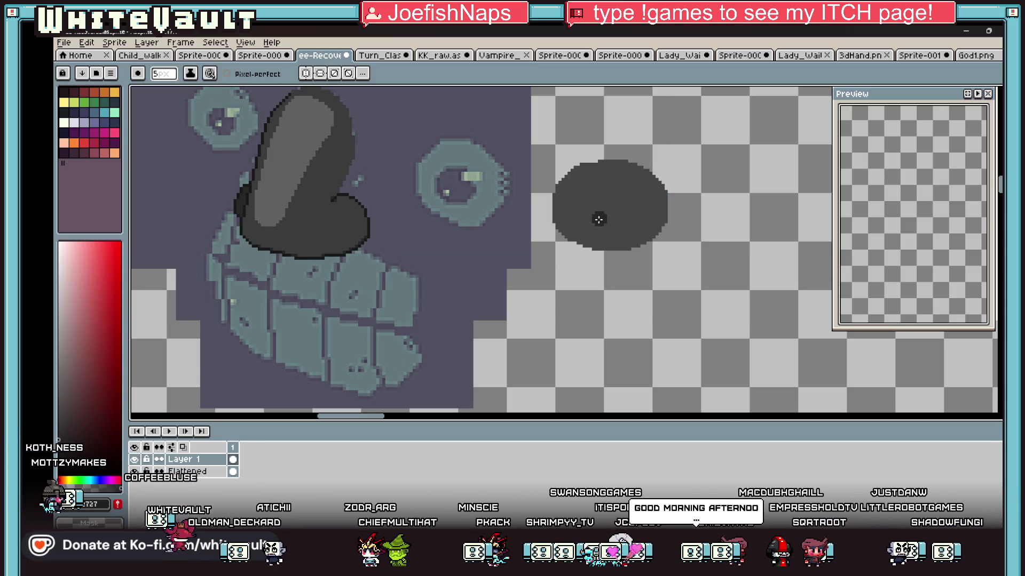
{"action": "mouse_move", "coordinate": [584, 199]}
{"action": "left_mouse_down"}
{"action": "mouse_move", "coordinate": [611, 188]}
{"action": "mouse_move", "coordinate": [627, 211]}
{"action": "mouse_move", "coordinate": [595, 203]}
{"action": "left_mouse_up"}
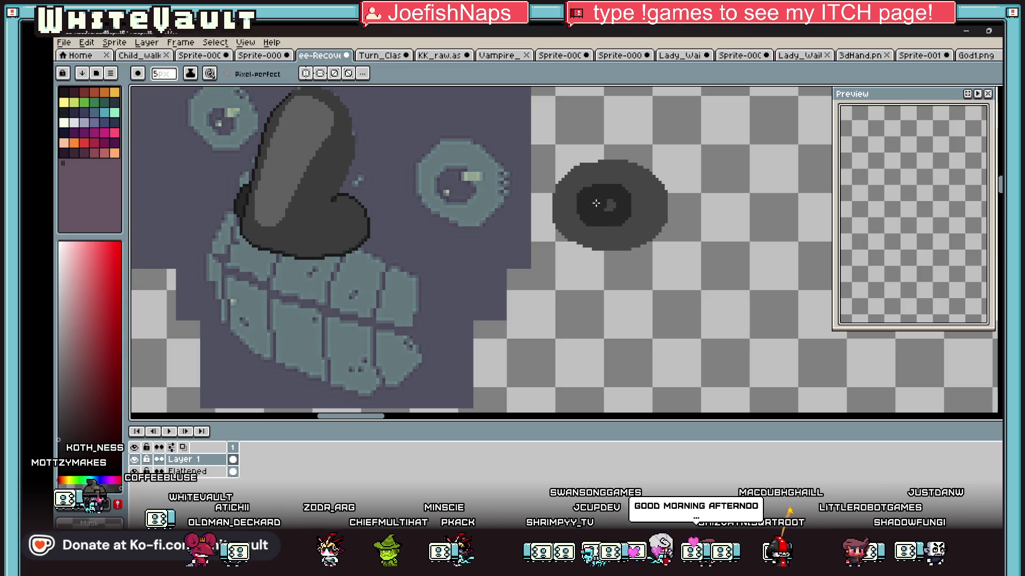
Repaint a larger #272727 pupil inside the oval, undoing the failed strokes
{"action": "key", "text": "ctrl+z"}
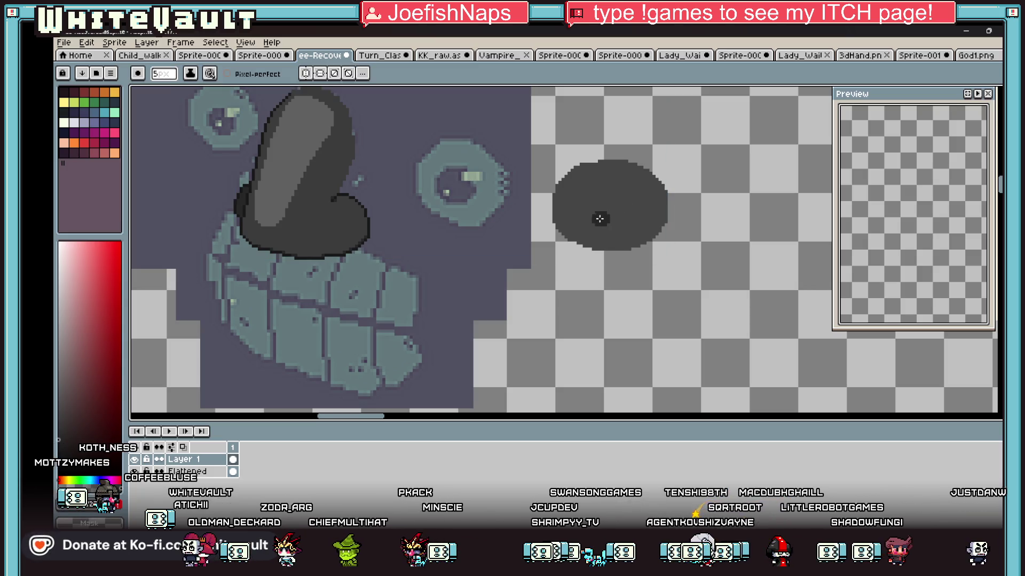
{"action": "left_click_drag", "start_coordinate": [596, 197], "coordinate": [615, 204]}
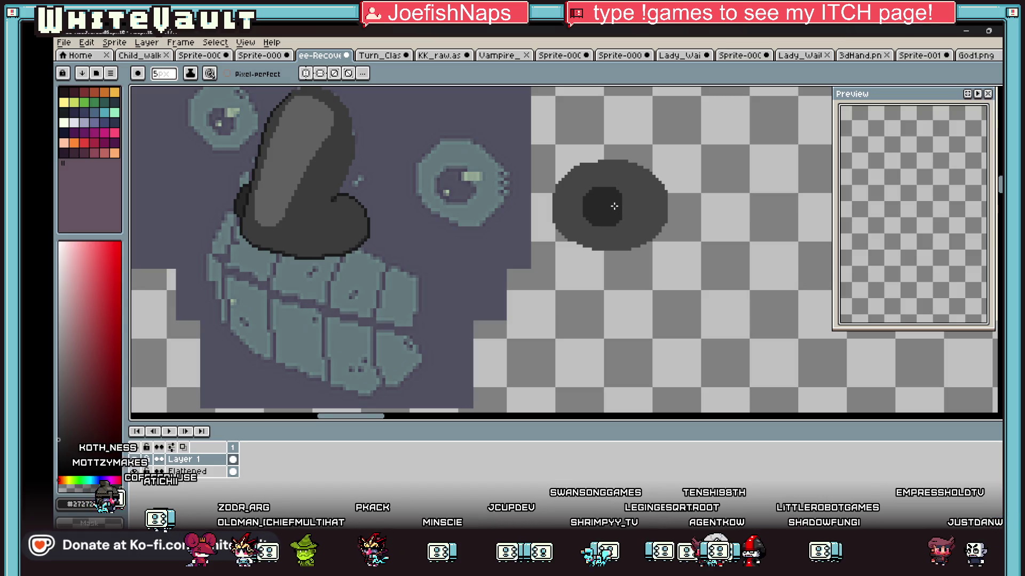
{"action": "key", "text": "ctrl+z"}
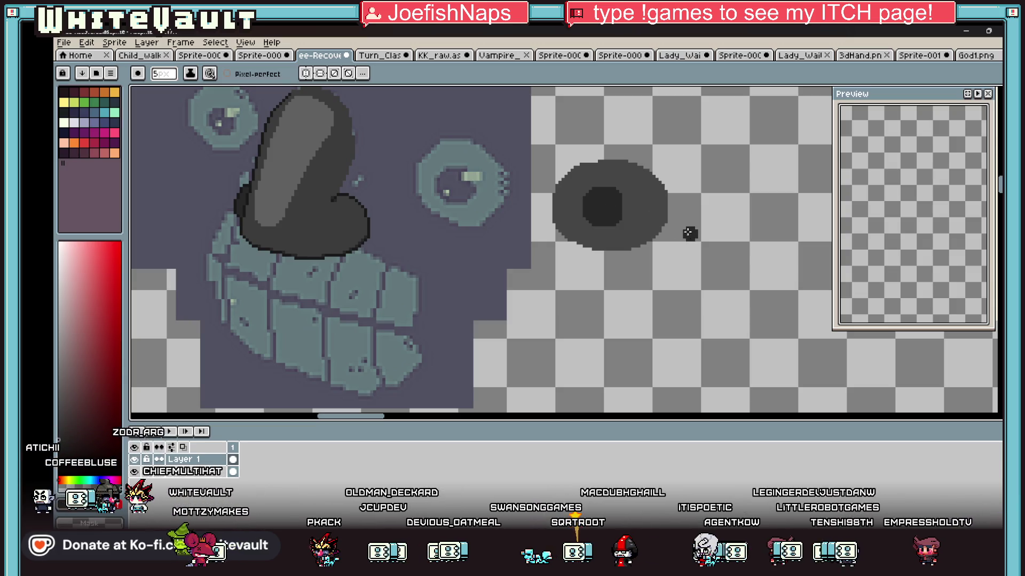
{"action": "key", "text": "ctrl+z"}
{"action": "left_click_drag", "start_coordinate": [593, 198], "coordinate": [601, 205]}
{"action": "key", "text": "ctrl+z"}
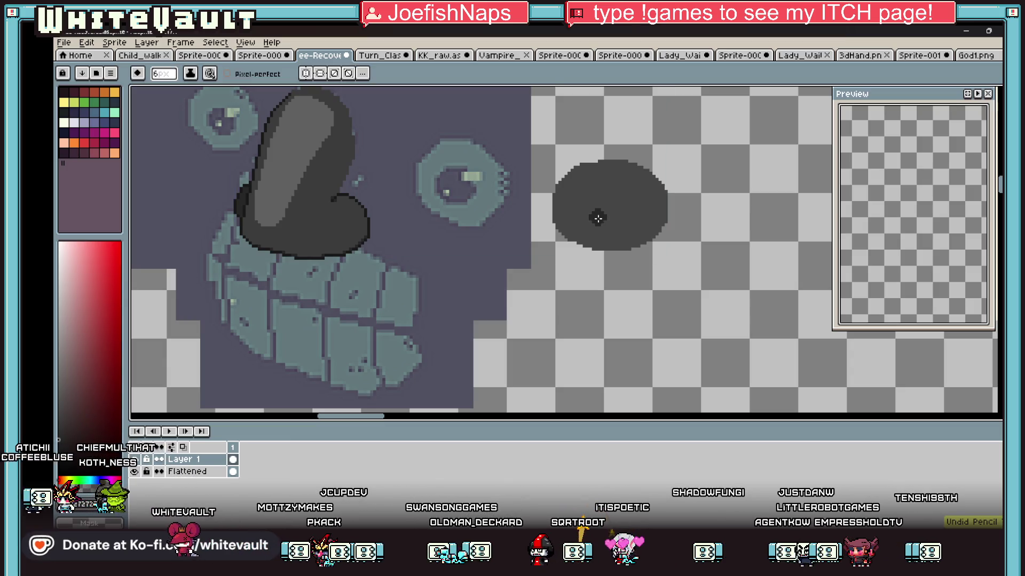
{"action": "mouse_move", "coordinate": [588, 212]}
{"action": "left_mouse_down"}
{"action": "mouse_move", "coordinate": [595, 194]}
{"action": "mouse_move", "coordinate": [617, 216]}
{"action": "left_mouse_up"}
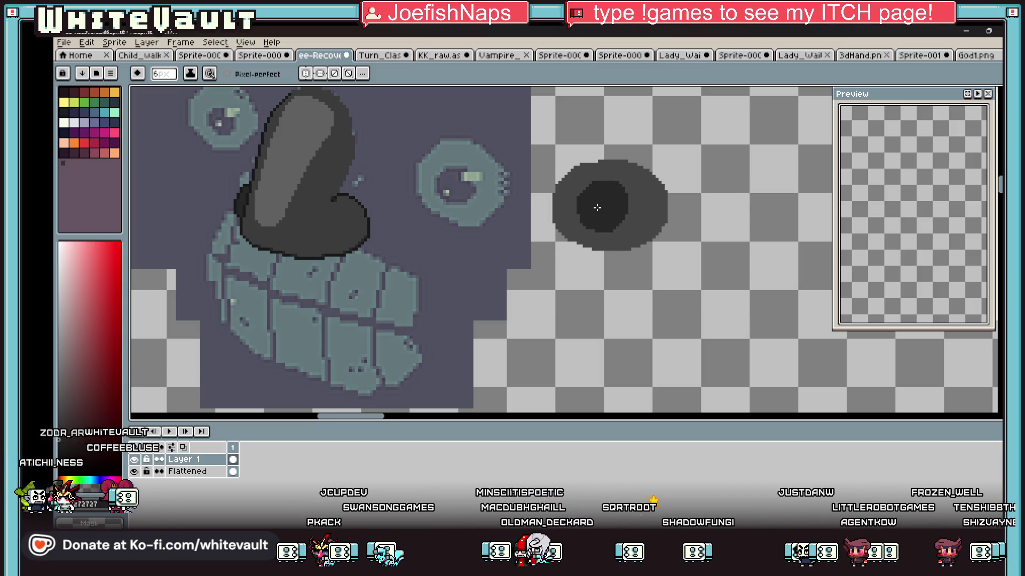
Try a lighter grey highlight stroke across the pupil
{"action": "key", "text": "q"}
{"action": "key", "text": "i"}
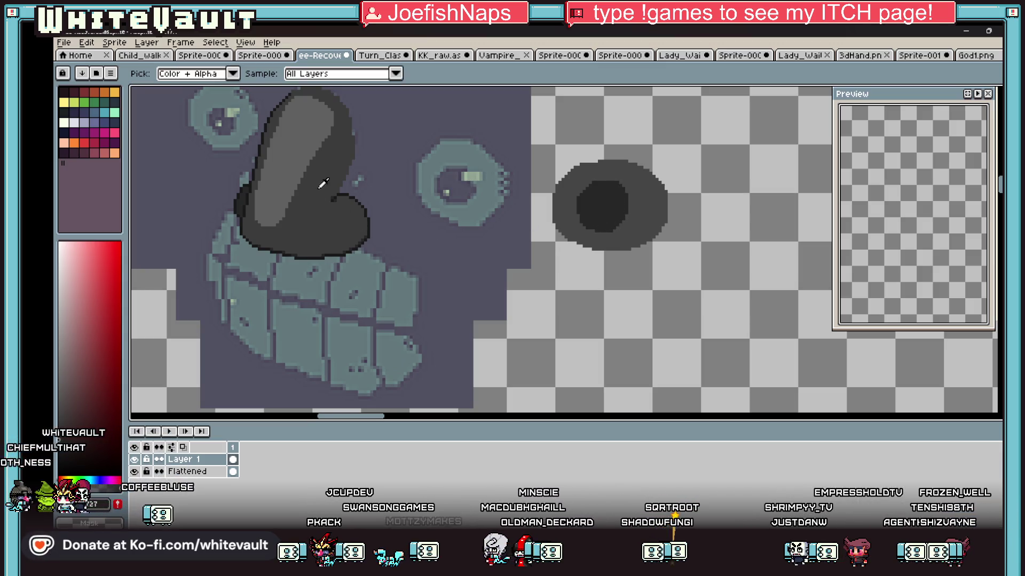
{"action": "key", "text": "b"}
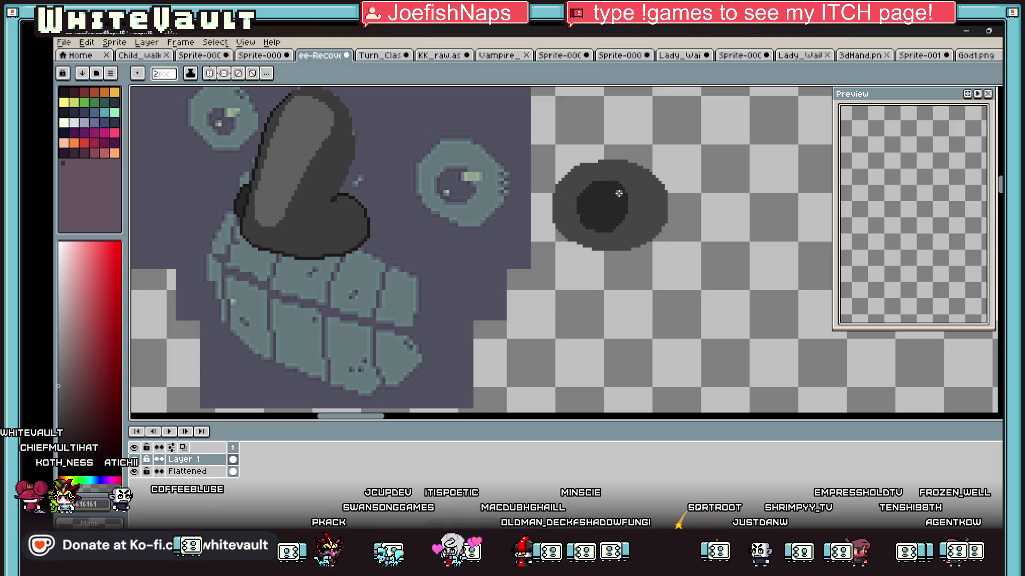
{"action": "scroll", "coordinate": [616, 190], "scroll_direction": "up", "scroll_amount": 2}
{"action": "left_click_drag", "start_coordinate": [616, 191], "coordinate": [640, 186]}
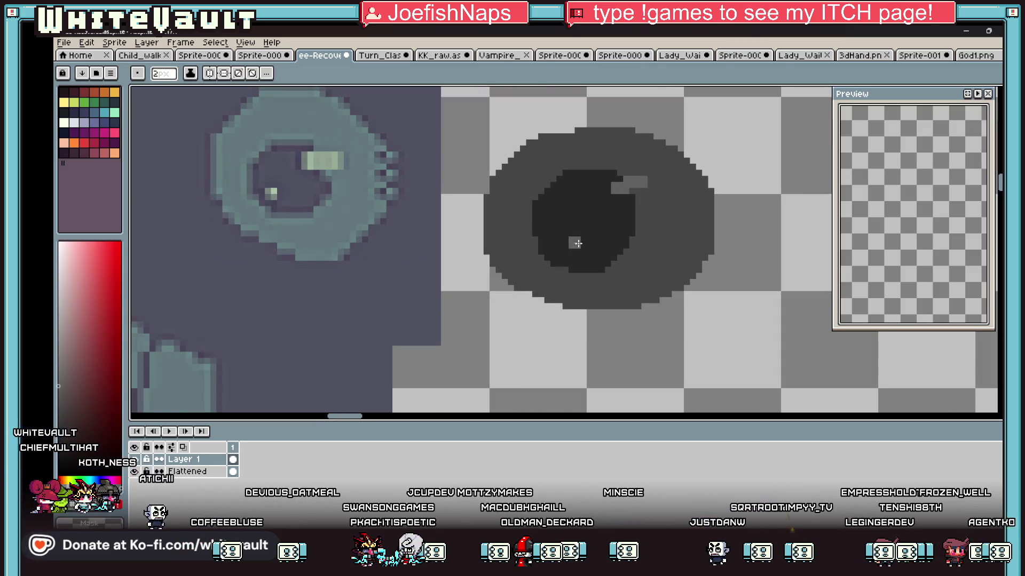
{"action": "scroll", "coordinate": [573, 238], "scroll_direction": "down", "scroll_amount": 5}
{"action": "scroll", "coordinate": [484, 198], "scroll_direction": "up", "scroll_amount": 2}
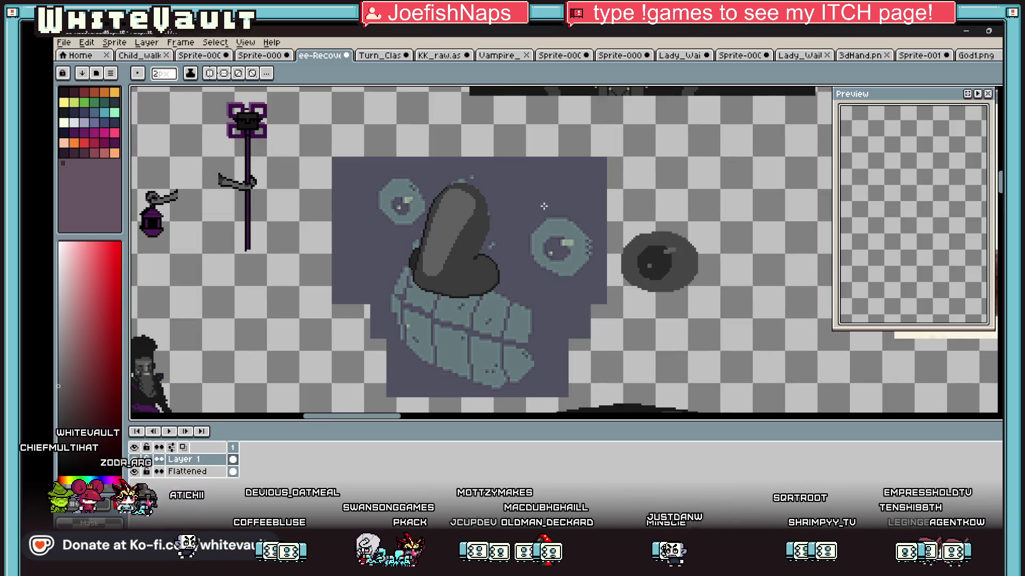
{"action": "scroll", "coordinate": [604, 251], "scroll_direction": "up", "scroll_amount": 2}
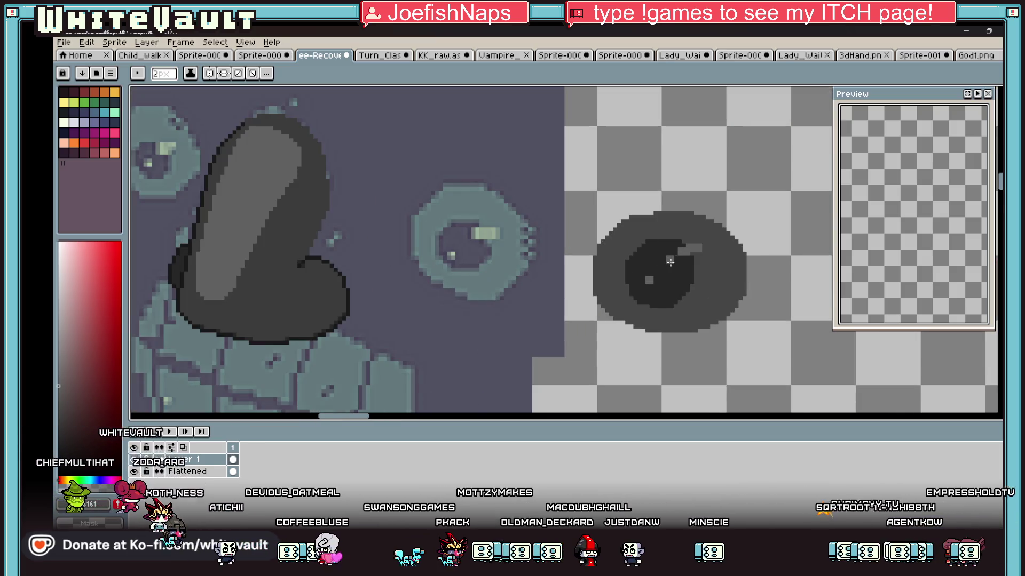
Undo to the bare oval outline, refill it dark grey and sample #272727
{"action": "key", "text": "v"}
{"action": "key", "text": "ctrl+z"}
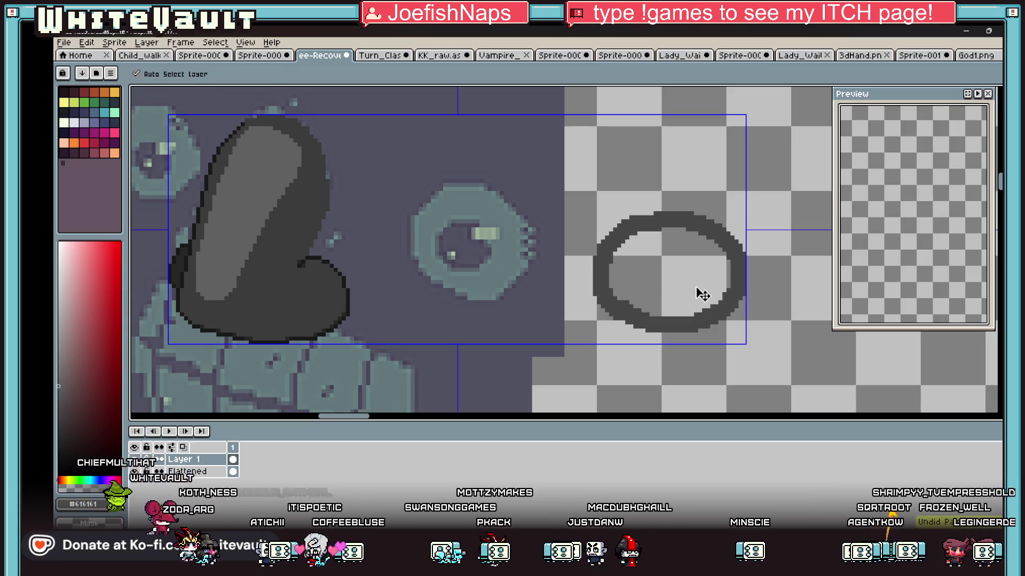
{"action": "key", "text": "b"}
{"action": "key", "text": "g"}
{"action": "left_click", "coordinate": [707, 238]}
{"action": "key", "text": "i"}
{"action": "left_click", "coordinate": [309, 262]}
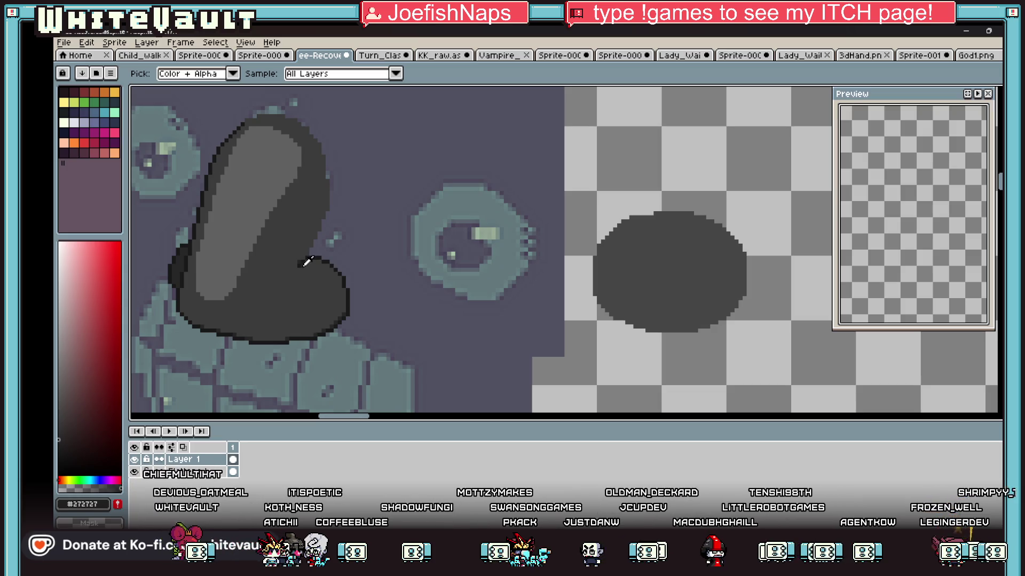
Pencil a round pupil inside the oval and fill it with #272727
{"action": "key", "text": "b"}
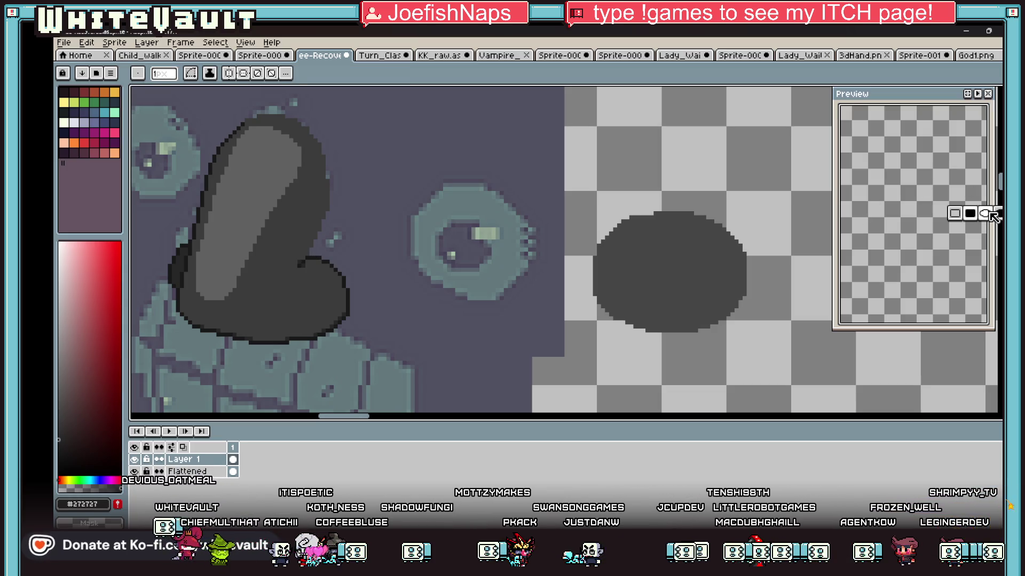
{"action": "scroll", "coordinate": [632, 247], "scroll_direction": "up", "scroll_amount": 1}
{"action": "mouse_move", "coordinate": [632, 247]}
{"action": "left_mouse_down"}
{"action": "mouse_move", "coordinate": [693, 326]}
{"action": "mouse_move", "coordinate": [715, 299]}
{"action": "mouse_move", "coordinate": [686, 246]}
{"action": "left_mouse_up"}
{"action": "key", "text": "g"}
{"action": "left_click", "coordinate": [693, 301]}
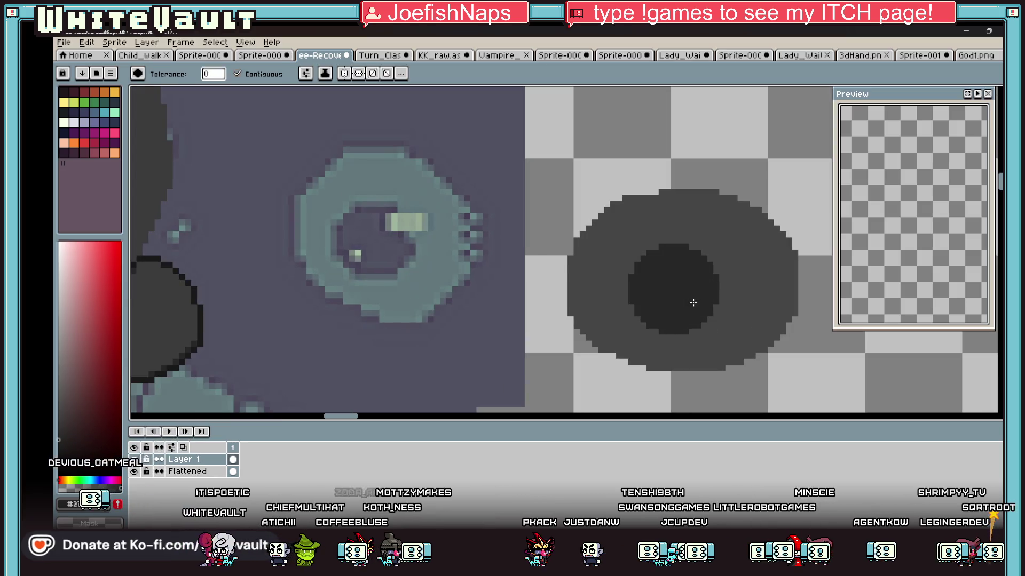
Dab a few #616161 highlight pixels onto the pupil's upper right
{"action": "key", "text": "i"}
{"action": "scroll", "coordinate": [259, 256], "scroll_direction": "down", "scroll_amount": 1}
{"action": "left_click", "coordinate": [179, 219]}
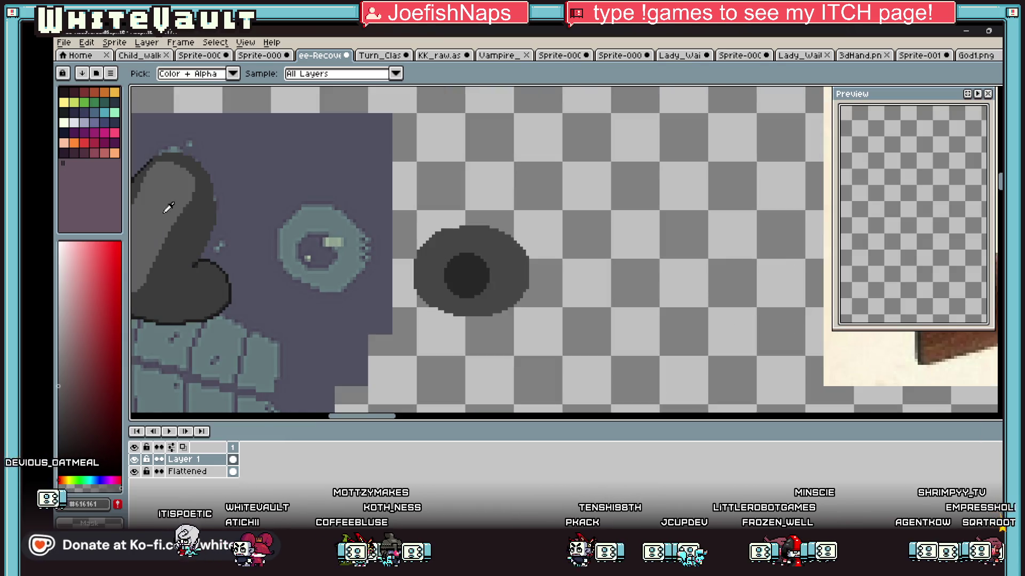
{"action": "key", "text": "b"}
{"action": "scroll", "coordinate": [482, 262], "scroll_direction": "up", "scroll_amount": 3}
{"action": "left_click", "coordinate": [482, 262]}
{"action": "left_click", "coordinate": [506, 253]}
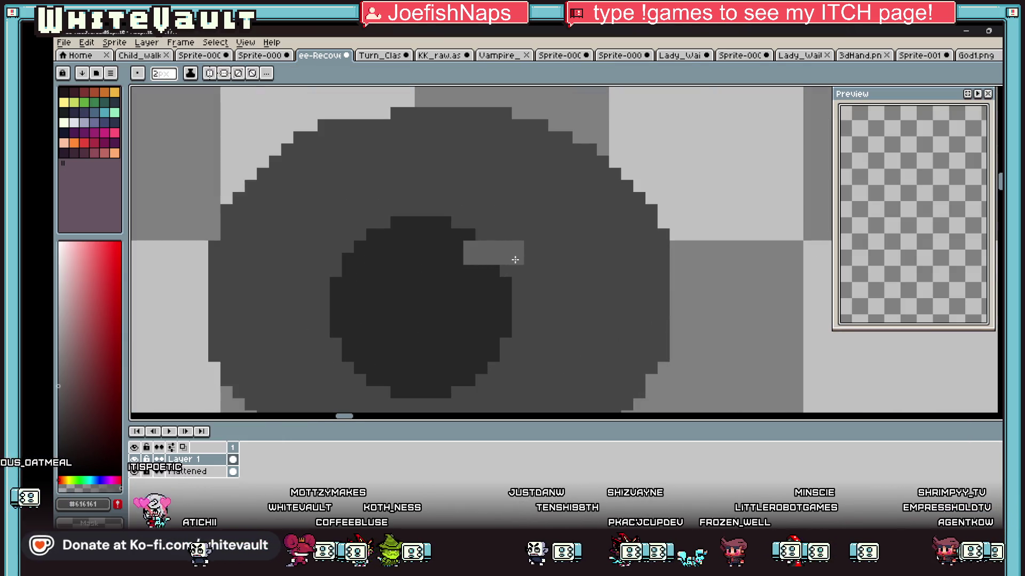
{"action": "left_click", "coordinate": [451, 277]}
{"action": "left_click", "coordinate": [469, 271]}
Shrink the brush to 1 px and cycle through the Pencil, Line and Eyedropper tools
{"action": "key", "text": "minus"}
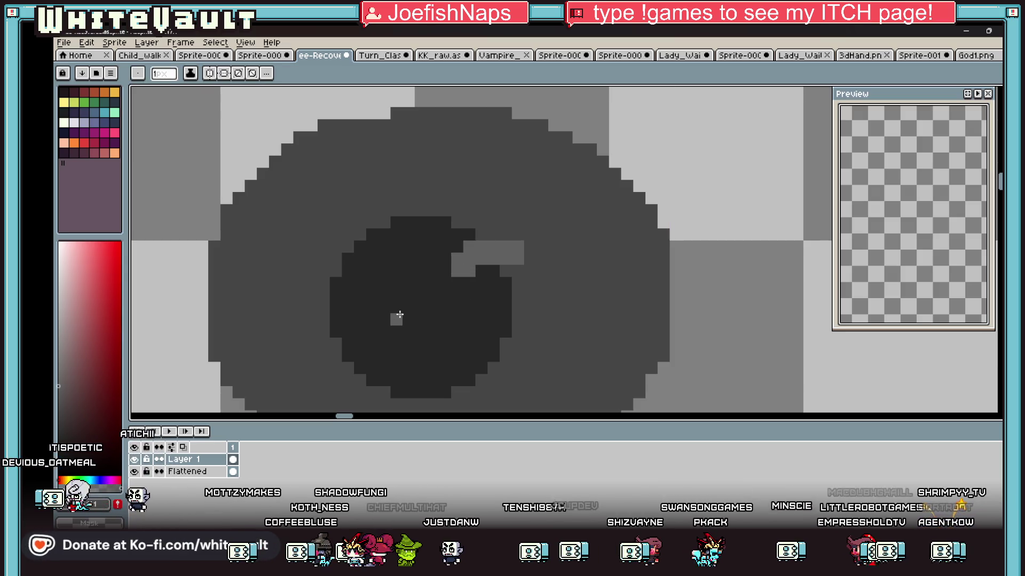
{"action": "scroll", "coordinate": [408, 312], "scroll_direction": "down", "scroll_amount": 5}
{"action": "scroll", "coordinate": [420, 312], "scroll_direction": "up", "scroll_amount": 3}
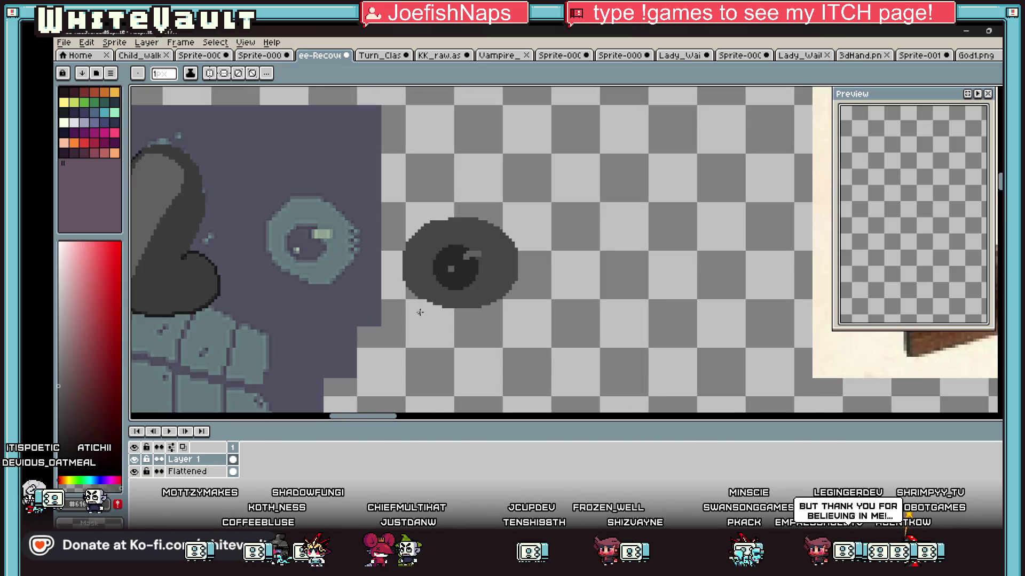
{"action": "scroll", "coordinate": [420, 312], "scroll_direction": "down", "scroll_amount": 3}
{"action": "scroll", "coordinate": [503, 256], "scroll_direction": "up", "scroll_amount": 4}
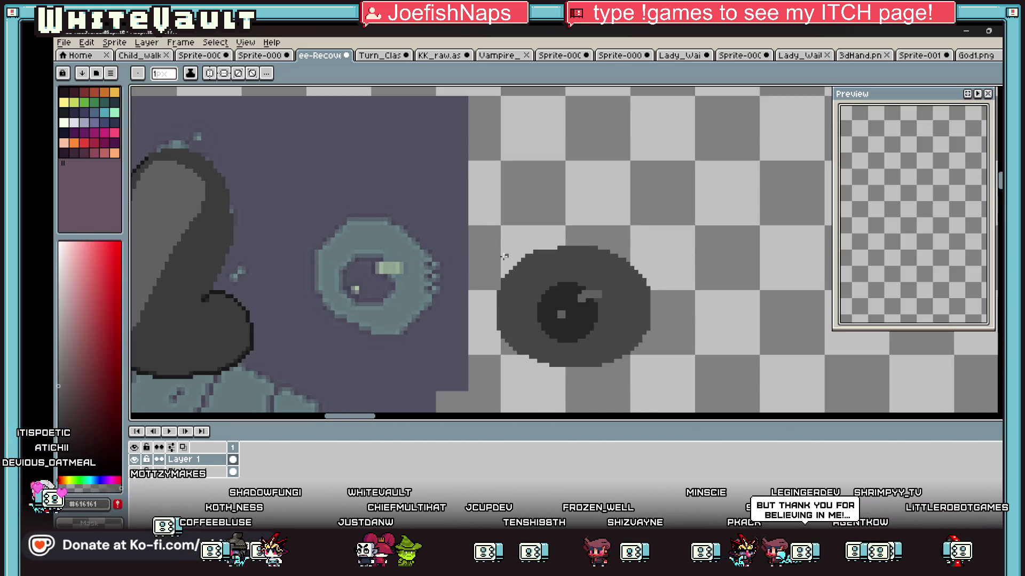
{"action": "key", "text": "b"}
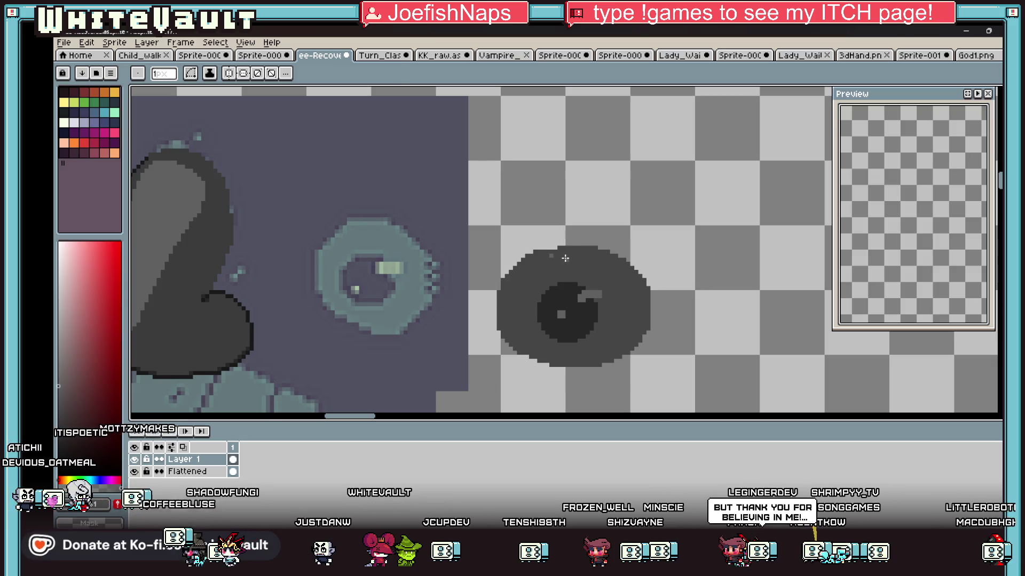
{"action": "key", "text": "l"}
{"action": "scroll", "coordinate": [542, 248], "scroll_direction": "up", "scroll_amount": 1}
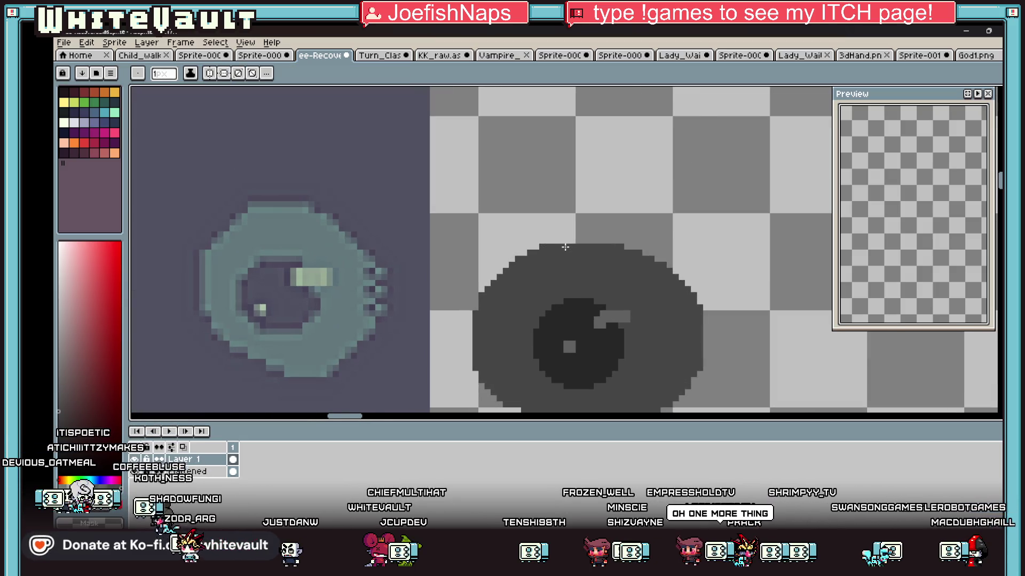
{"action": "scroll", "coordinate": [565, 247], "scroll_direction": "down", "scroll_amount": 2}
{"action": "key", "text": "i"}
{"action": "scroll", "coordinate": [436, 255], "scroll_direction": "down", "scroll_amount": 2}
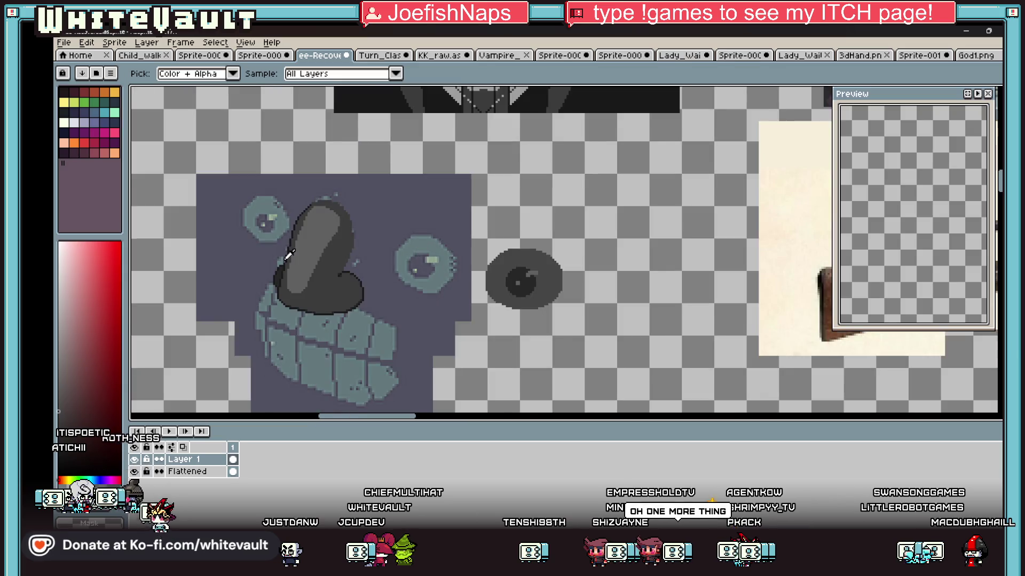
{"action": "scroll", "coordinate": [368, 257], "scroll_direction": "up", "scroll_amount": 2}
Draw a circle over the octagon eye and fill it dark grey
{"action": "key", "text": "u"}
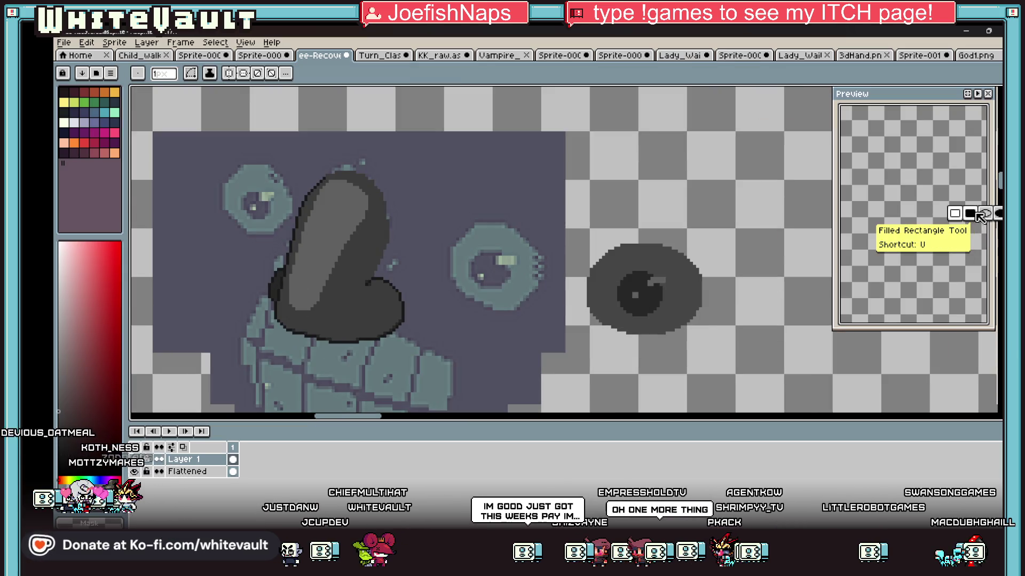
{"action": "left_click", "coordinate": [970, 213]}
{"action": "scroll", "coordinate": [587, 281], "scroll_direction": "up", "scroll_amount": 1}
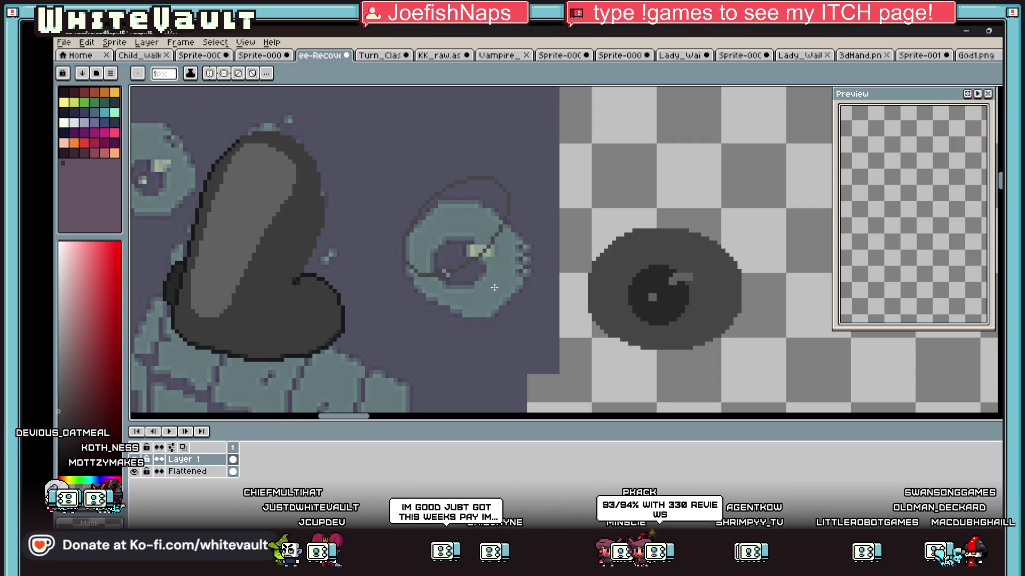
{"action": "mouse_move", "coordinate": [490, 281]}
{"action": "left_mouse_down"}
{"action": "mouse_move", "coordinate": [514, 277]}
{"action": "mouse_move", "coordinate": [525, 289]}
{"action": "left_mouse_up"}
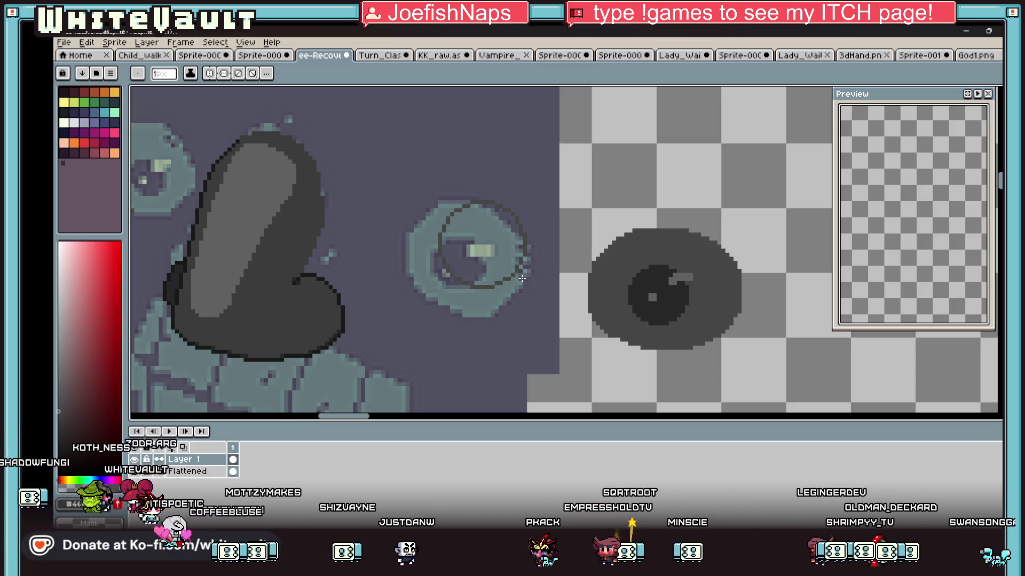
{"action": "key", "text": "g"}
{"action": "left_click", "coordinate": [482, 256]}
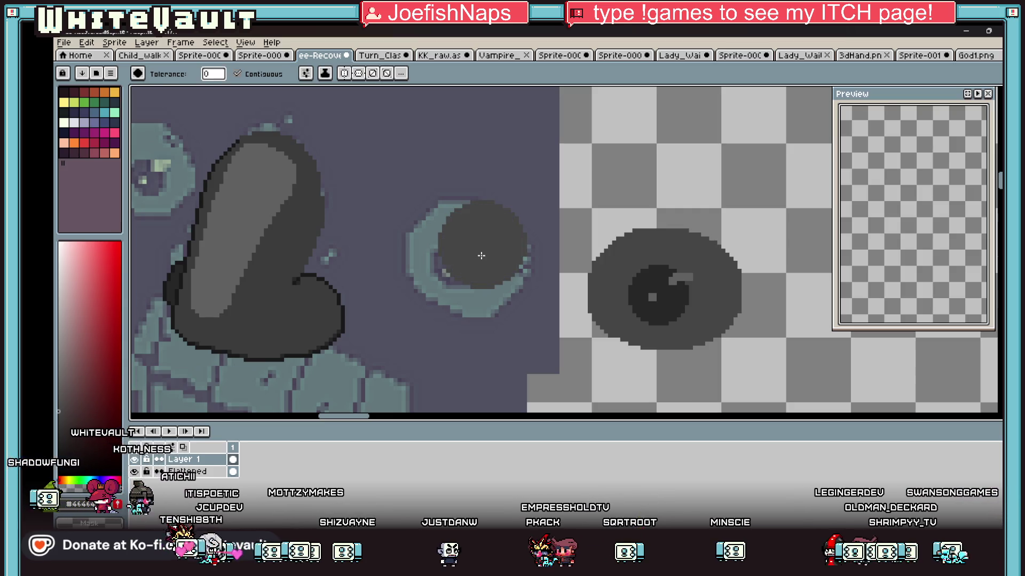
Paint a dark pupil disc at the circle's centre with an 8 px brush
{"action": "key", "text": "b"}
{"action": "scroll", "coordinate": [468, 237], "scroll_direction": "up", "scroll_amount": 1}
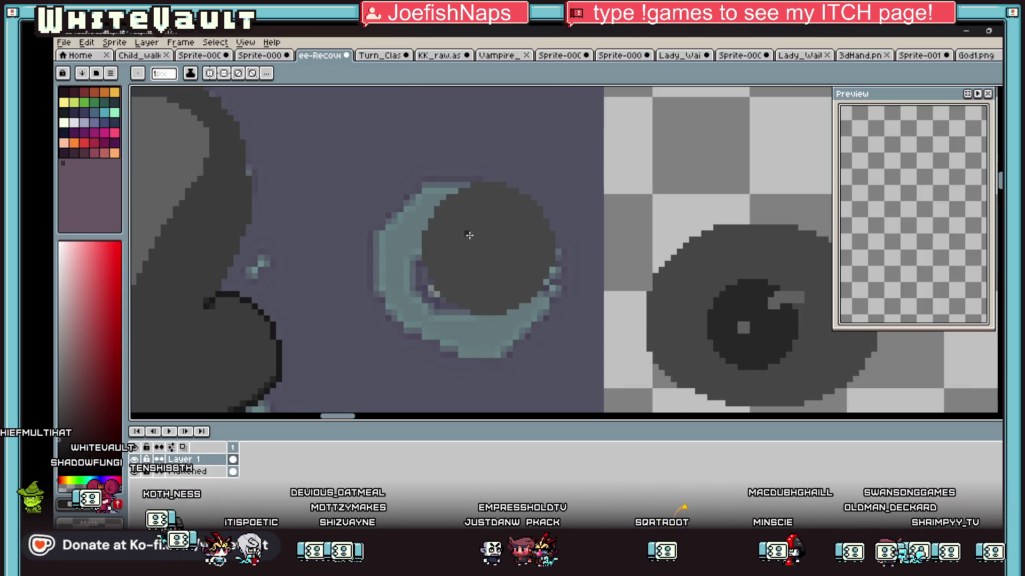
{"action": "key", "text": "plus"}
{"action": "key", "text": "plus"}
{"action": "key", "text": "plus"}
{"action": "left_click_drag", "start_coordinate": [484, 258], "coordinate": [480, 254]}
{"action": "key", "text": "plus"}
{"action": "key", "text": "plus"}
{"action": "left_click", "coordinate": [480, 254]}
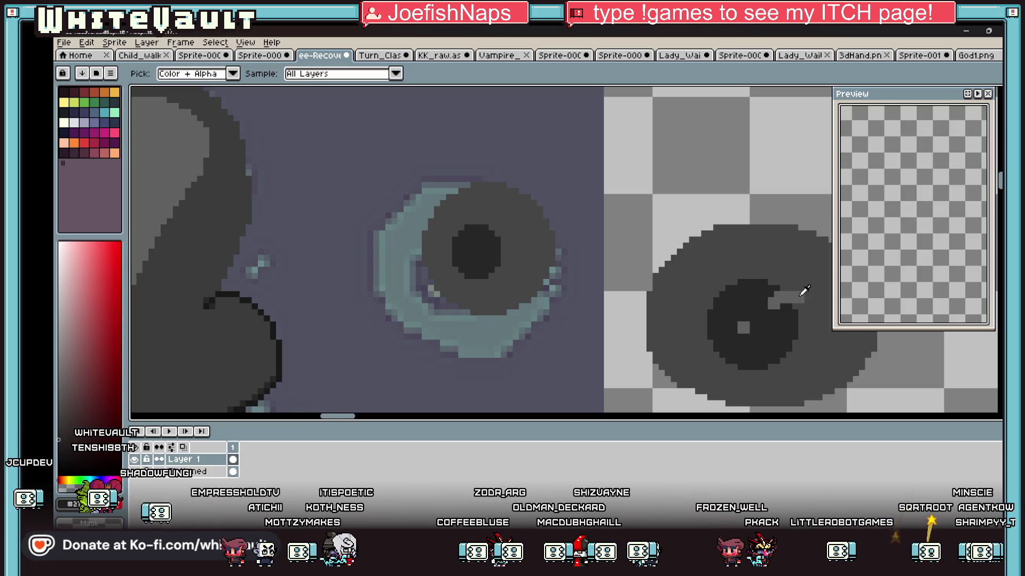
Add a 2 px light-grey glint to the pupil using the reference eye's colour
{"action": "left_click", "coordinate": [801, 290], "text": "alt"}
{"action": "left_click", "coordinate": [486, 221]}
{"action": "key", "text": "minus"}
{"action": "key", "text": "minus"}
{"action": "key", "text": "minus"}
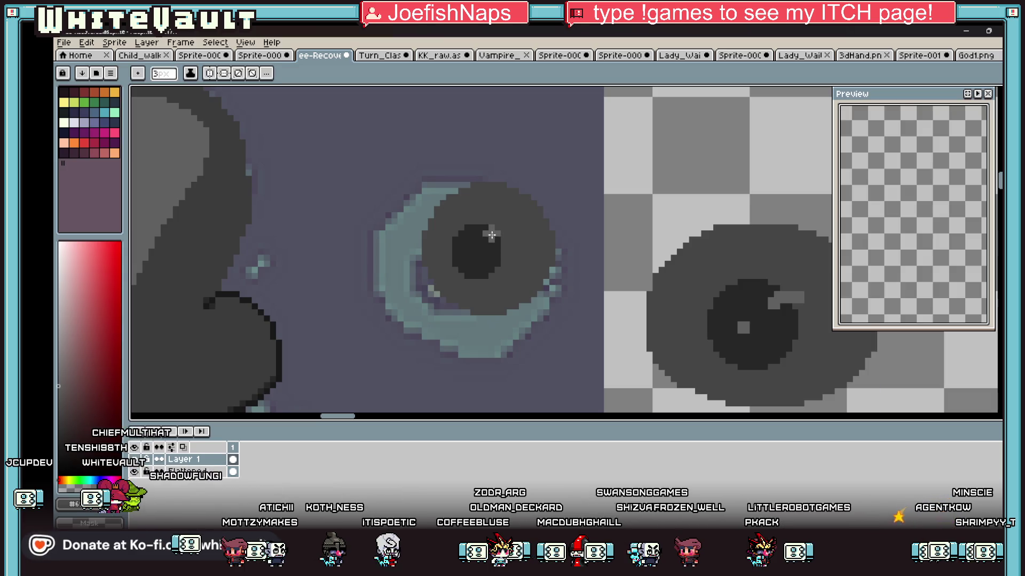
{"action": "left_click_drag", "start_coordinate": [491, 237], "coordinate": [499, 237]}
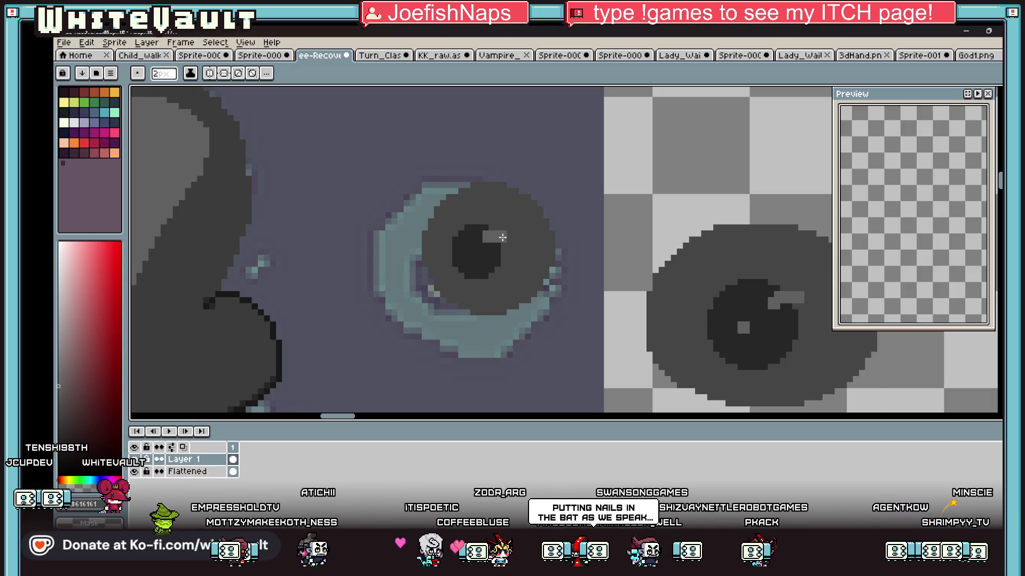
{"action": "key", "text": "ctrl+z"}
{"action": "key", "text": "ctrl+z"}
{"action": "key", "text": "ctrl+z"}
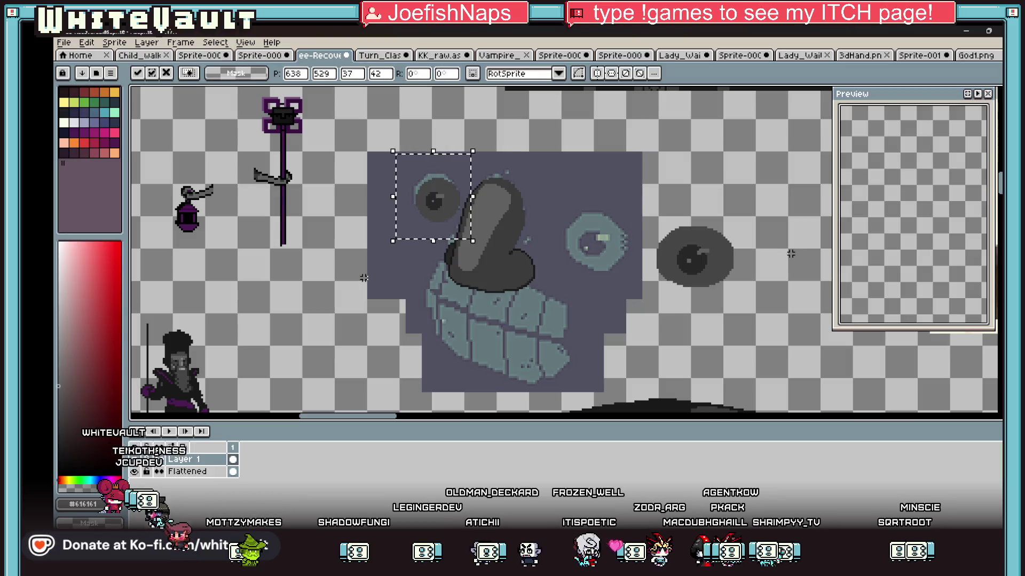
Move the dark grey eye onto the face's teal right eye and deselect
{"action": "mouse_move", "coordinate": [631, 193]}
{"action": "left_mouse_down"}
{"action": "mouse_move", "coordinate": [778, 309]}
{"action": "mouse_move", "coordinate": [673, 290]}
{"action": "left_mouse_up"}
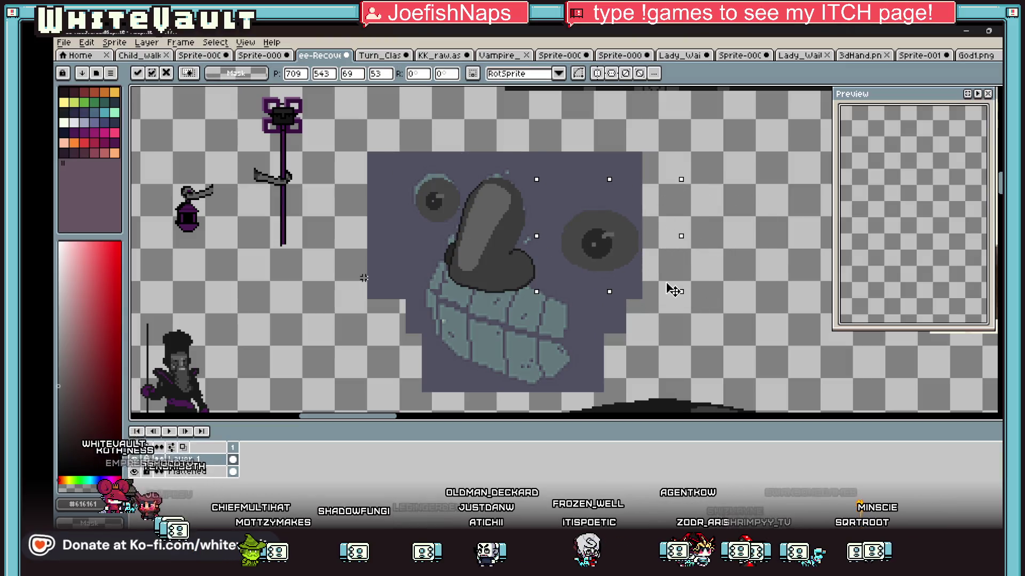
{"action": "scroll", "coordinate": [587, 275], "scroll_direction": "up", "scroll_amount": 1}
{"action": "key", "text": "ctrl+d"}
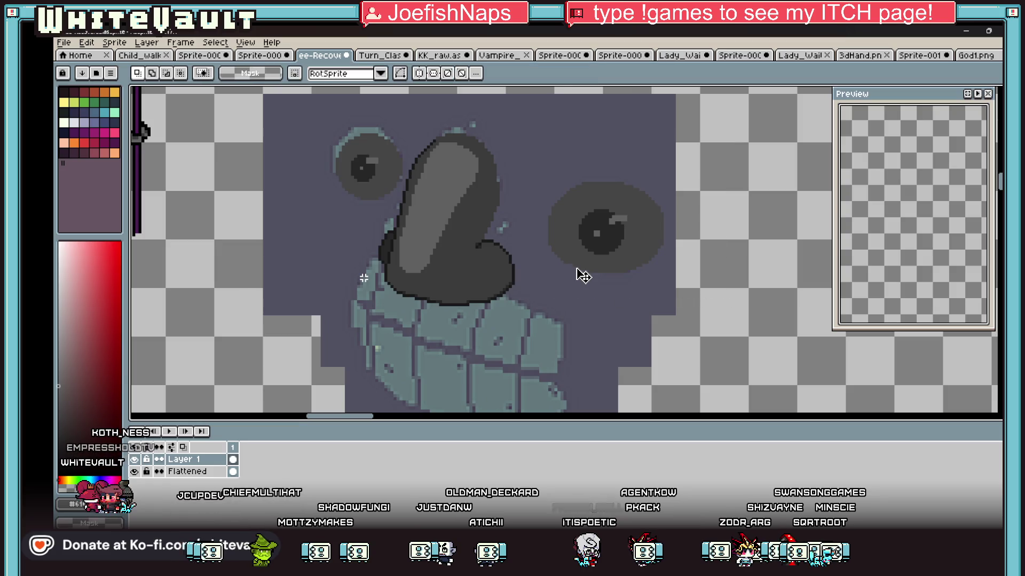
{"action": "key", "text": "b"}
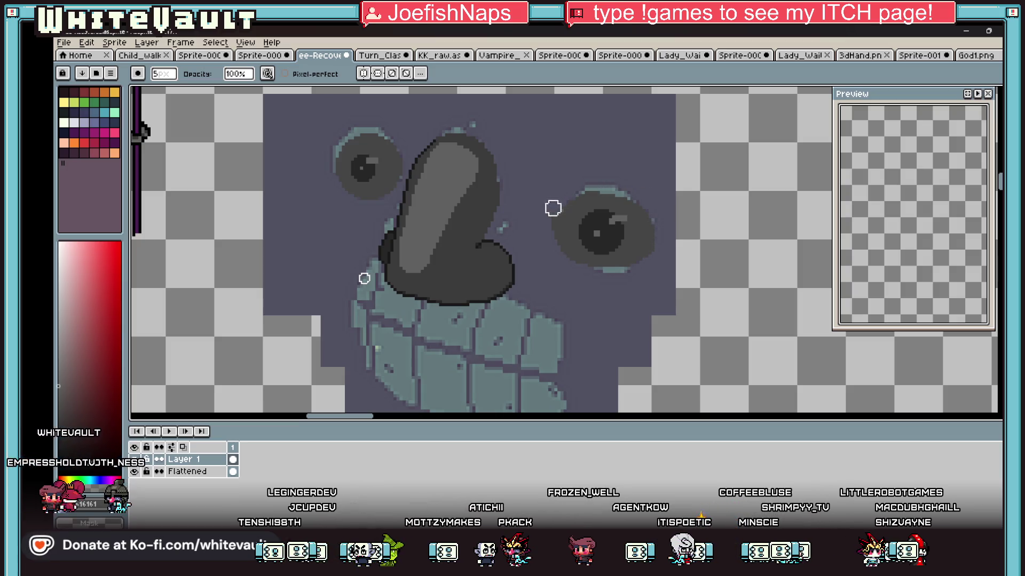
Zoom around the finished face and pick the select-by-colour tool
{"action": "scroll", "coordinate": [570, 249], "scroll_direction": "down", "scroll_amount": 1}
{"action": "scroll", "coordinate": [569, 249], "scroll_direction": "up", "scroll_amount": 3}
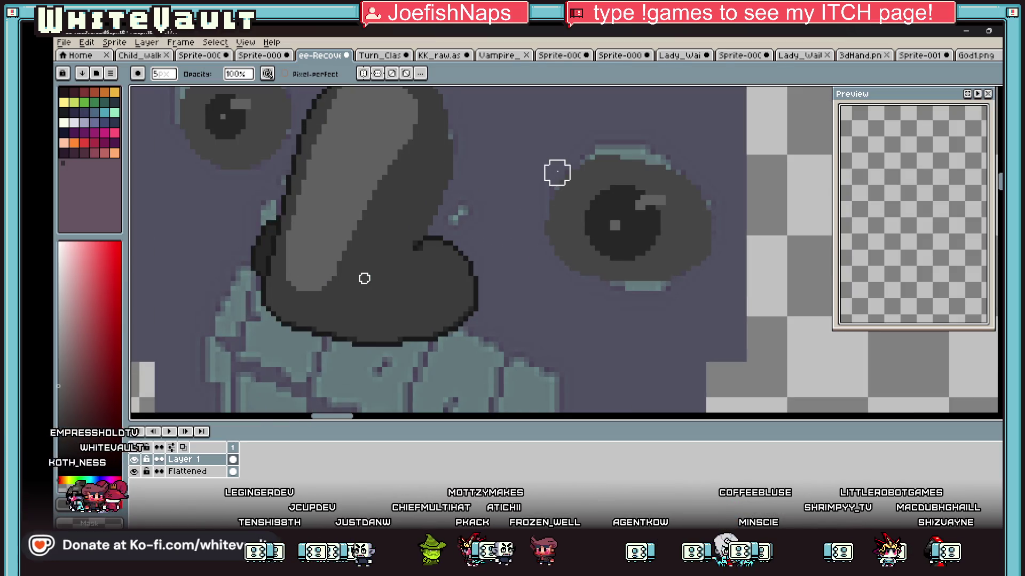
{"action": "scroll", "coordinate": [632, 228], "scroll_direction": "down", "scroll_amount": 1}
{"action": "scroll", "coordinate": [632, 228], "scroll_direction": "down", "scroll_amount": 1}
{"action": "scroll", "coordinate": [632, 228], "scroll_direction": "down", "scroll_amount": 1}
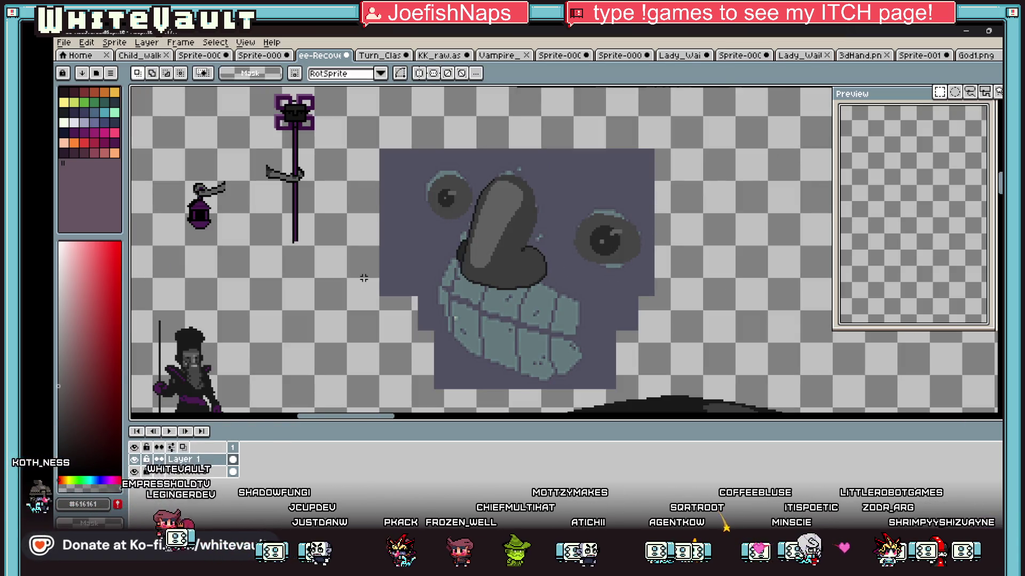
{"action": "left_click", "coordinate": [997, 92]}
{"action": "scroll", "coordinate": [499, 307], "scroll_direction": "down", "scroll_amount": 2}
{"action": "scroll", "coordinate": [499, 307], "scroll_direction": "up", "scroll_amount": 3}
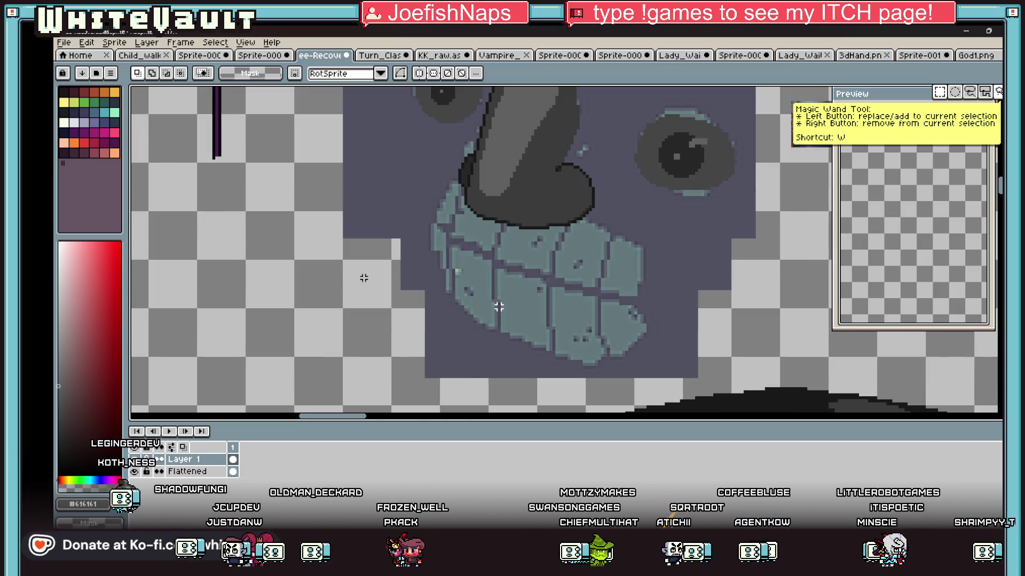
{"action": "scroll", "coordinate": [593, 169], "scroll_direction": "down", "scroll_amount": 2}
{"action": "scroll", "coordinate": [630, 176], "scroll_direction": "up", "scroll_amount": 4}
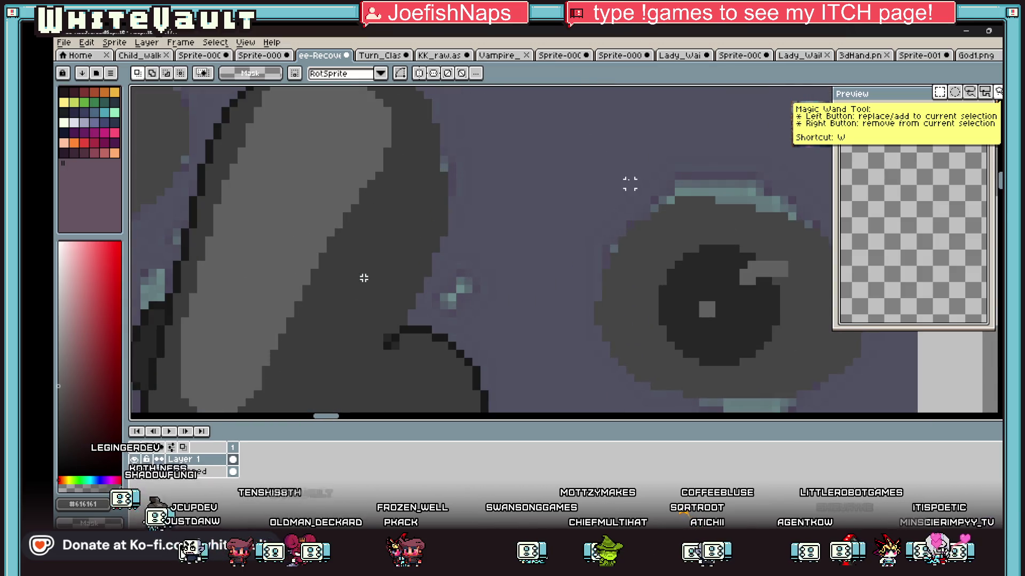
{"action": "scroll", "coordinate": [629, 184], "scroll_direction": "down", "scroll_amount": 1}
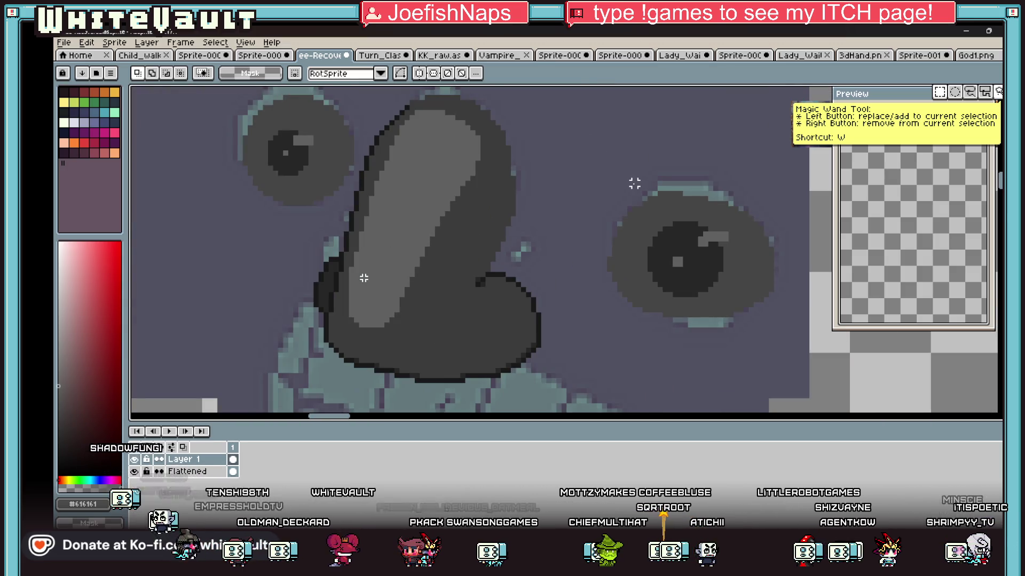
{"action": "scroll", "coordinate": [620, 197], "scroll_direction": "down", "scroll_amount": 2}
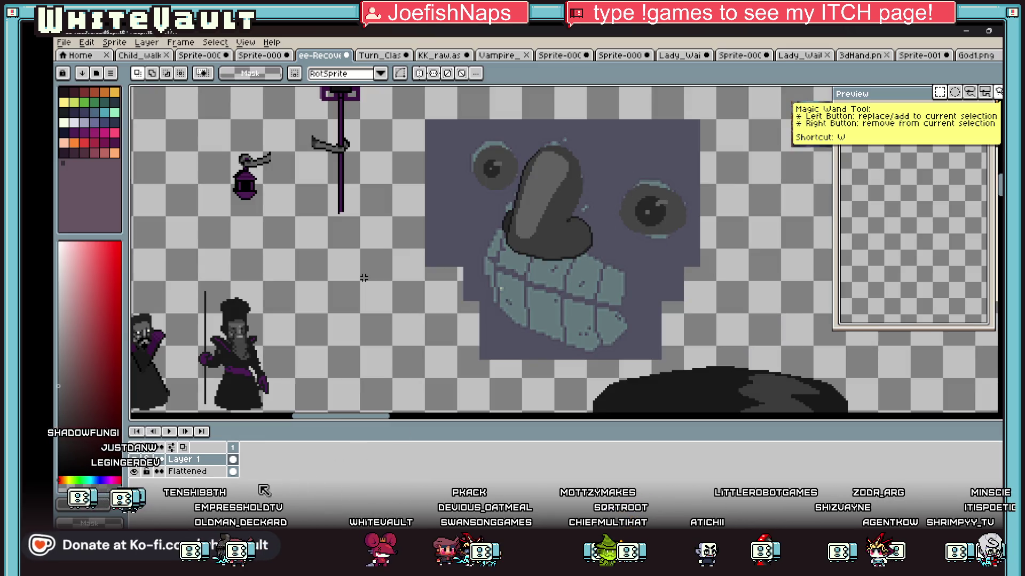
Add a new Layer 2 above Layer 1
{"action": "right_click", "coordinate": [230, 458]}
{"action": "mouse_move", "coordinate": [267, 463]}
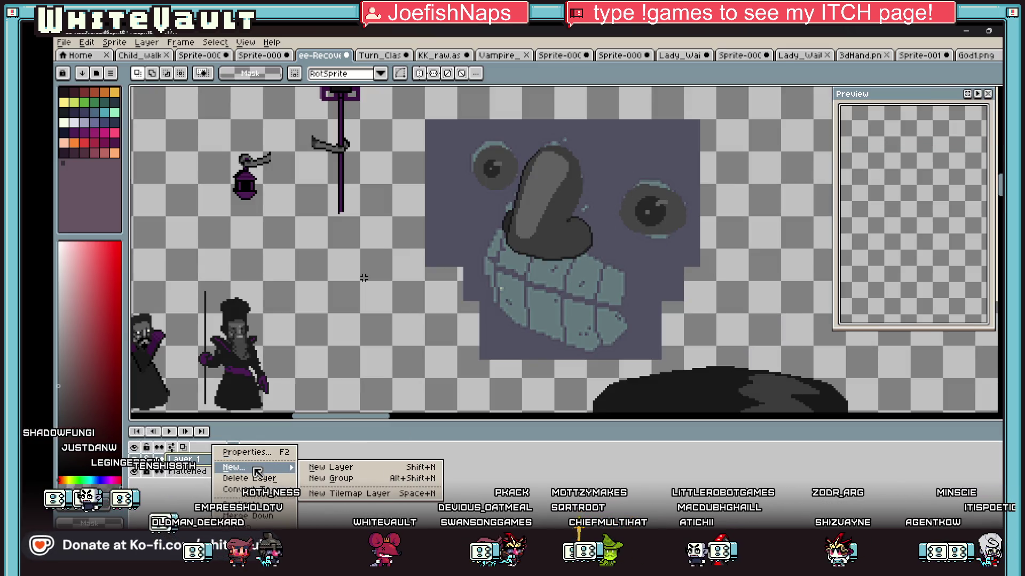
{"action": "left_click", "coordinate": [330, 463]}
{"action": "scroll", "coordinate": [607, 309], "scroll_direction": "up", "scroll_amount": 1}
{"action": "scroll", "coordinate": [608, 306], "scroll_direction": "up", "scroll_amount": 1}
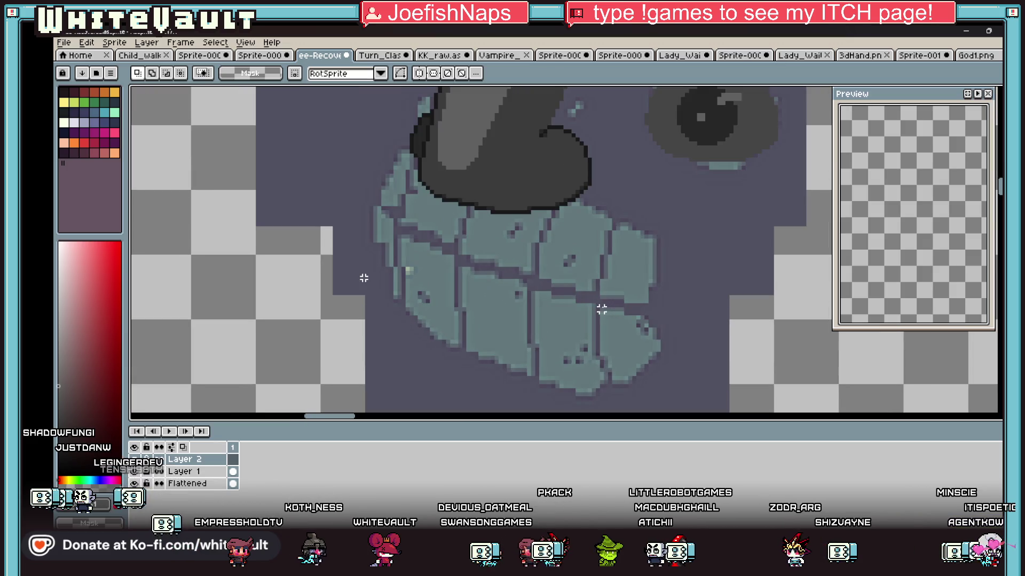
Hide Layer 1 so the flattened teal face shows underneath
{"action": "key", "text": "v"}
{"action": "key", "text": "b"}
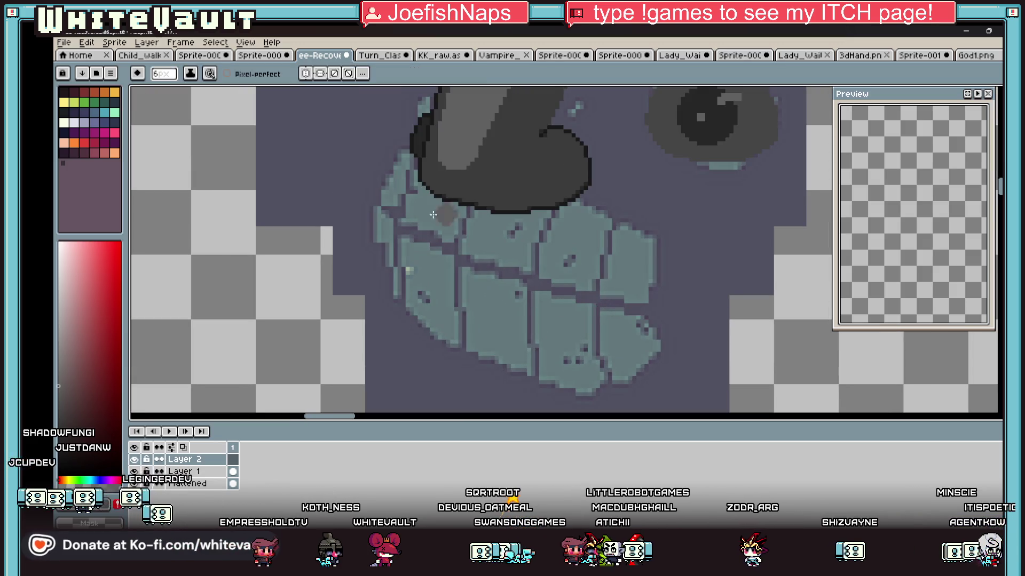
{"action": "scroll", "coordinate": [500, 137], "scroll_direction": "down", "scroll_amount": 1}
{"action": "scroll", "coordinate": [500, 137], "scroll_direction": "up", "scroll_amount": 1}
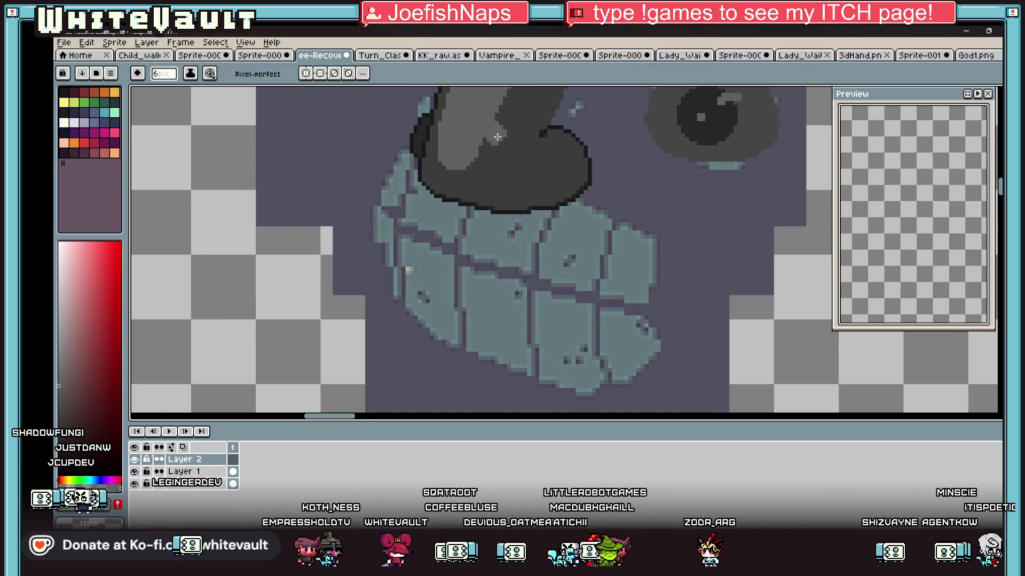
{"action": "key", "text": "l"}
{"action": "key", "text": "b"}
{"action": "key", "text": "e"}
{"action": "key", "text": "v"}
{"action": "key", "text": "e"}
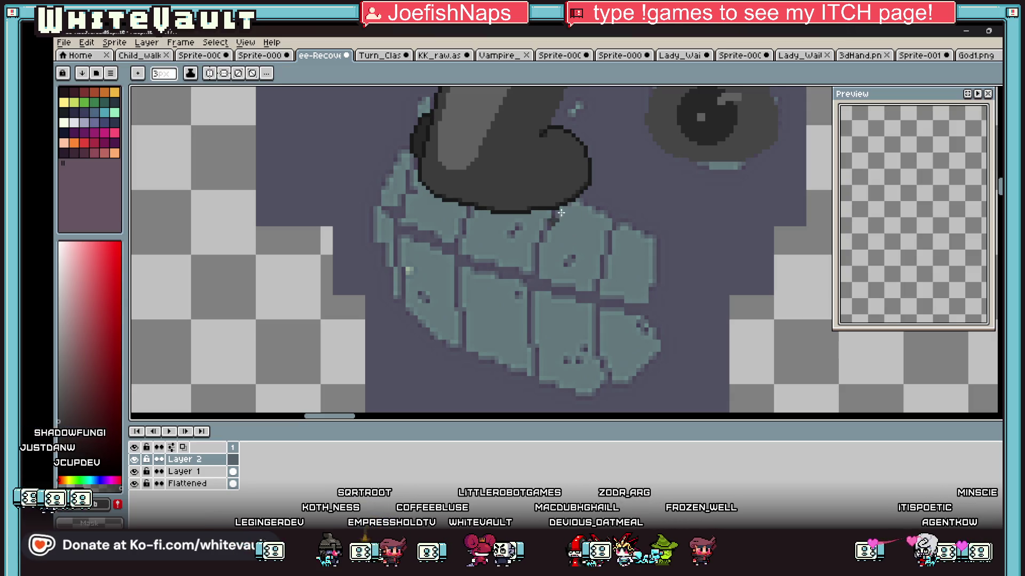
{"action": "left_click", "coordinate": [135, 471]}
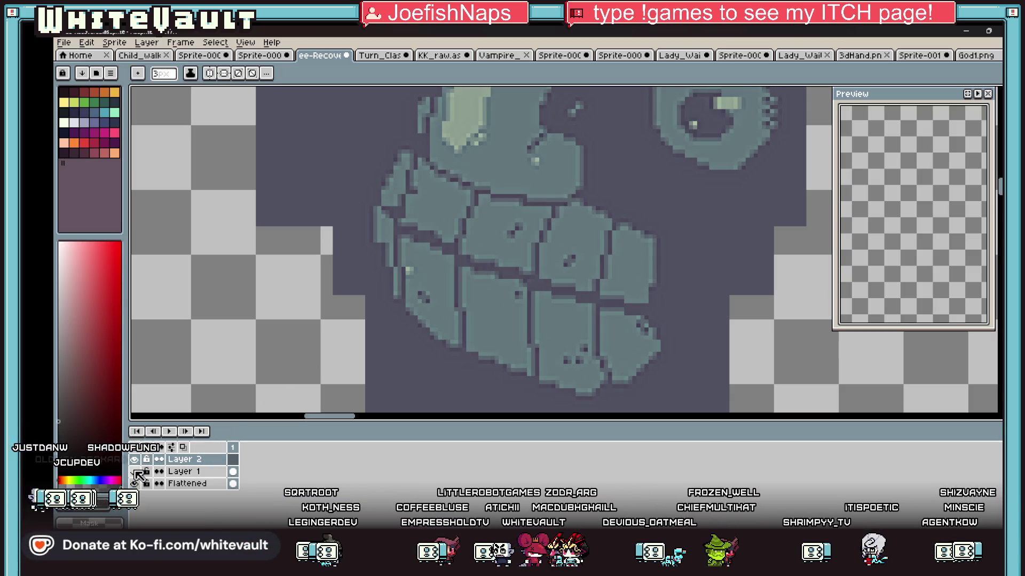
{"action": "right_click", "coordinate": [202, 486]}
{"action": "key", "text": "Escape"}
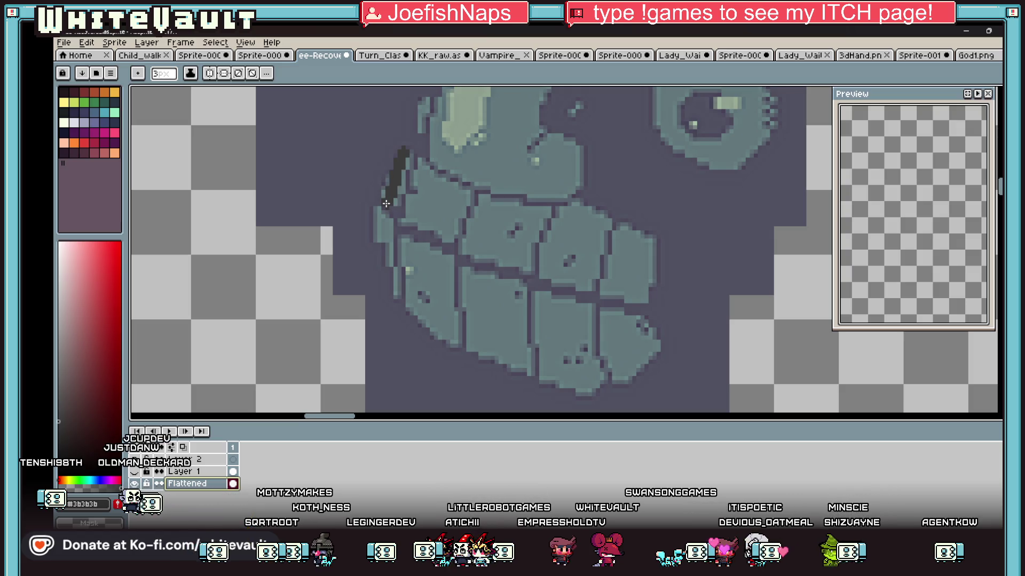
Outline the upper and lower teeth in dark with a 5 px brush, redoing the first attempt
{"action": "mouse_move", "coordinate": [404, 219]}
{"action": "left_mouse_down"}
{"action": "mouse_move", "coordinate": [469, 253]}
{"action": "mouse_move", "coordinate": [647, 307]}
{"action": "mouse_move", "coordinate": [652, 234]}
{"action": "mouse_move", "coordinate": [432, 157]}
{"action": "left_mouse_up"}
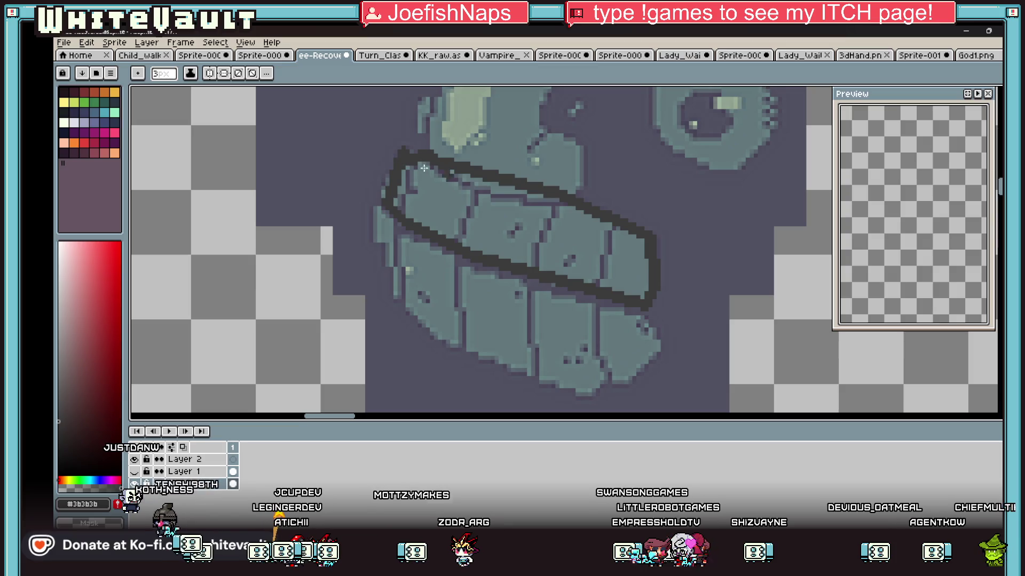
{"action": "key", "text": "b"}
{"action": "left_click", "coordinate": [478, 191]}
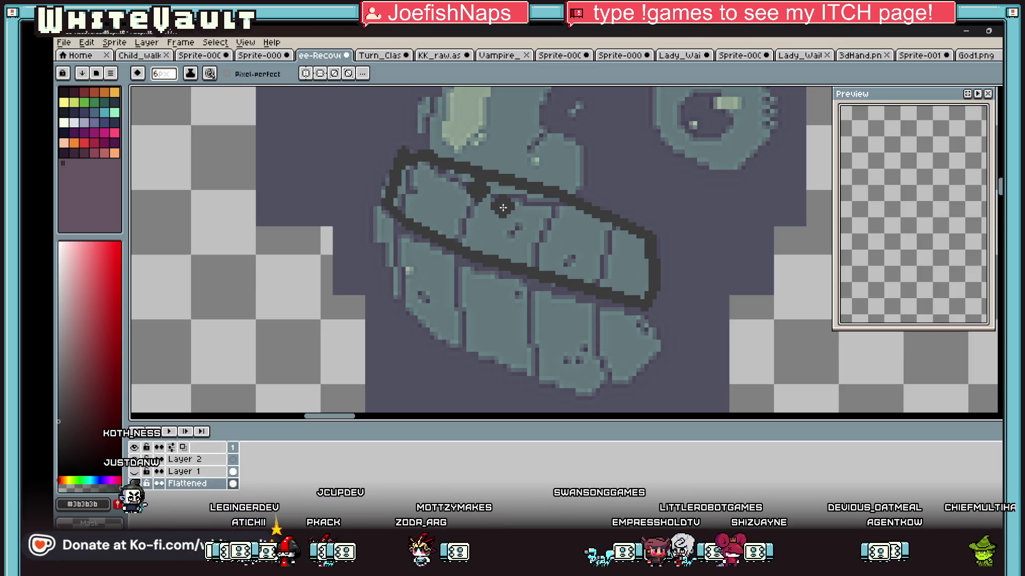
{"action": "key", "text": "g"}
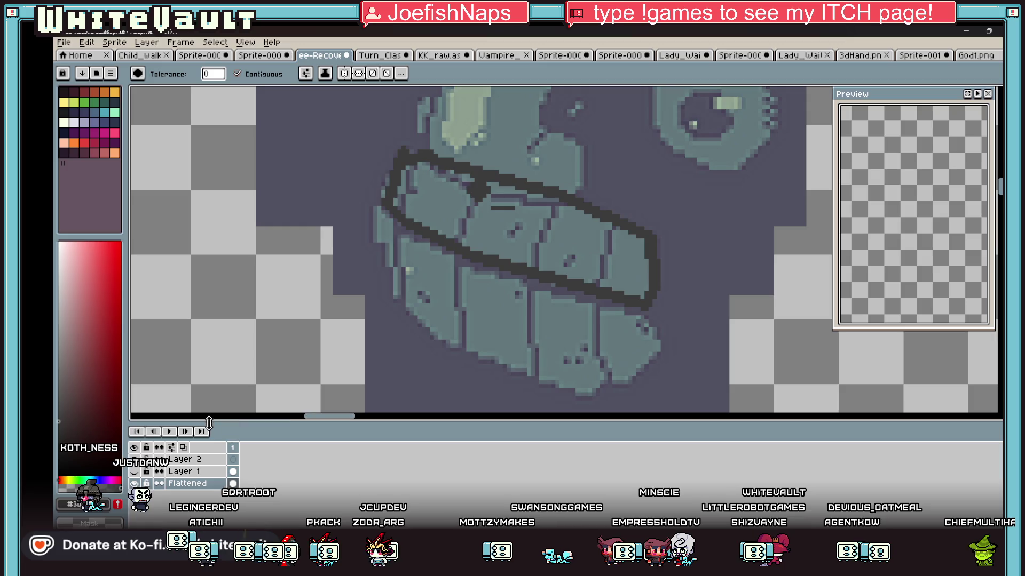
{"action": "key", "text": "ctrl+z"}
{"action": "key", "text": "ctrl+z"}
{"action": "key", "text": "ctrl+z"}
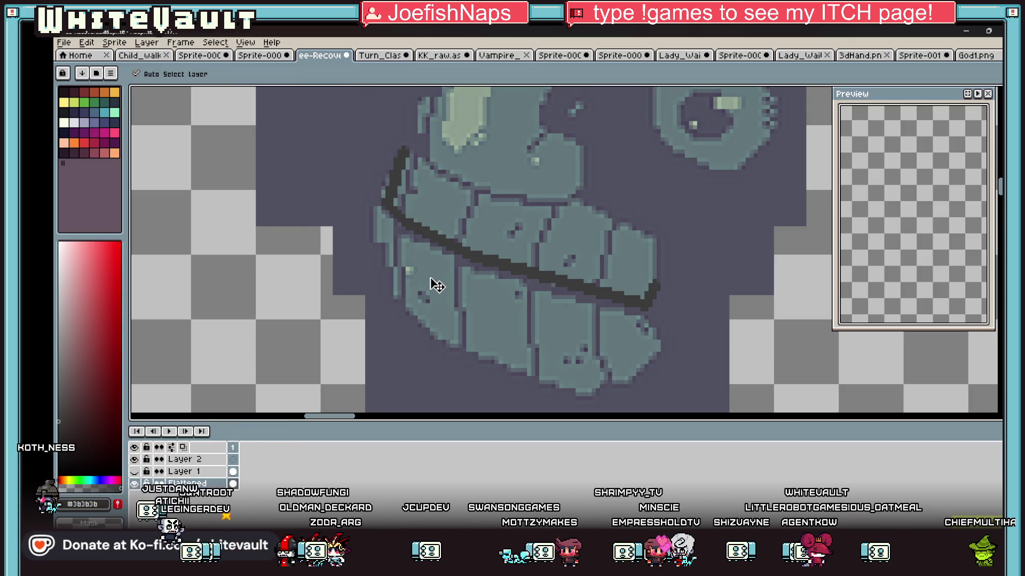
{"action": "key", "text": "ctrl+z"}
{"action": "key", "text": "ctrl+z"}
{"action": "key", "text": "ctrl+z"}
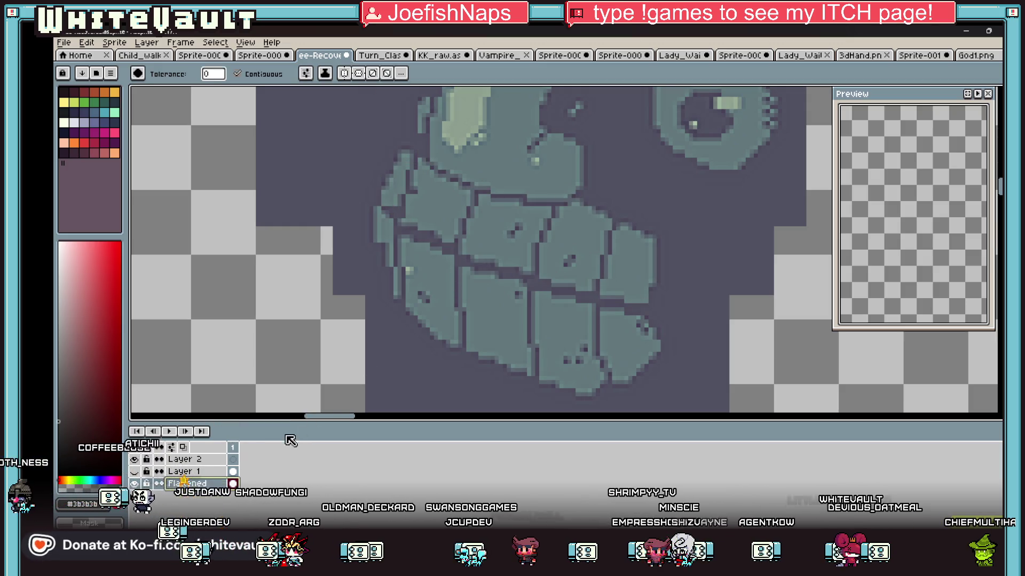
{"action": "key", "text": "e"}
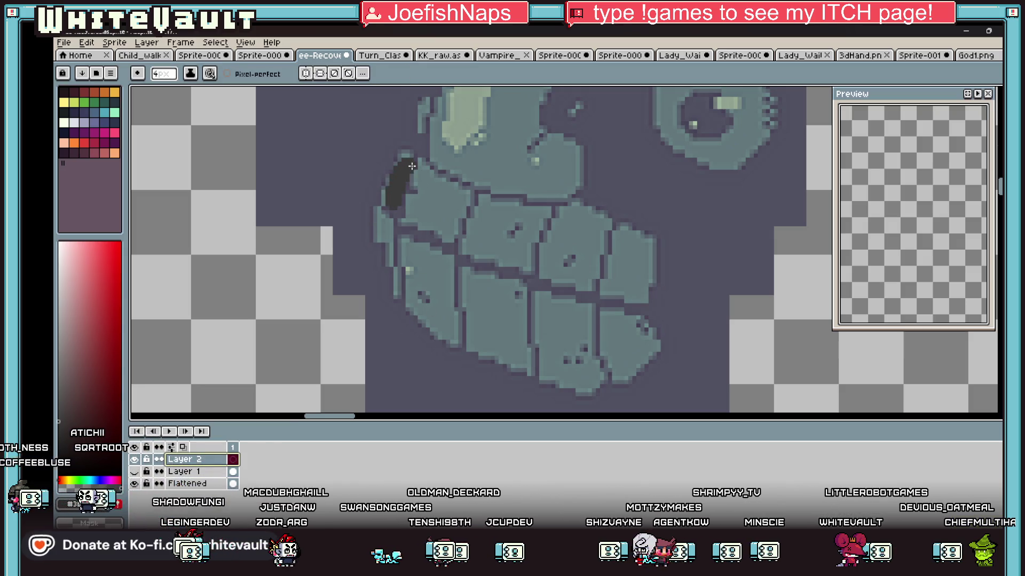
{"action": "mouse_move", "coordinate": [417, 166]}
{"action": "left_mouse_down"}
{"action": "mouse_move", "coordinate": [567, 206]}
{"action": "mouse_move", "coordinate": [634, 243]}
{"action": "mouse_move", "coordinate": [644, 286]}
{"action": "left_mouse_up"}
{"action": "mouse_move", "coordinate": [398, 208]}
{"action": "left_mouse_down"}
{"action": "mouse_move", "coordinate": [488, 258]}
{"action": "mouse_move", "coordinate": [641, 299]}
{"action": "left_mouse_up"}
{"action": "mouse_move", "coordinate": [383, 230]}
{"action": "left_mouse_down"}
{"action": "mouse_move", "coordinate": [380, 268]}
{"action": "mouse_move", "coordinate": [404, 308]}
{"action": "mouse_move", "coordinate": [511, 371]}
{"action": "mouse_move", "coordinate": [587, 395]}
{"action": "left_mouse_up"}
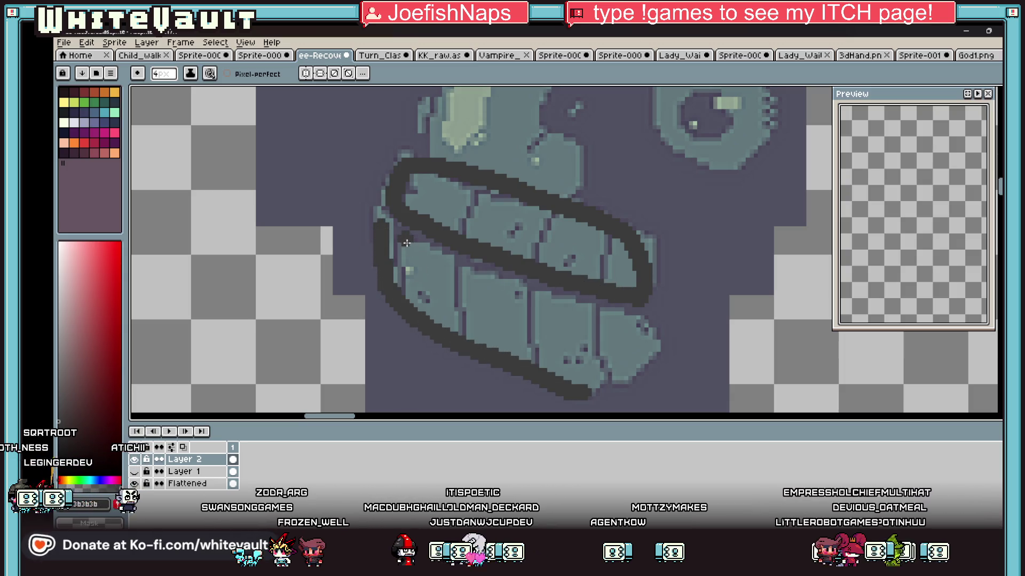
{"action": "mouse_move", "coordinate": [398, 238]}
{"action": "left_mouse_down"}
{"action": "mouse_move", "coordinate": [644, 338]}
{"action": "mouse_move", "coordinate": [632, 370]}
{"action": "mouse_move", "coordinate": [579, 395]}
{"action": "left_mouse_up"}
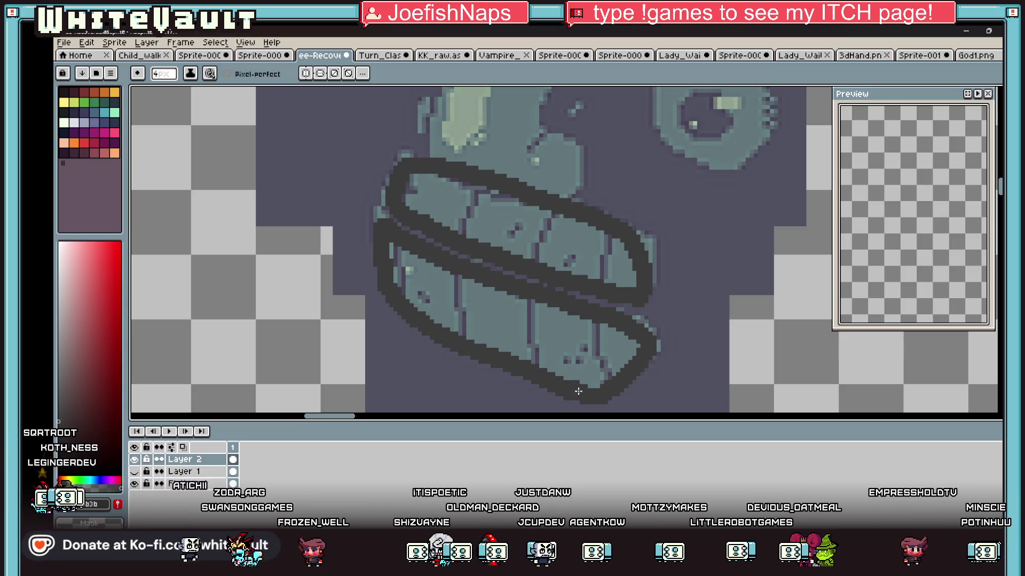
Flood-fill both the lower and upper teeth rows dark grey
{"action": "key", "text": "g"}
{"action": "left_click", "coordinate": [554, 336]}
{"action": "left_click", "coordinate": [548, 226]}
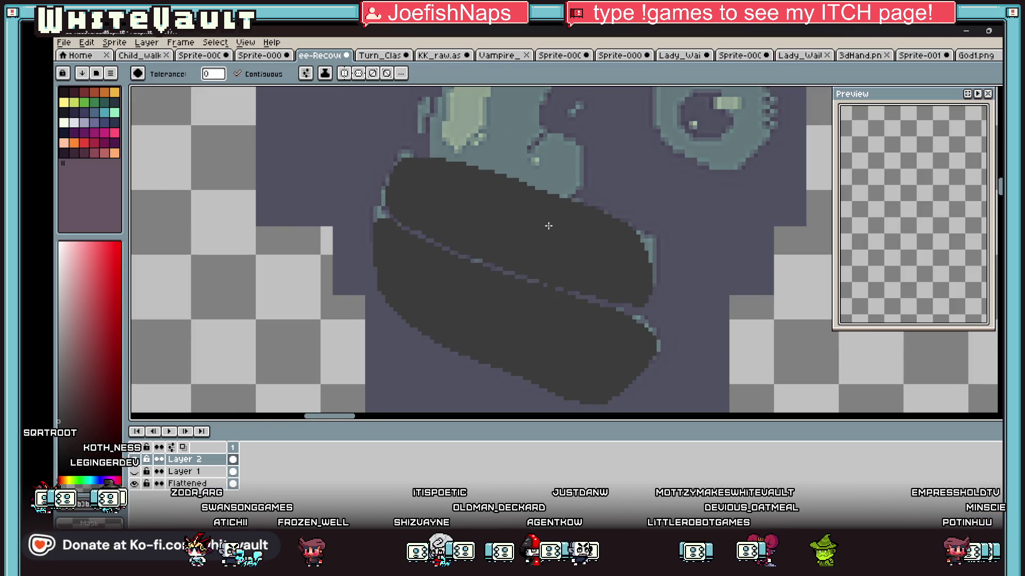
{"action": "key", "text": "b"}
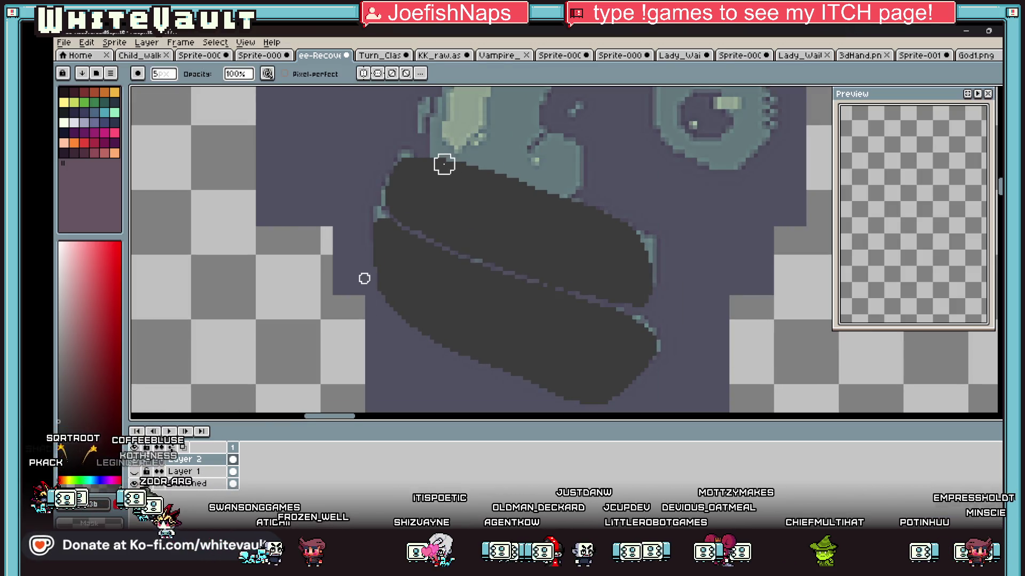
Fill the teal shape beside the nose solid, then flood the dark mouth shape medium grey
{"action": "scroll", "coordinate": [447, 164], "scroll_direction": "down", "scroll_amount": 1}
{"action": "left_click_drag", "start_coordinate": [499, 163], "coordinate": [475, 159]}
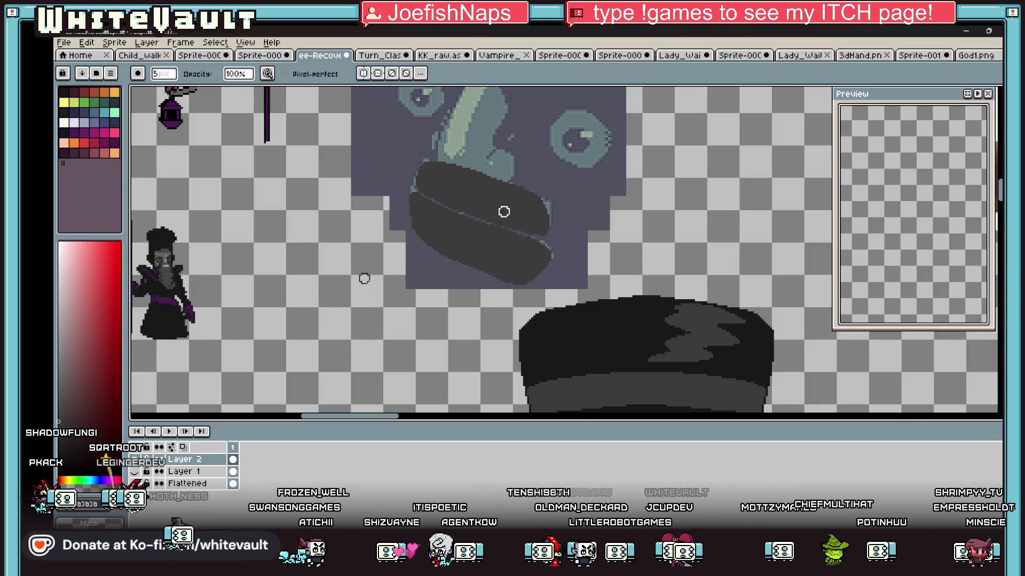
{"action": "key", "text": "g"}
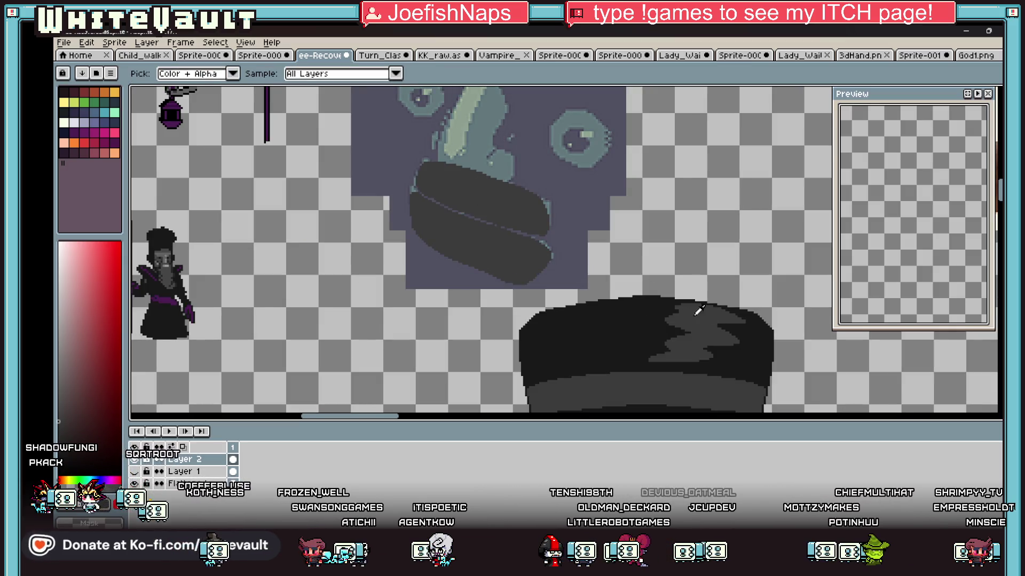
{"action": "key", "text": "i"}
{"action": "scroll", "coordinate": [355, 194], "scroll_direction": "down", "scroll_amount": 1}
{"action": "scroll", "coordinate": [273, 237], "scroll_direction": "up", "scroll_amount": 1}
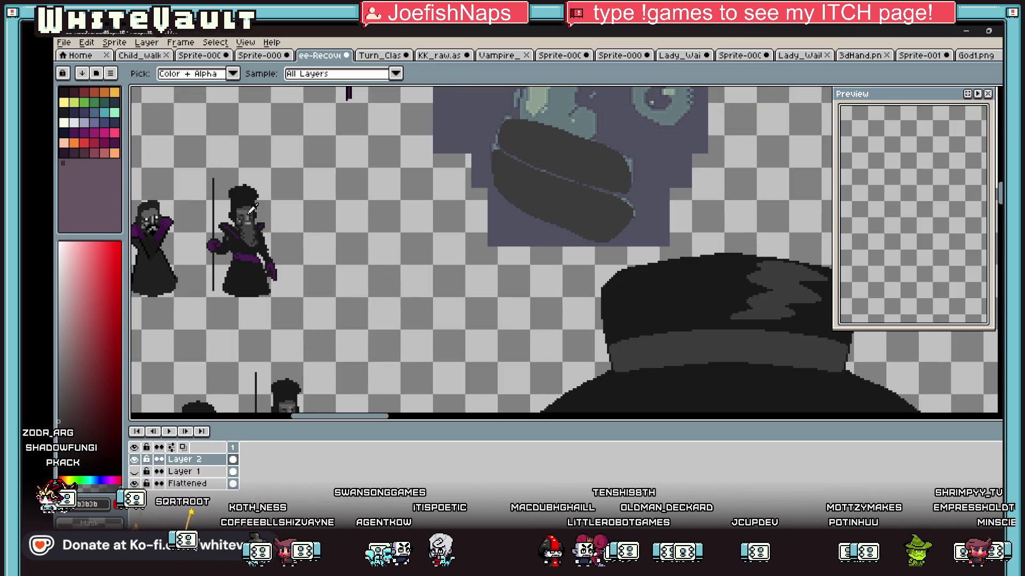
{"action": "key", "text": "g"}
{"action": "left_click", "coordinate": [541, 151]}
{"action": "key", "text": "b"}
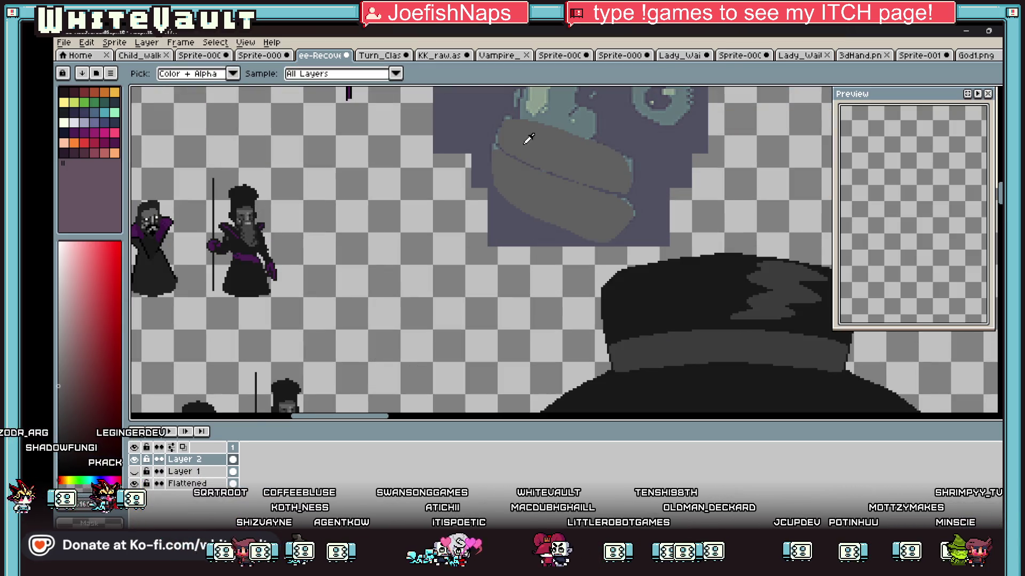
{"action": "scroll", "coordinate": [528, 118], "scroll_direction": "up", "scroll_amount": 1}
{"action": "scroll", "coordinate": [543, 114], "scroll_direction": "up", "scroll_amount": 1}
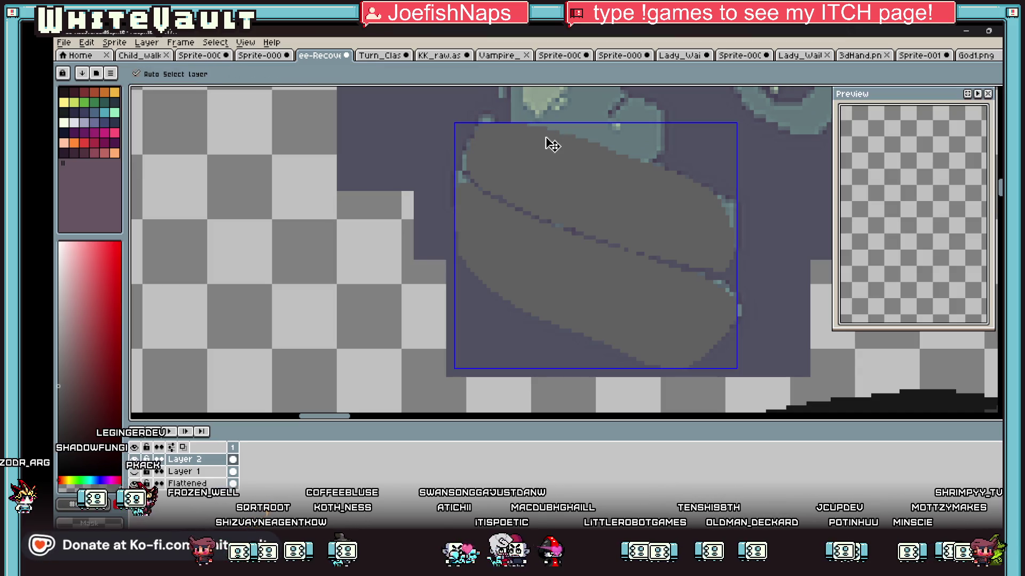
{"action": "key", "text": "e"}
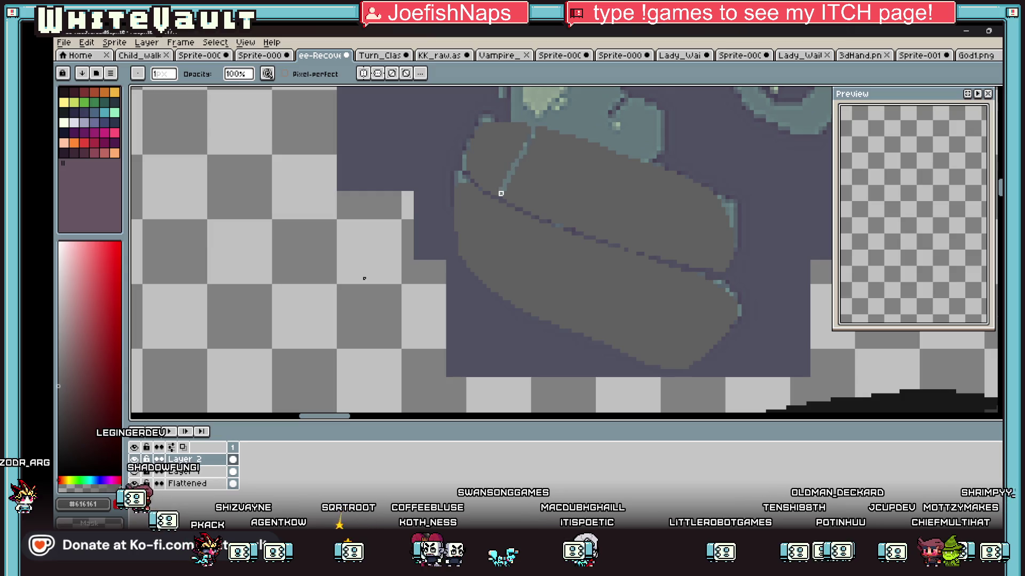
Draw two 1 px black diagonal dividers on the upper teeth and two vertical ones on the lower
{"action": "key", "text": "e"}
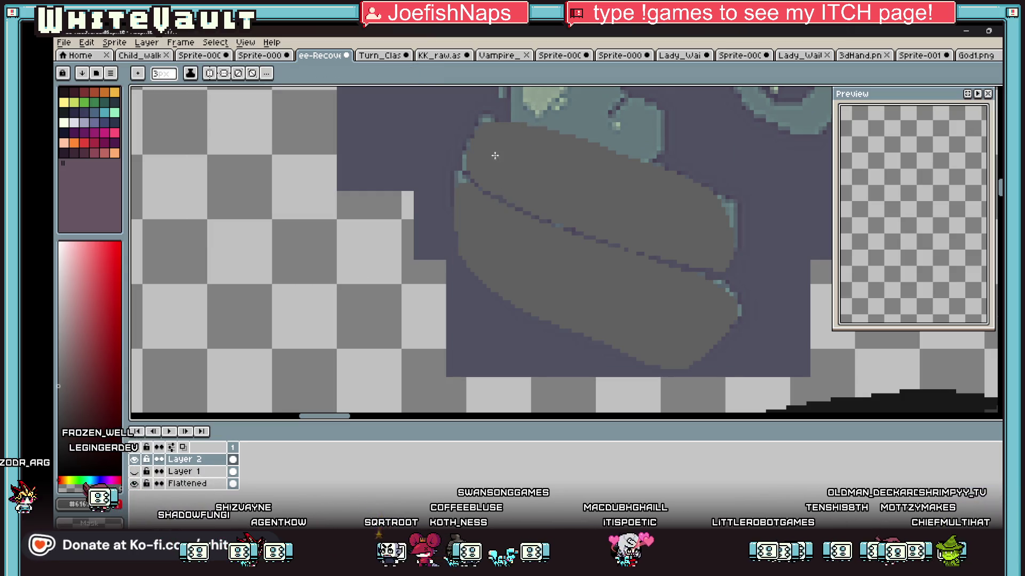
{"action": "key", "text": "b"}
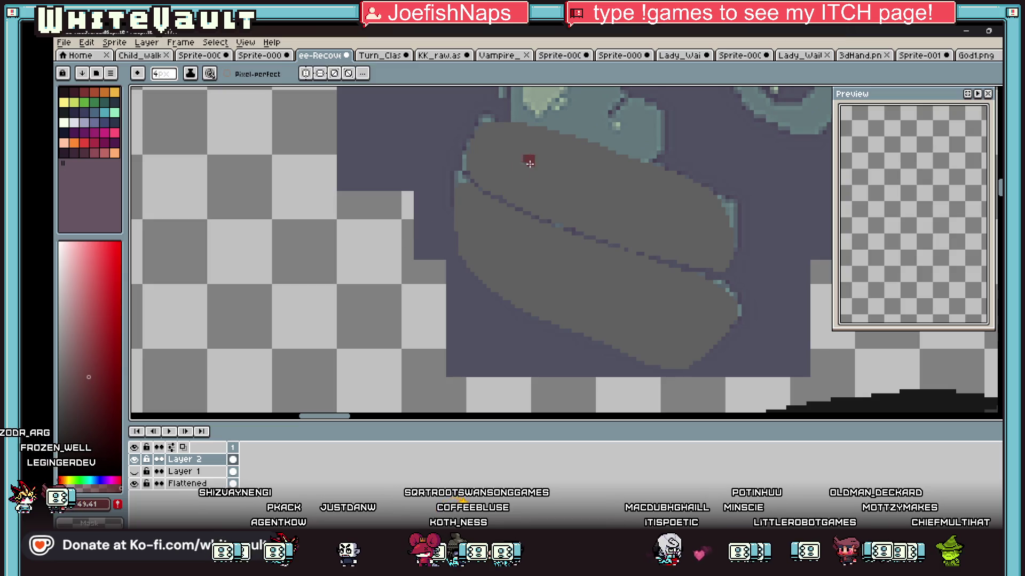
{"action": "key", "text": "b"}
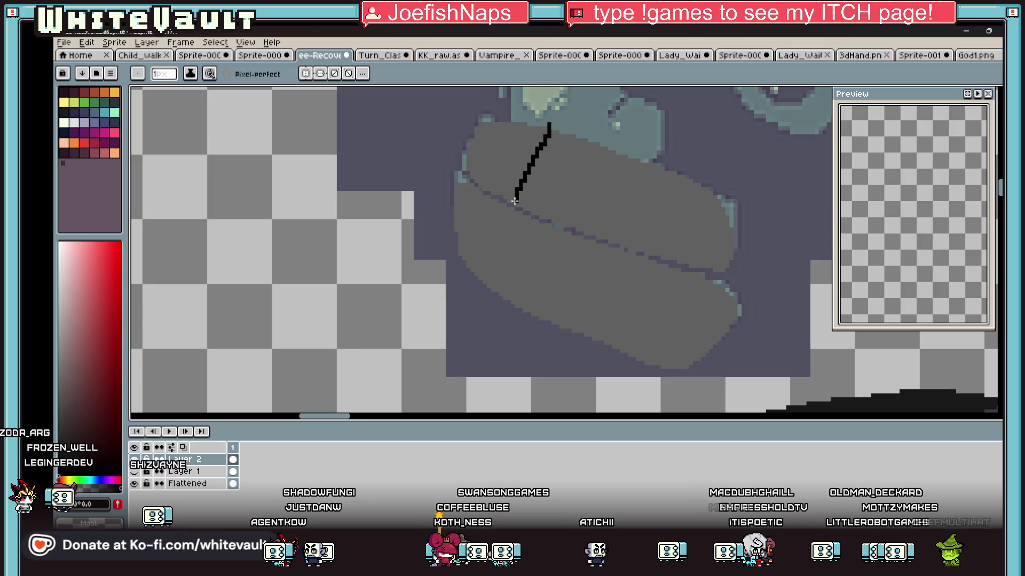
{"action": "key", "text": "ctrl+z"}
{"action": "key", "text": "e"}
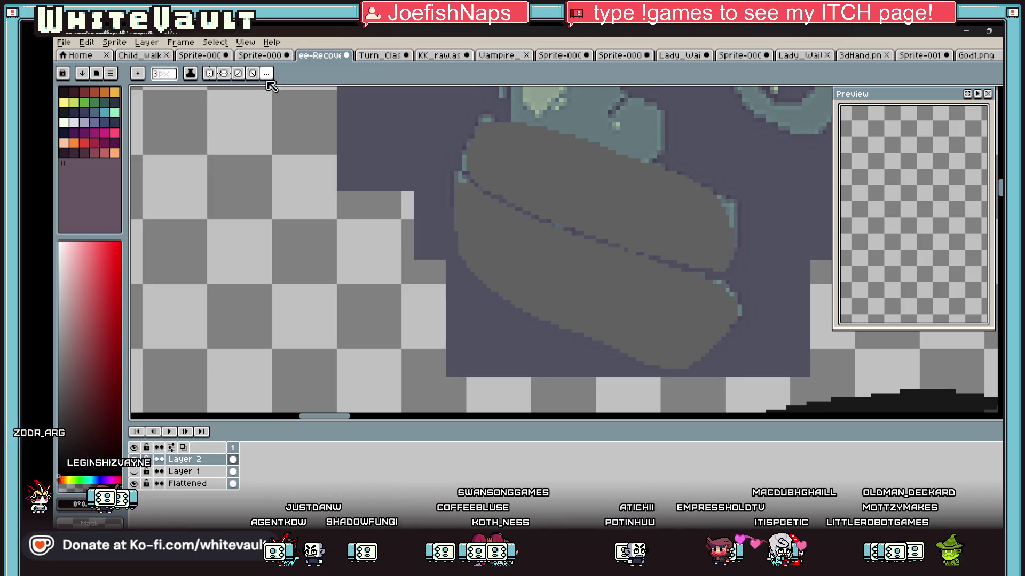
{"action": "key", "text": "b"}
{"action": "mouse_move", "coordinate": [550, 124]}
{"action": "left_mouse_down"}
{"action": "mouse_move", "coordinate": [506, 204]}
{"action": "mouse_move", "coordinate": [501, 291]}
{"action": "left_mouse_up"}
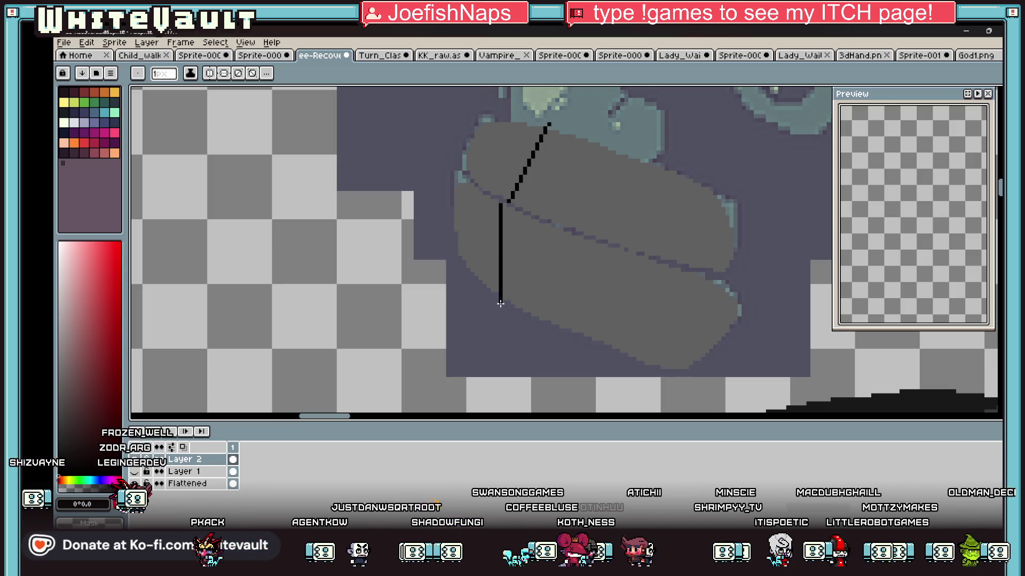
{"action": "mouse_move", "coordinate": [553, 324]}
{"action": "left_mouse_down"}
{"action": "mouse_move", "coordinate": [557, 228]}
{"action": "mouse_move", "coordinate": [596, 144]}
{"action": "left_mouse_up"}
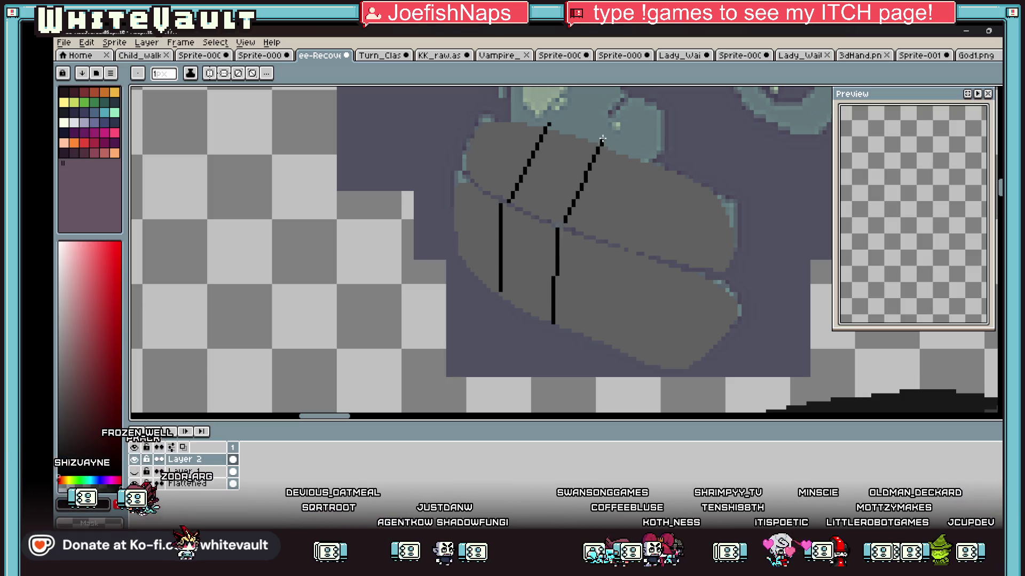
{"action": "mouse_move", "coordinate": [650, 165]}
{"action": "left_mouse_down"}
{"action": "mouse_move", "coordinate": [615, 236]}
{"action": "mouse_move", "coordinate": [618, 348]}
{"action": "left_mouse_up"}
{"action": "mouse_move", "coordinate": [695, 370]}
{"action": "left_mouse_down"}
{"action": "mouse_move", "coordinate": [683, 273]}
{"action": "mouse_move", "coordinate": [718, 201]}
{"action": "left_mouse_up"}
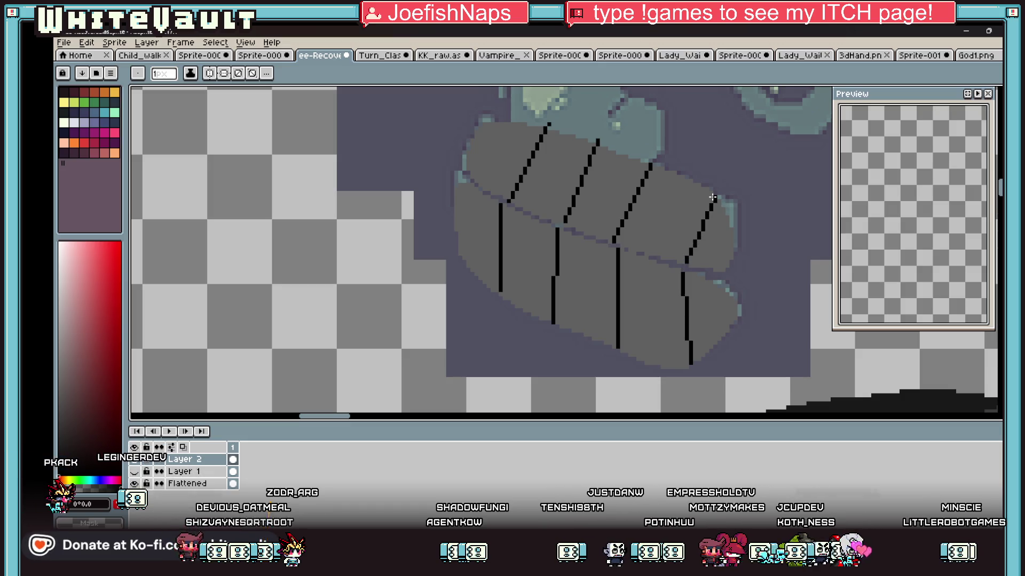
Marquee-select the area around the teeth
{"action": "scroll", "coordinate": [714, 203], "scroll_direction": "down", "scroll_amount": 2}
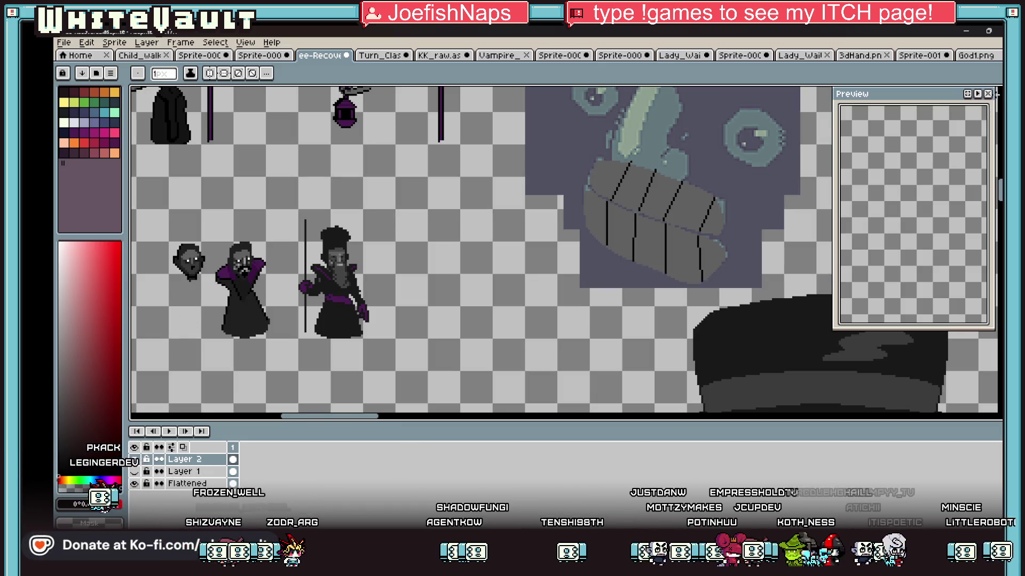
{"action": "key", "text": "m"}
{"action": "left_click_drag", "start_coordinate": [560, 126], "coordinate": [768, 301]}
Select all the black divider lines at once with the Magic Wand, Contiguous off
{"action": "scroll", "coordinate": [736, 258], "scroll_direction": "up", "scroll_amount": 2}
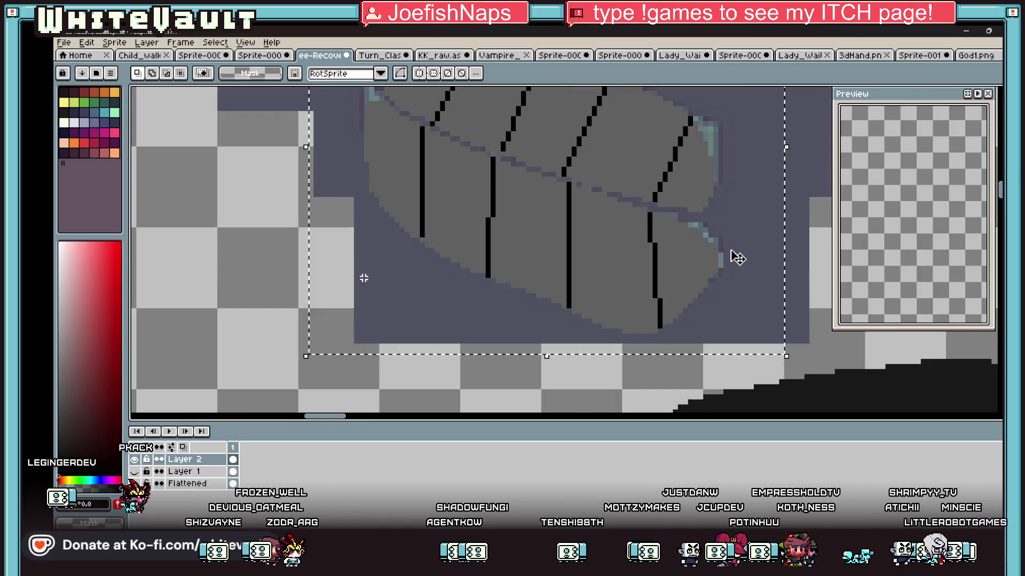
{"action": "key", "text": "Return"}
{"action": "key", "text": "w"}
{"action": "left_click", "coordinate": [238, 74]}
{"action": "left_click", "coordinate": [422, 149]}
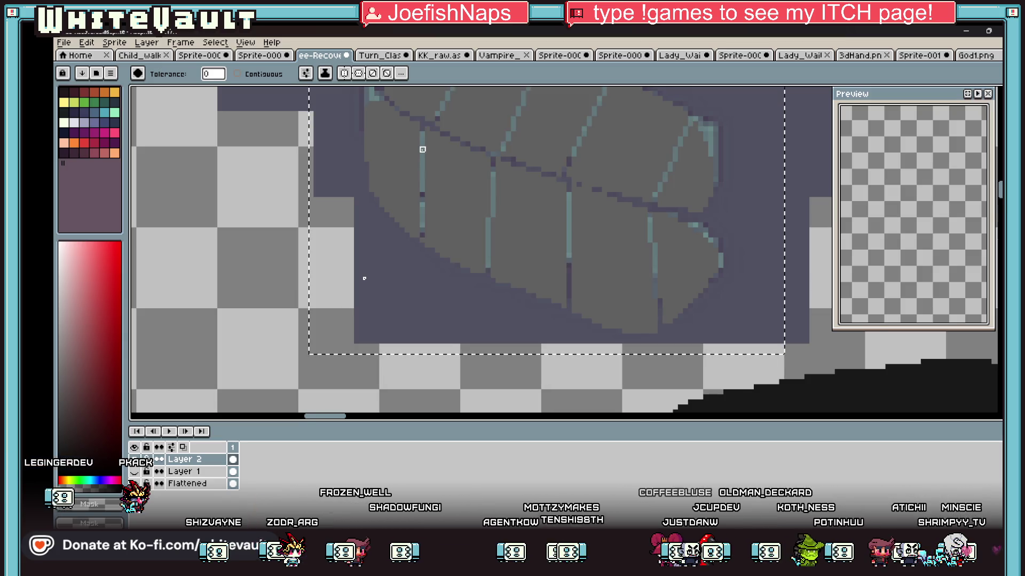
Move Layer 1 above Layer 2 in the Layers panel
{"action": "scroll", "coordinate": [364, 278], "scroll_direction": "down", "scroll_amount": 3}
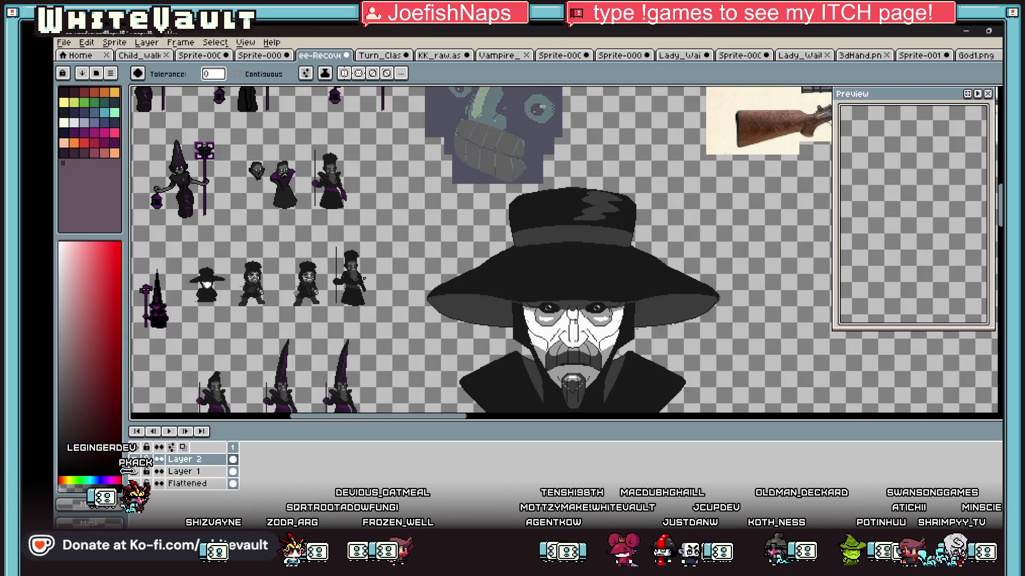
{"action": "scroll", "coordinate": [364, 278], "scroll_direction": "down", "scroll_amount": 1}
{"action": "scroll", "coordinate": [364, 278], "scroll_direction": "up", "scroll_amount": 3}
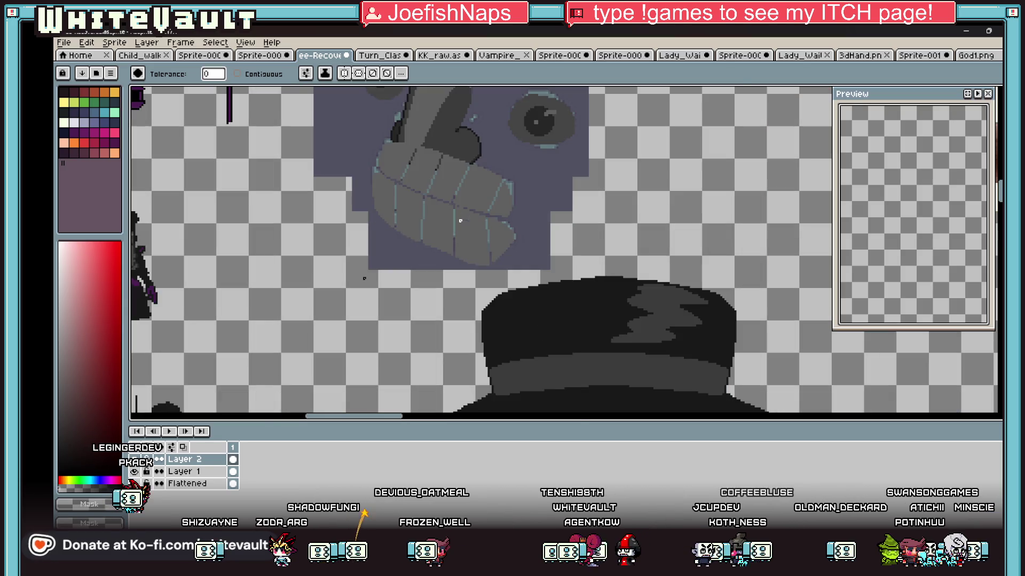
{"action": "left_click", "coordinate": [203, 471]}
{"action": "left_click_drag", "start_coordinate": [241, 472], "coordinate": [240, 460]}
{"action": "scroll", "coordinate": [442, 201], "scroll_direction": "down", "scroll_amount": 2}
{"action": "scroll", "coordinate": [442, 201], "scroll_direction": "up", "scroll_amount": 2}
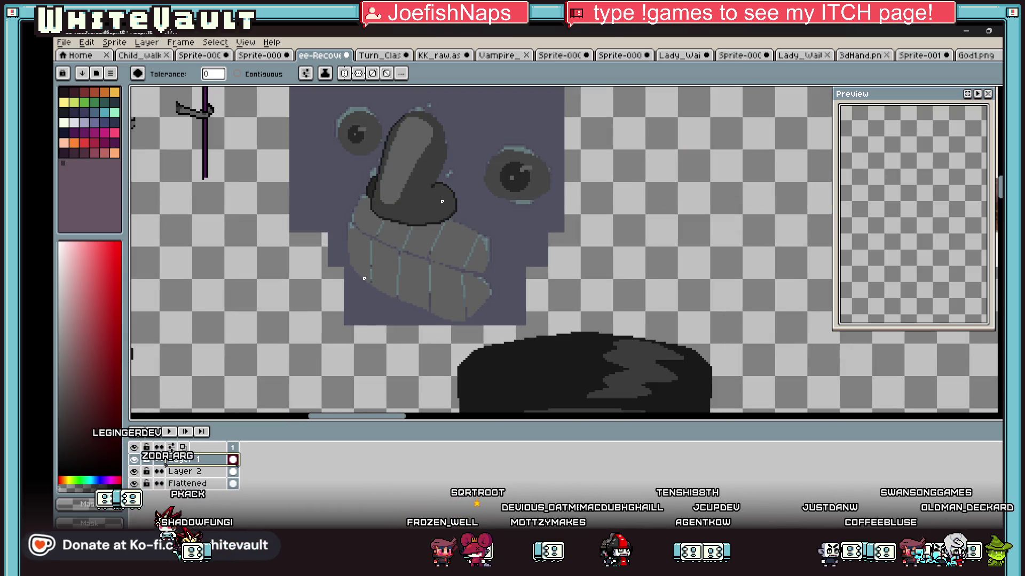
{"action": "scroll", "coordinate": [364, 278], "scroll_direction": "down", "scroll_amount": 2}
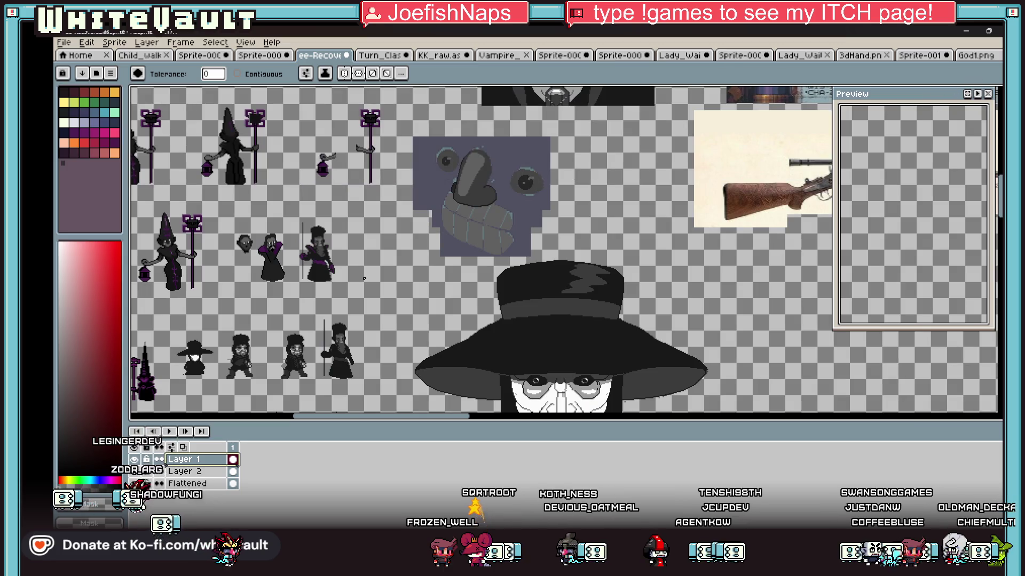
Marquee-select the stone face artwork
{"action": "key", "text": "m"}
{"action": "scroll", "coordinate": [419, 139], "scroll_direction": "up", "scroll_amount": 2}
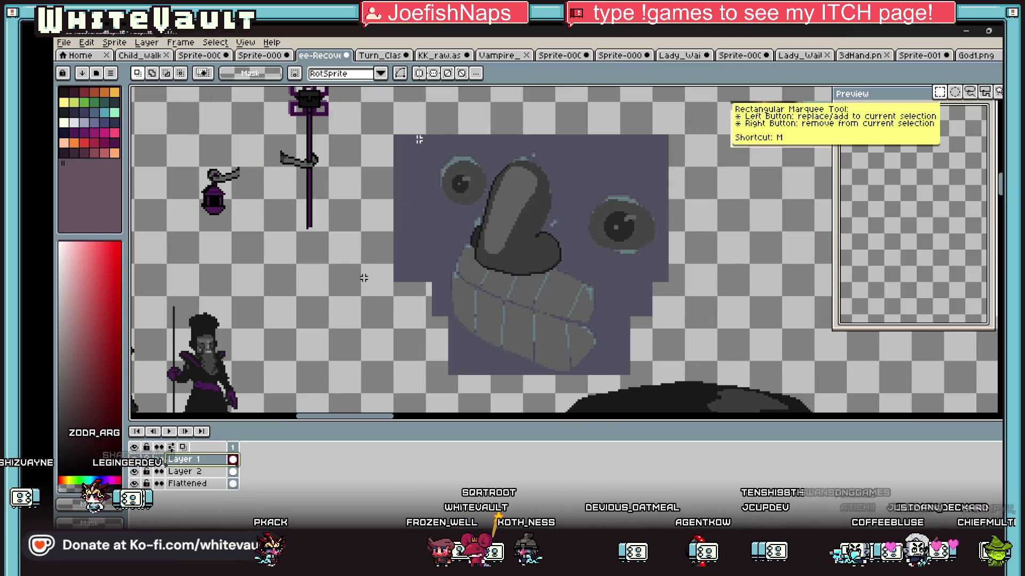
{"action": "scroll", "coordinate": [521, 314], "scroll_direction": "down", "scroll_amount": 3}
{"action": "left_click_drag", "start_coordinate": [521, 313], "coordinate": [720, 263]}
{"action": "left_click", "coordinate": [64, 44]}
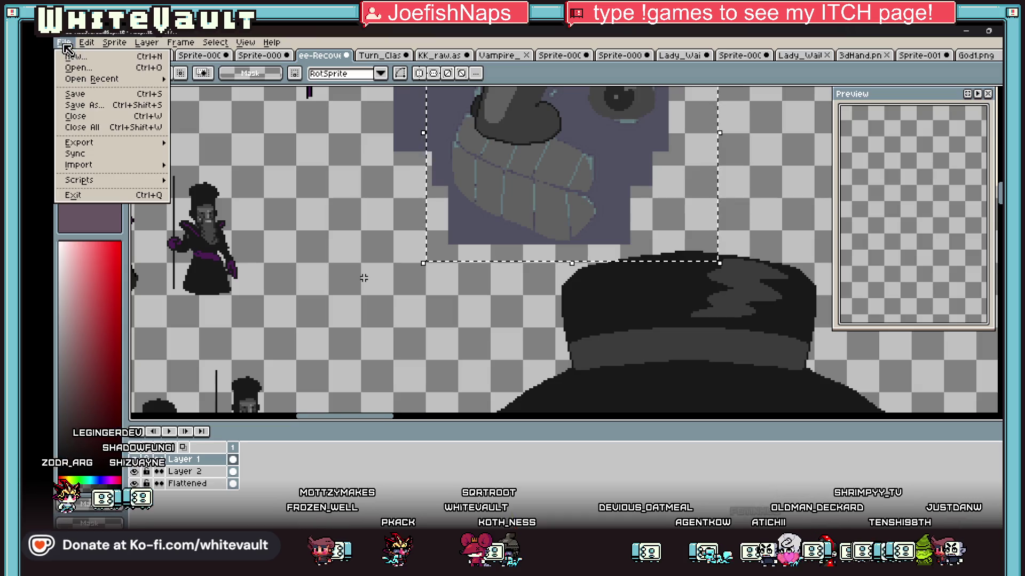
Create a new sprite, paste the nose and eyes into it, and add frames up to five
{"action": "left_click", "coordinate": [72, 56]}
{"action": "left_click", "coordinate": [513, 378]}
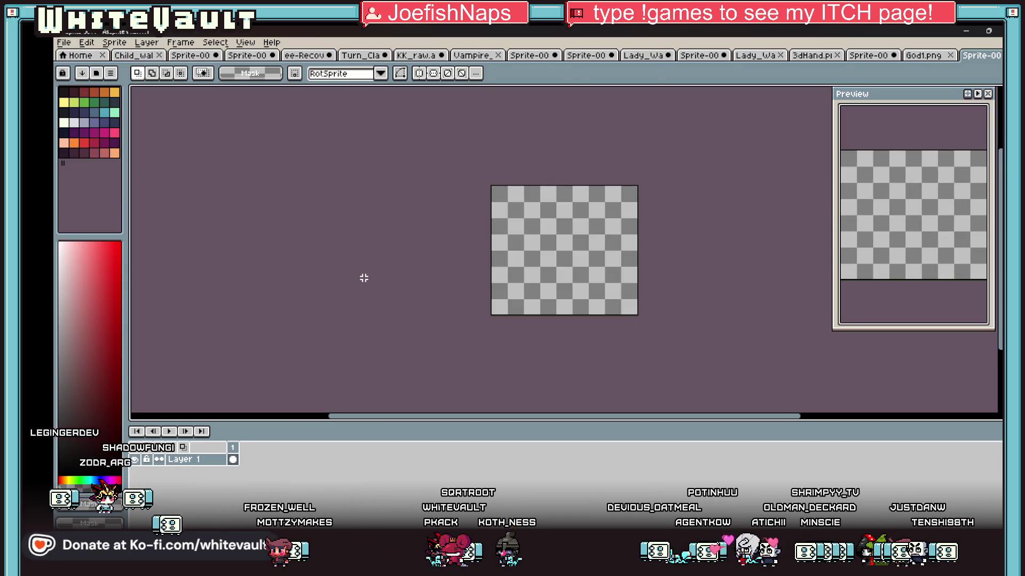
{"action": "key", "text": "ctrl+v"}
{"action": "scroll", "coordinate": [600, 237], "scroll_direction": "up", "scroll_amount": 2}
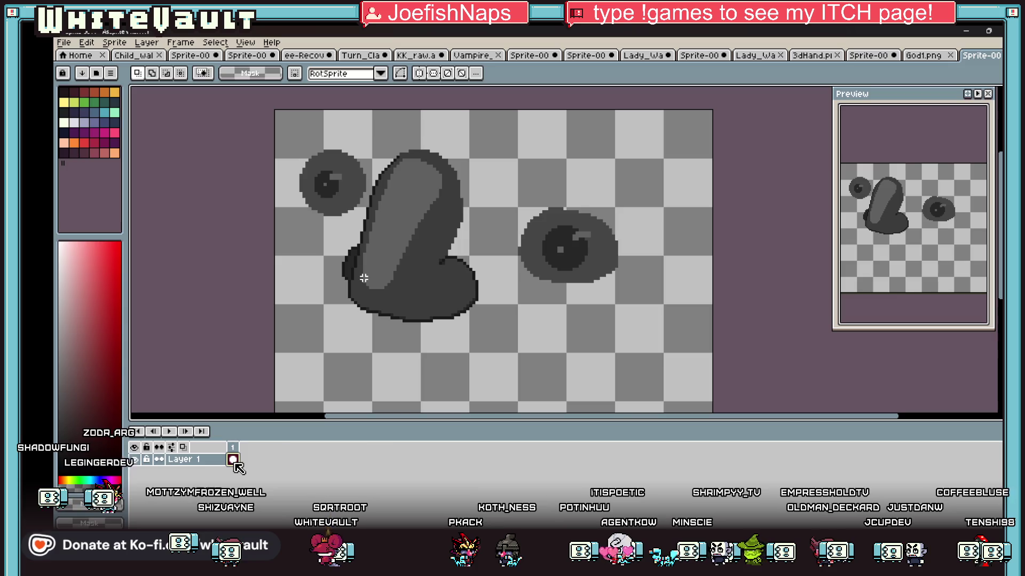
{"action": "key", "text": "alt+n"}
{"action": "key", "text": "alt+n"}
{"action": "key", "text": "alt+n"}
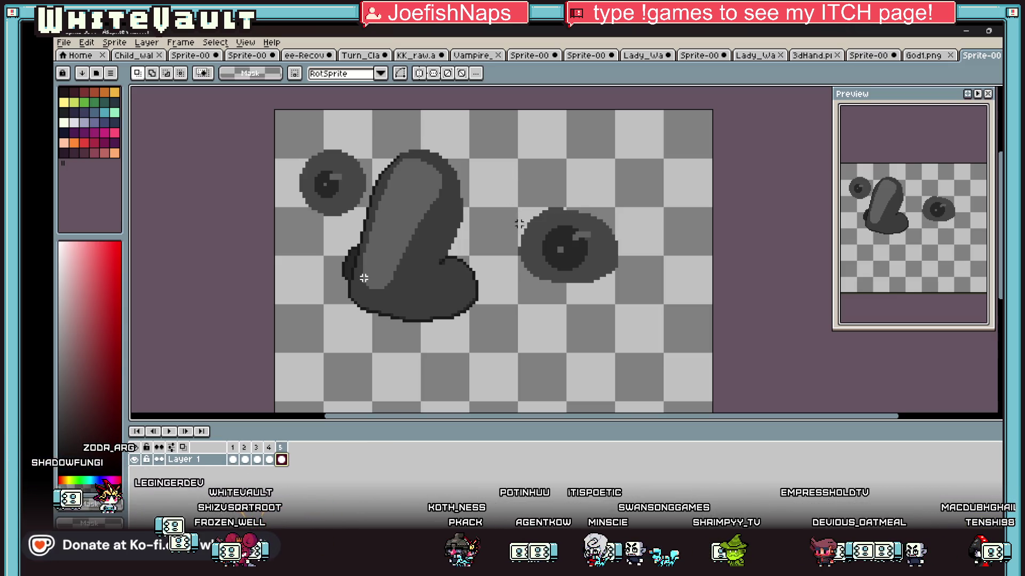
Return to frame 1 and pick the dark grey from the eye ring for the Pencil
{"action": "left_click", "coordinate": [233, 460]}
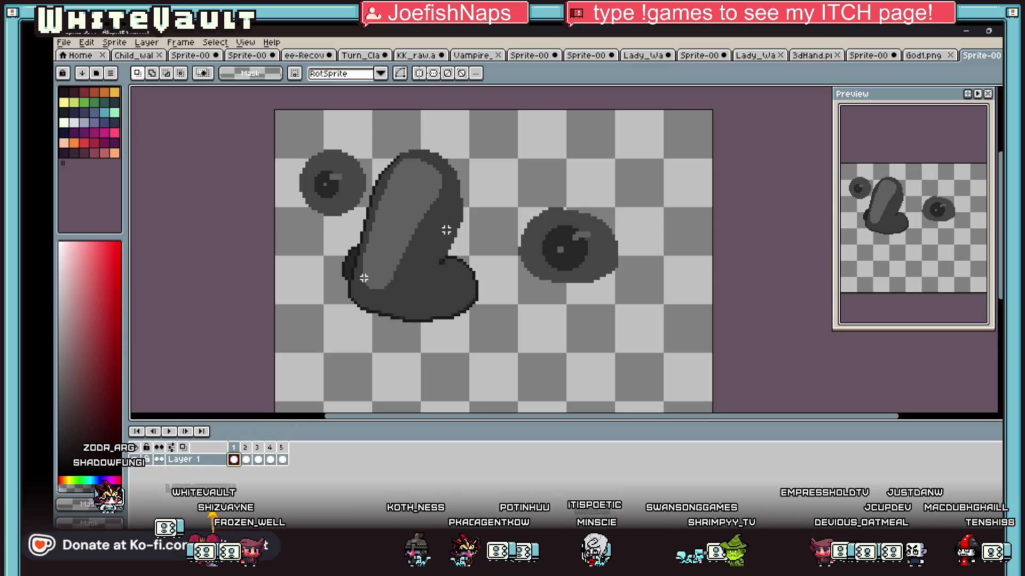
{"action": "key", "text": "i"}
{"action": "scroll", "coordinate": [545, 215], "scroll_direction": "up", "scroll_amount": 2}
{"action": "left_click", "coordinate": [545, 215]}
{"action": "key", "text": "b"}
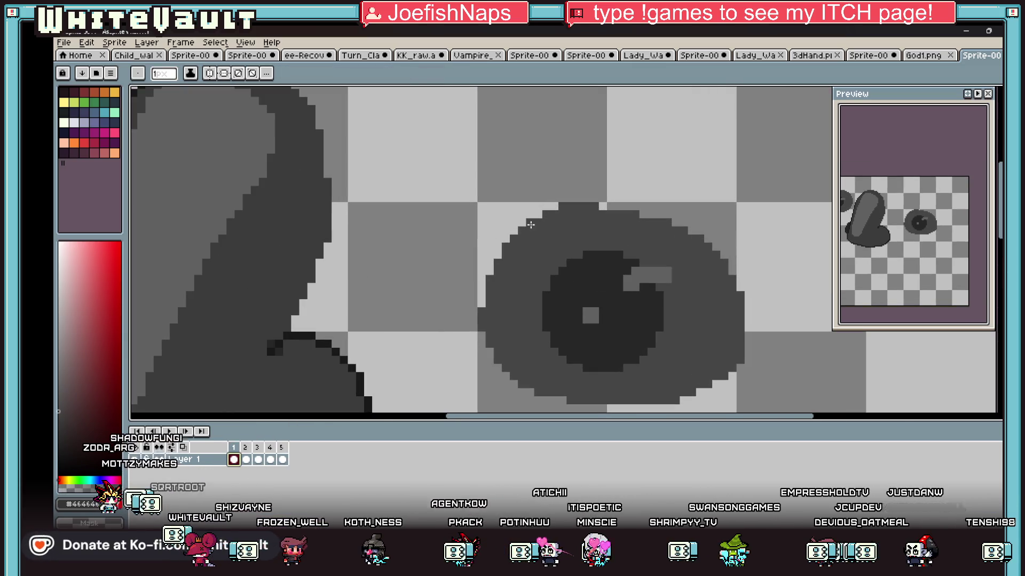
{"action": "scroll", "coordinate": [530, 225], "scroll_direction": "down", "scroll_amount": 2}
{"action": "scroll", "coordinate": [470, 364], "scroll_direction": "down", "scroll_amount": 1}
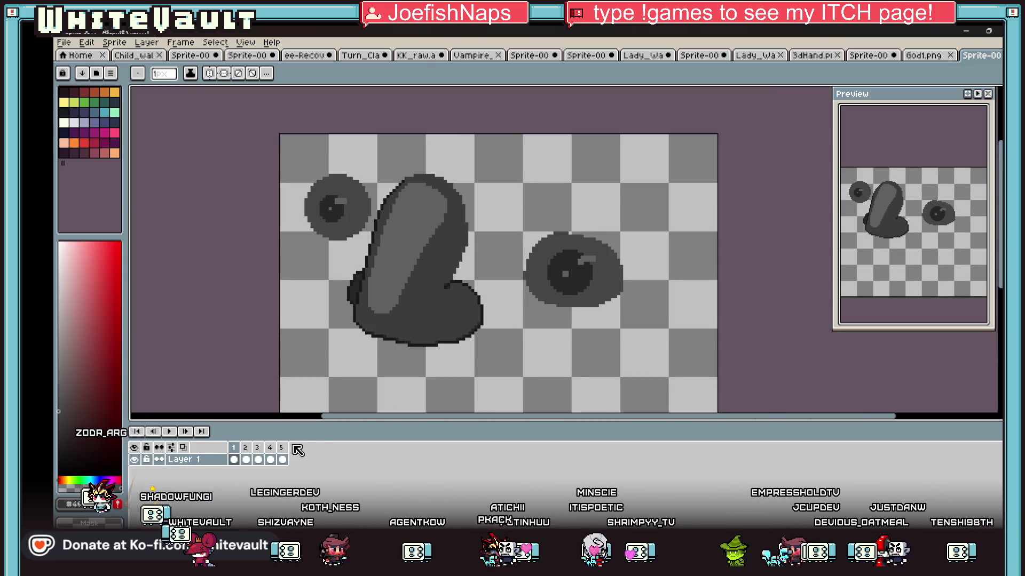
Extend the animation to six frames and nudge the right eye down one pixel on frame 2
{"action": "mouse_move", "coordinate": [234, 460]}
{"action": "left_mouse_down"}
{"action": "mouse_move", "coordinate": [294, 460]}
{"action": "mouse_move", "coordinate": [252, 464]}
{"action": "left_mouse_up"}
{"action": "left_click", "coordinate": [246, 459]}
{"action": "key", "text": "m"}
{"action": "left_click_drag", "start_coordinate": [494, 199], "coordinate": [692, 355]}
{"action": "left_click", "coordinate": [258, 459]}
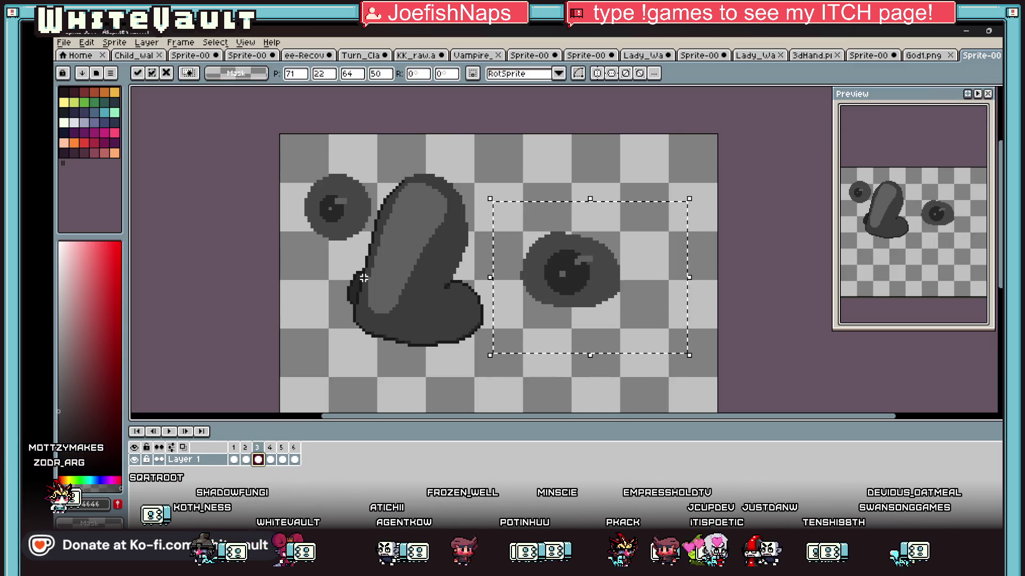
{"action": "left_click", "coordinate": [246, 459]}
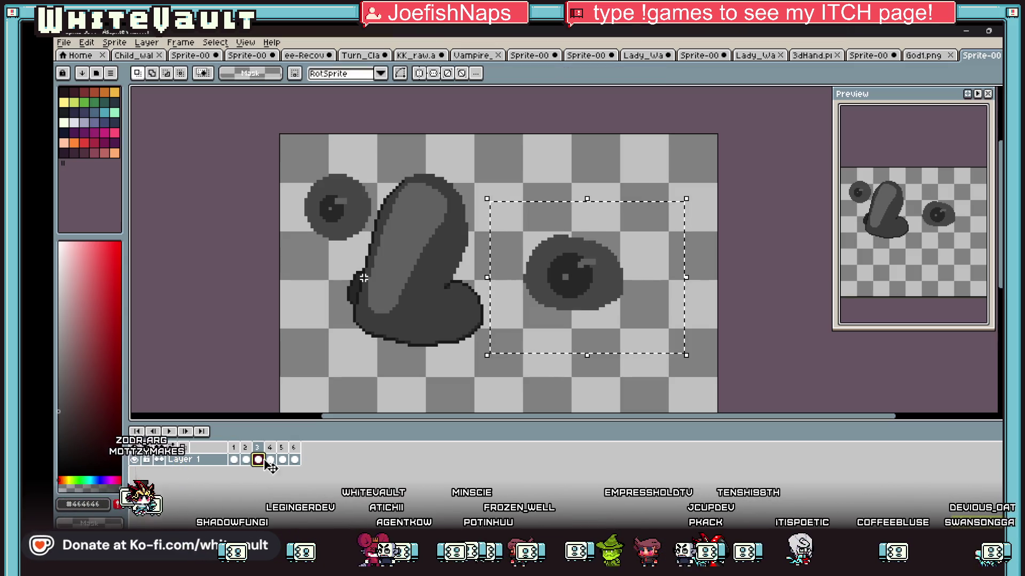
{"action": "key", "text": "Down"}
Nudge the right eye up one pixel on frame 6 and apply it
{"action": "left_click", "coordinate": [245, 460]}
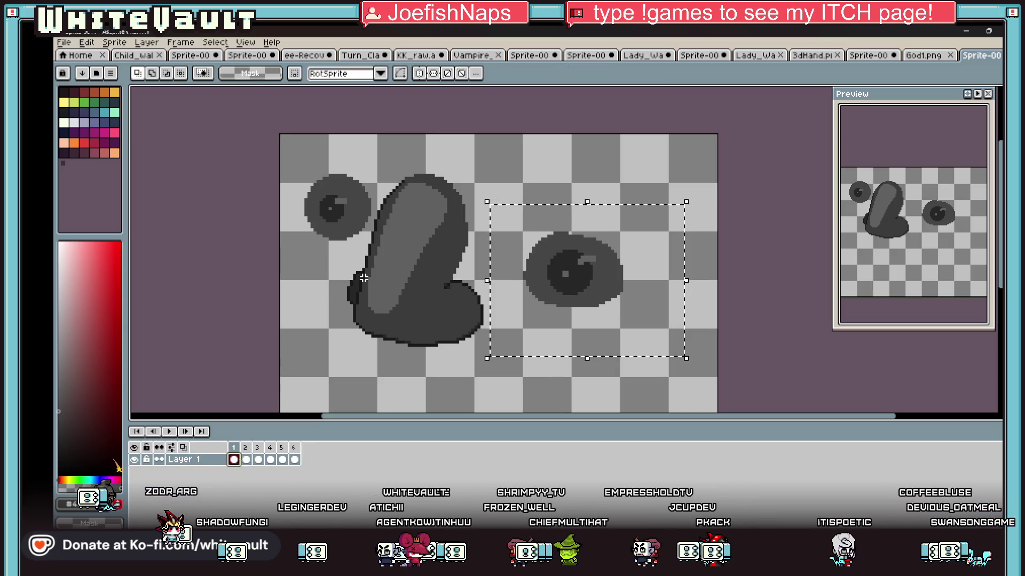
{"action": "key", "text": "period"}
{"action": "key", "text": "period"}
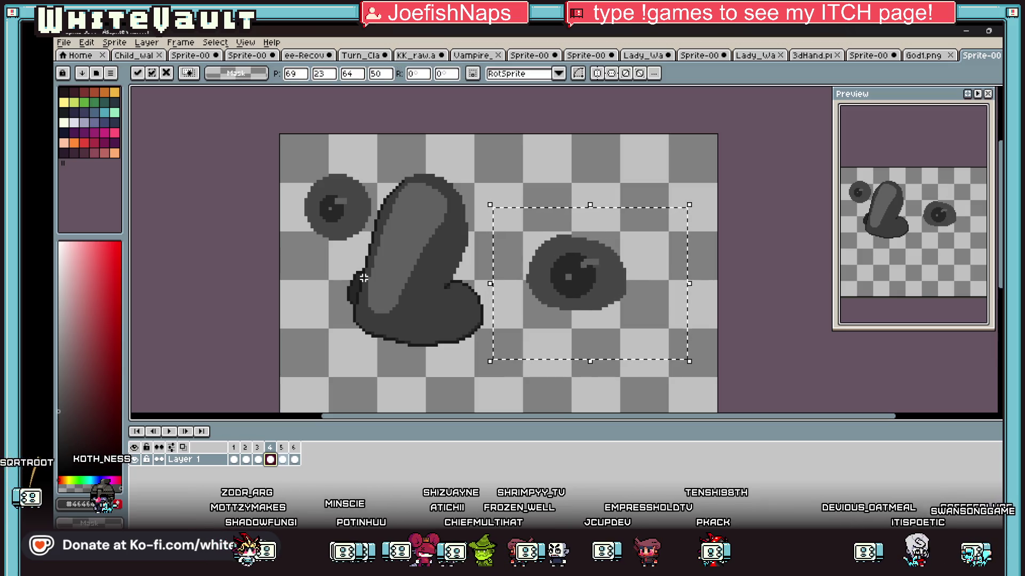
{"action": "key", "text": "period"}
{"action": "left_click", "coordinate": [295, 460]}
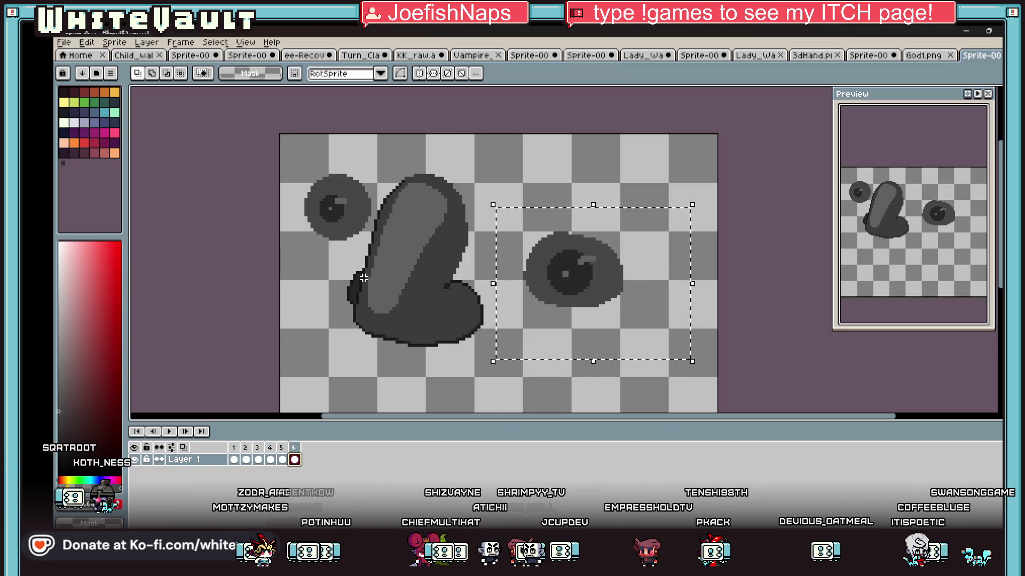
{"action": "key", "text": "Up"}
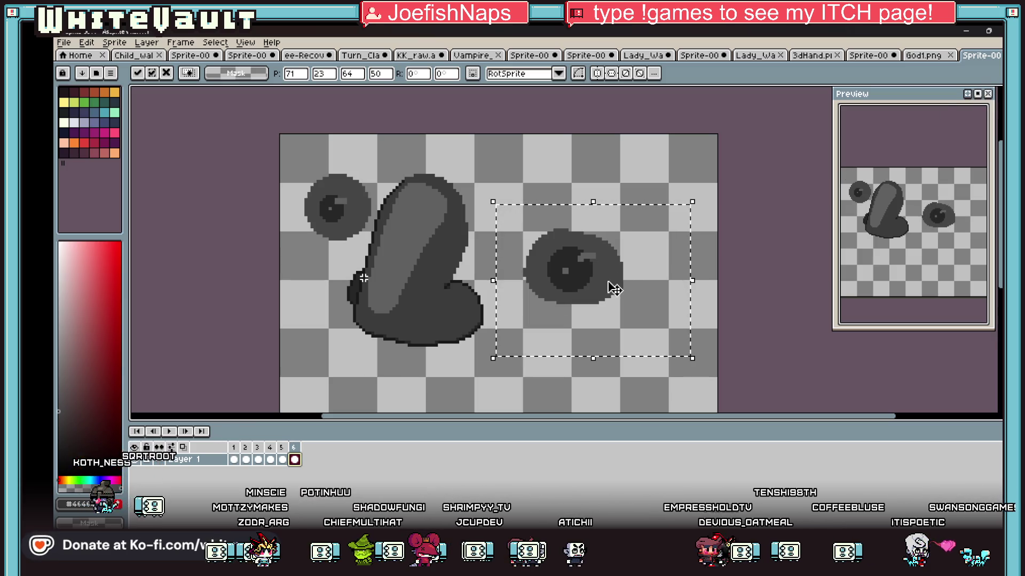
{"action": "key", "text": "Return"}
{"action": "key", "text": "Left"}
{"action": "key", "text": "Left"}
{"action": "key", "text": "Left"}
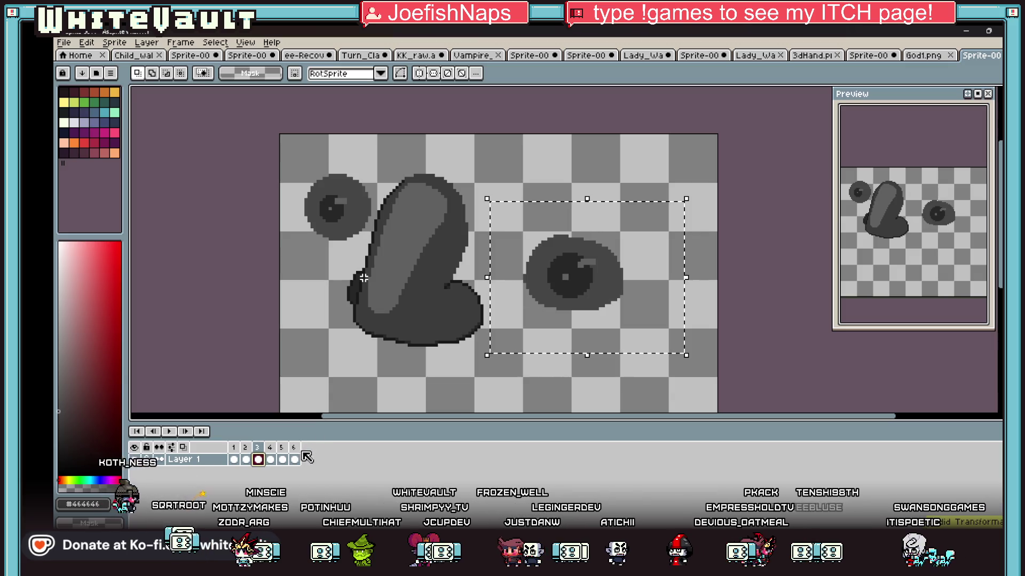
Select the left eye and shift it one pixel right on frame 3
{"action": "left_click", "coordinate": [246, 461]}
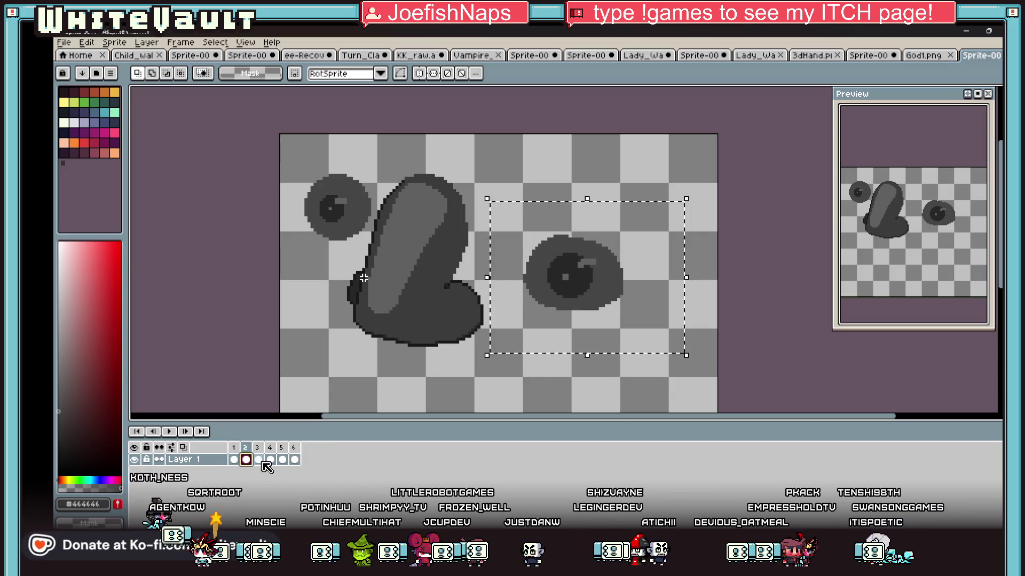
{"action": "left_click", "coordinate": [258, 460]}
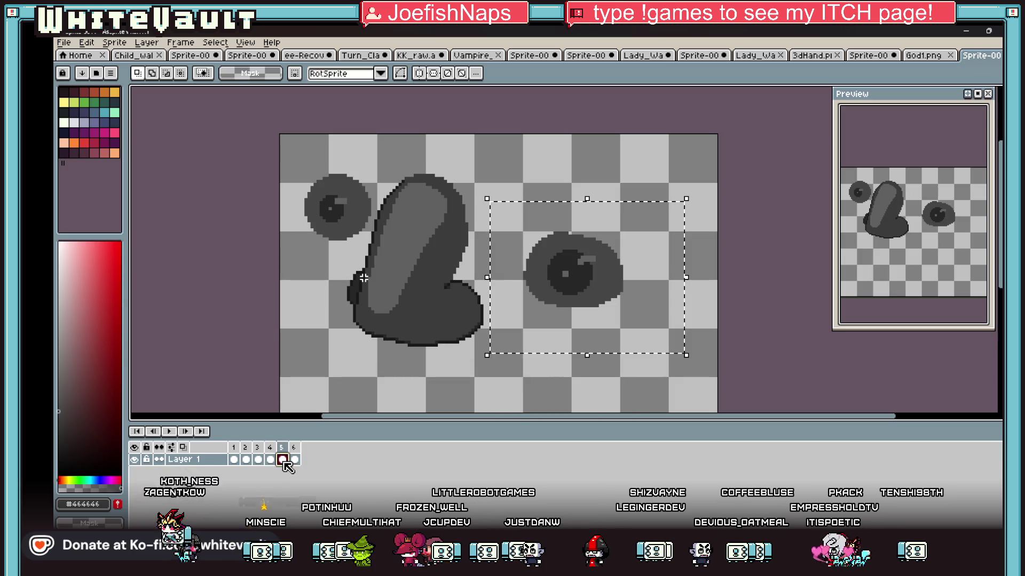
{"action": "left_click", "coordinate": [234, 459]}
{"action": "mouse_move", "coordinate": [279, 159]}
{"action": "left_mouse_down"}
{"action": "mouse_move", "coordinate": [331, 213]}
{"action": "mouse_move", "coordinate": [367, 230]}
{"action": "left_mouse_up"}
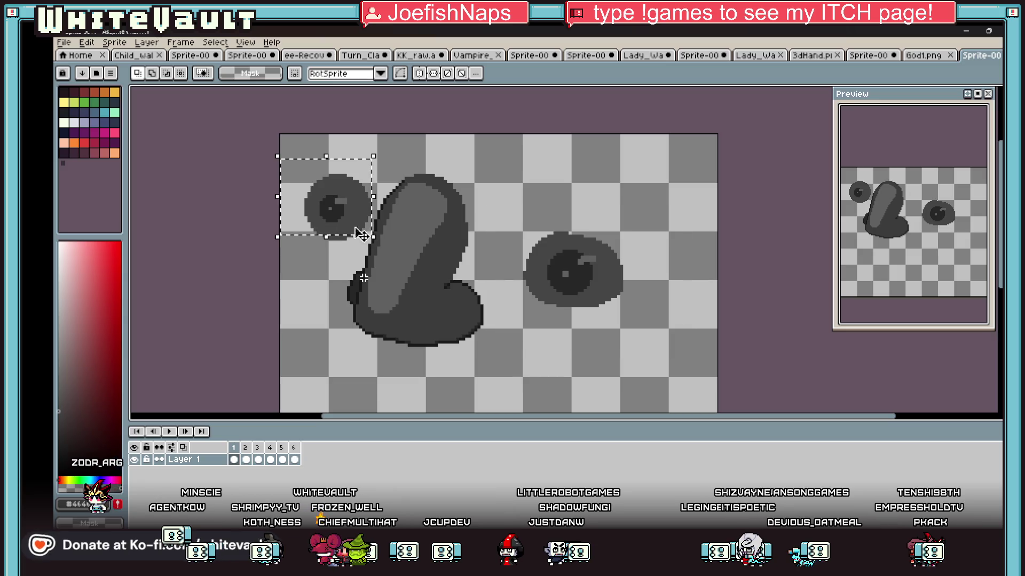
{"action": "scroll", "coordinate": [317, 215], "scroll_direction": "up", "scroll_amount": 1}
{"action": "left_click_drag", "start_coordinate": [283, 201], "coordinate": [372, 258]}
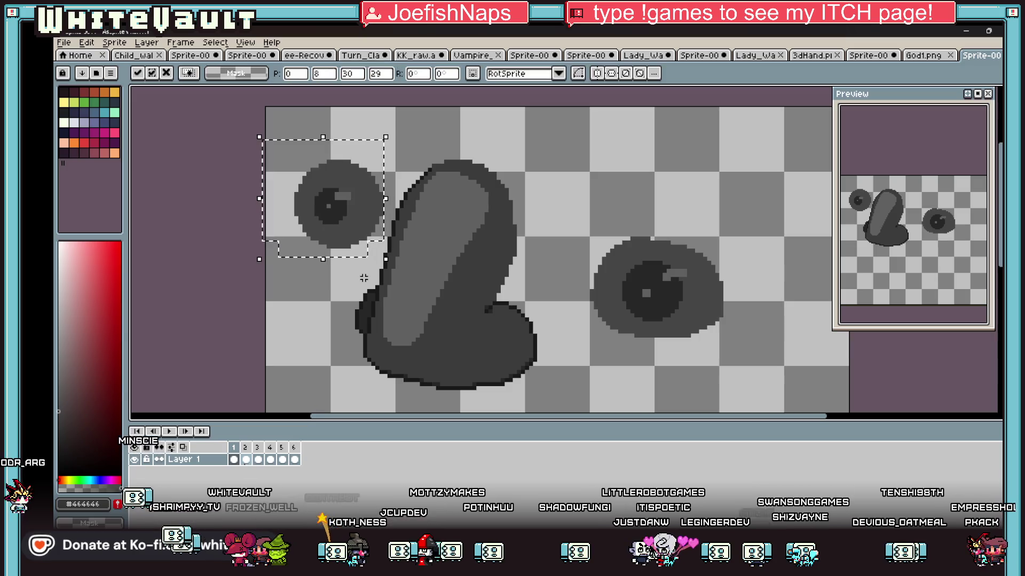
{"action": "left_click", "coordinate": [246, 459]}
{"action": "key", "text": "period"}
{"action": "key", "text": "Right"}
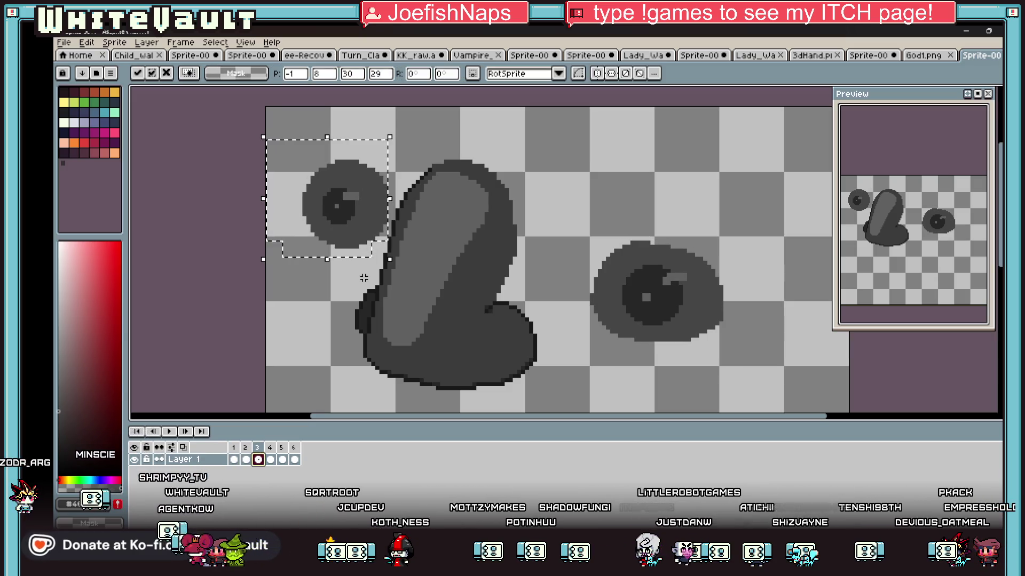
{"action": "key", "text": "Left"}
{"action": "left_click_drag", "start_coordinate": [323, 157], "coordinate": [384, 225]}
{"action": "key", "text": "Right"}
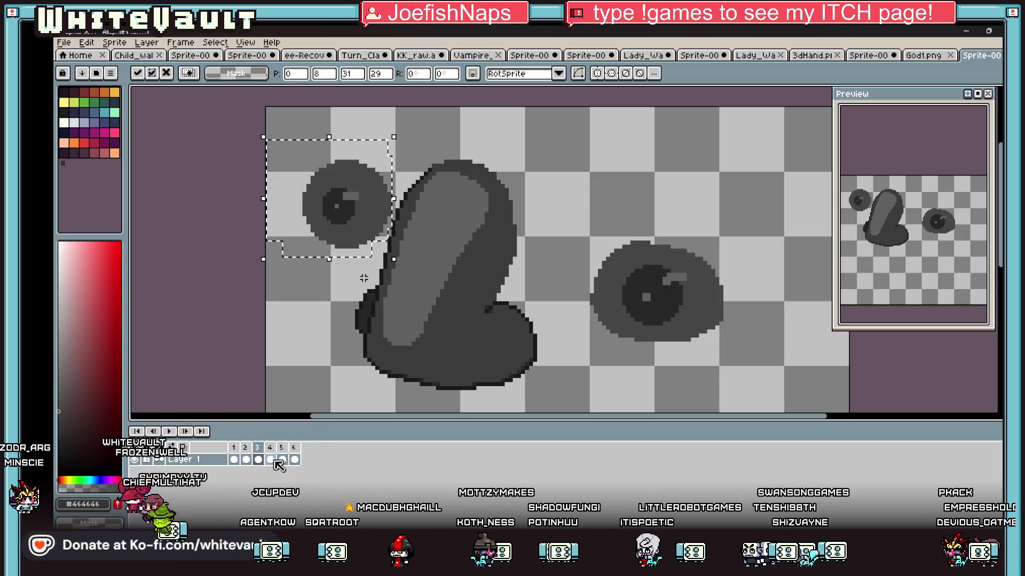
Select the nose body on frame 5, then step through the frames to review the wobble
{"action": "left_click", "coordinate": [282, 460]}
{"action": "scroll", "coordinate": [431, 290], "scroll_direction": "down", "scroll_amount": 2}
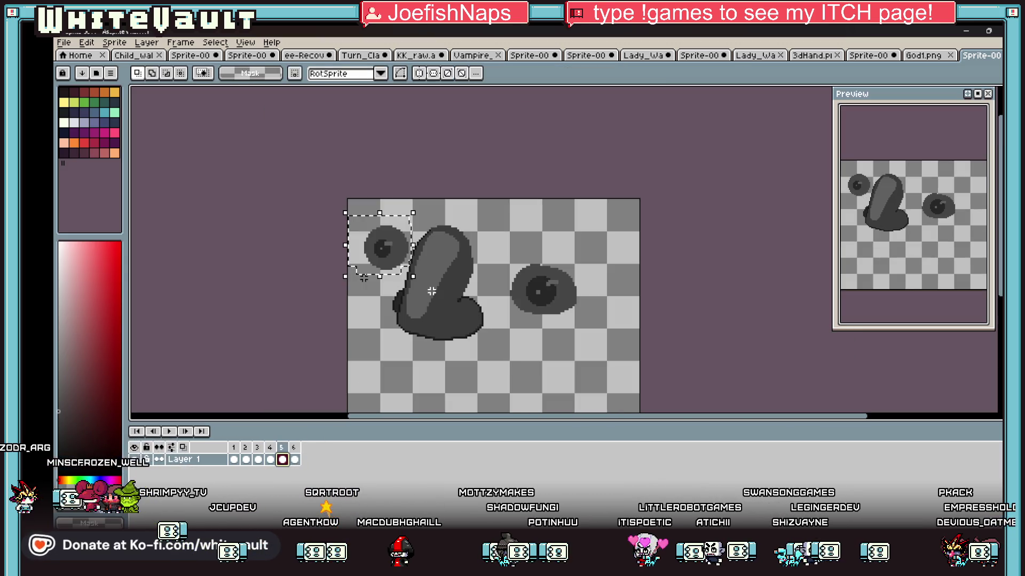
{"action": "left_click_drag", "start_coordinate": [504, 201], "coordinate": [412, 362]}
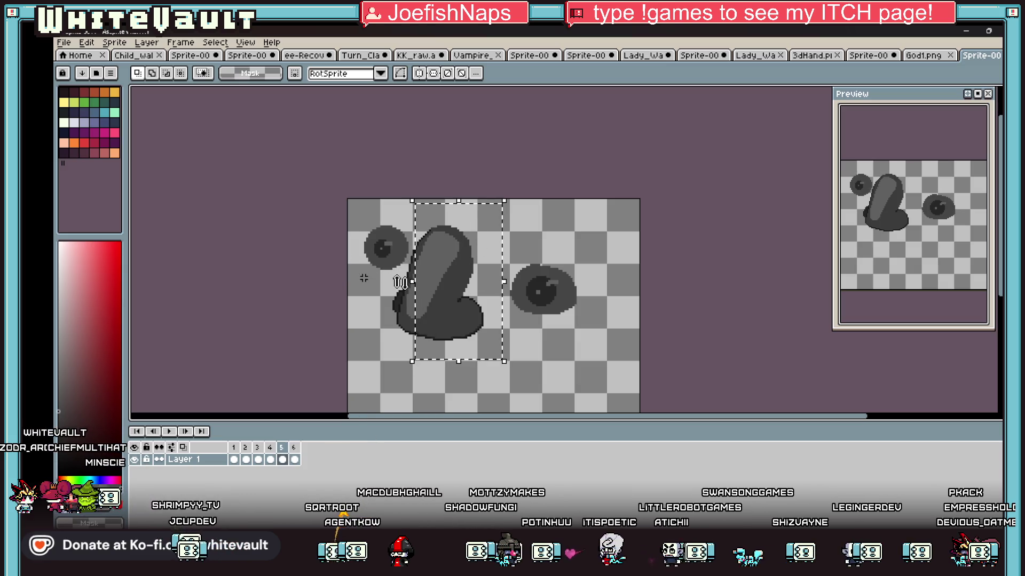
{"action": "left_click_drag", "start_coordinate": [382, 278], "coordinate": [414, 361]}
{"action": "scroll", "coordinate": [421, 262], "scroll_direction": "up", "scroll_amount": 2}
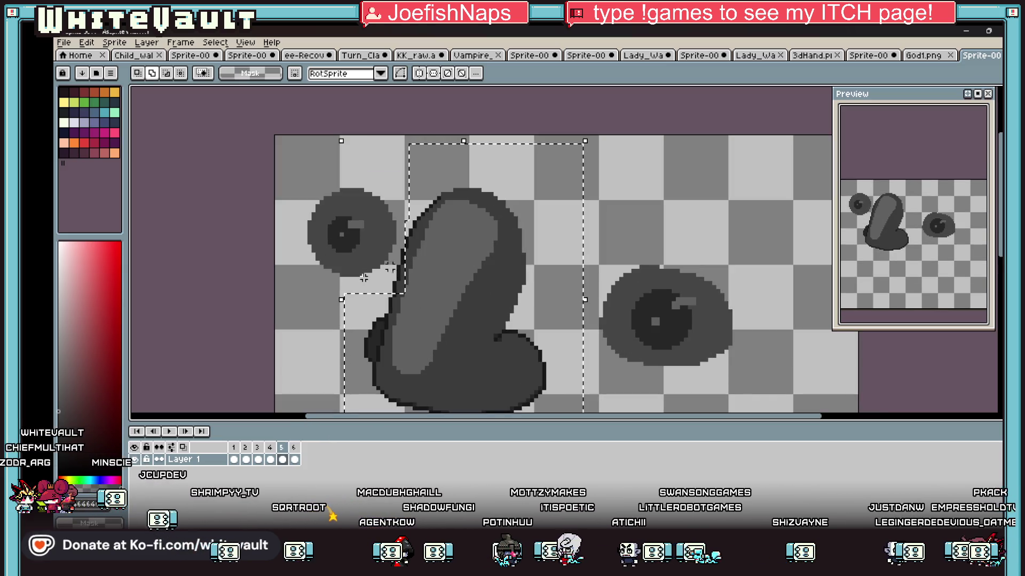
{"action": "scroll", "coordinate": [467, 333], "scroll_direction": "down", "scroll_amount": 1}
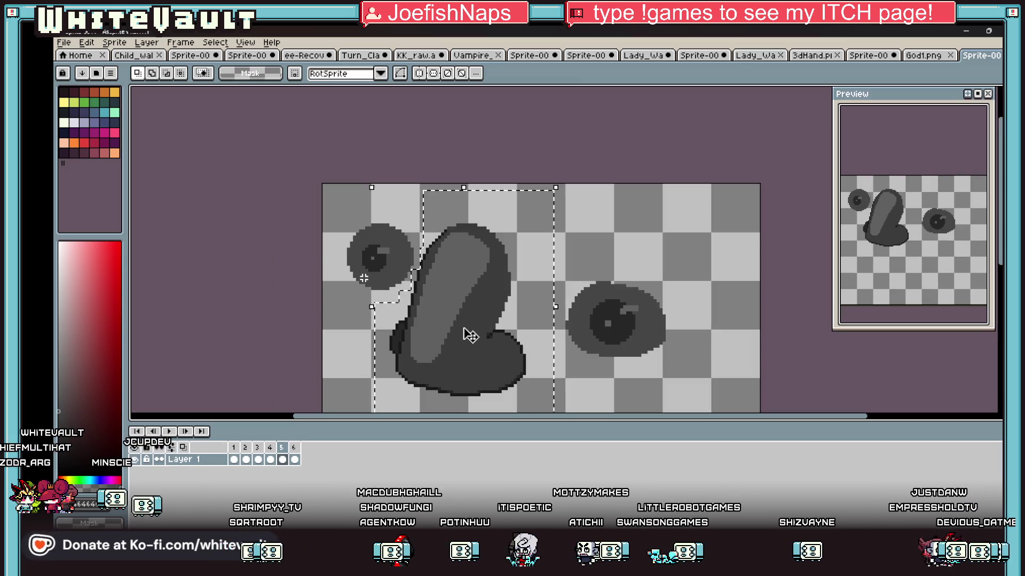
{"action": "key", "text": "period"}
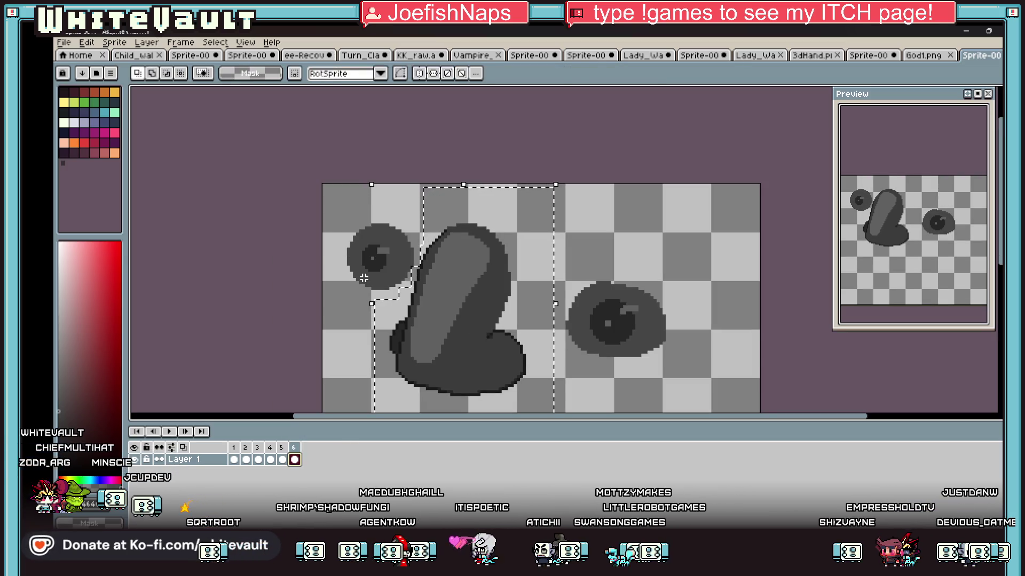
{"action": "key", "text": "period"}
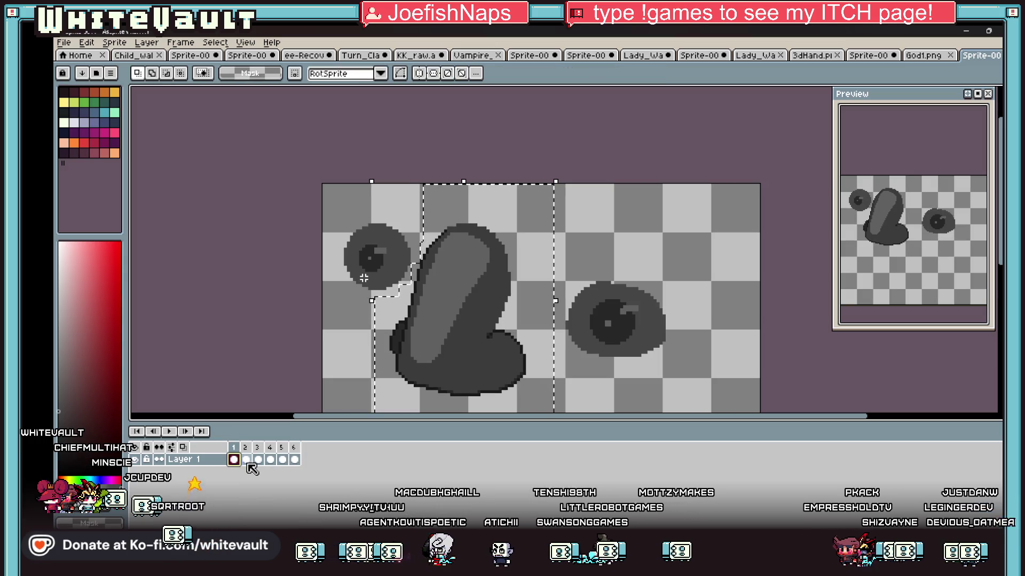
{"action": "left_click", "coordinate": [246, 459]}
{"action": "left_click", "coordinate": [599, 198]}
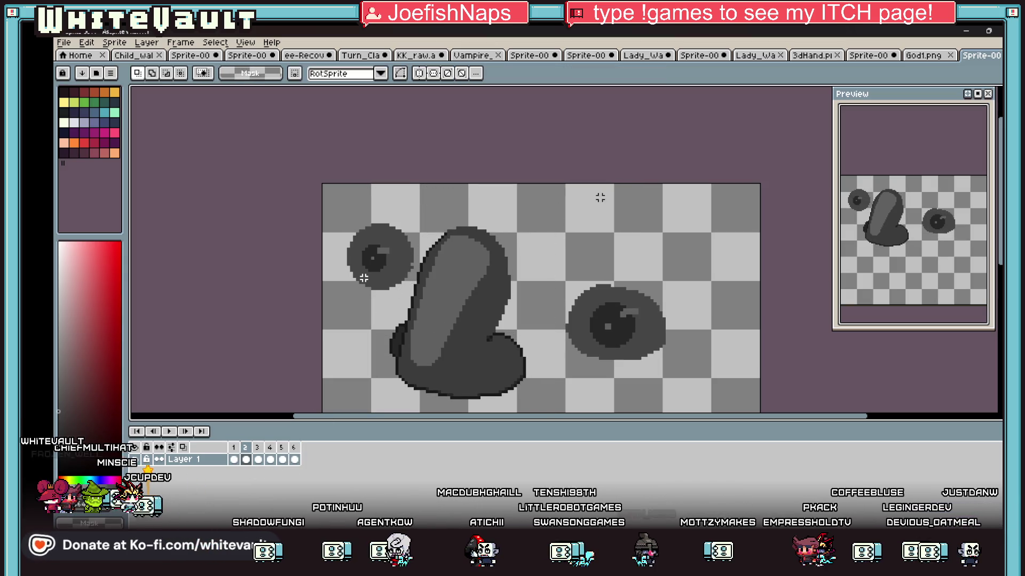
{"action": "left_click", "coordinate": [63, 42]}
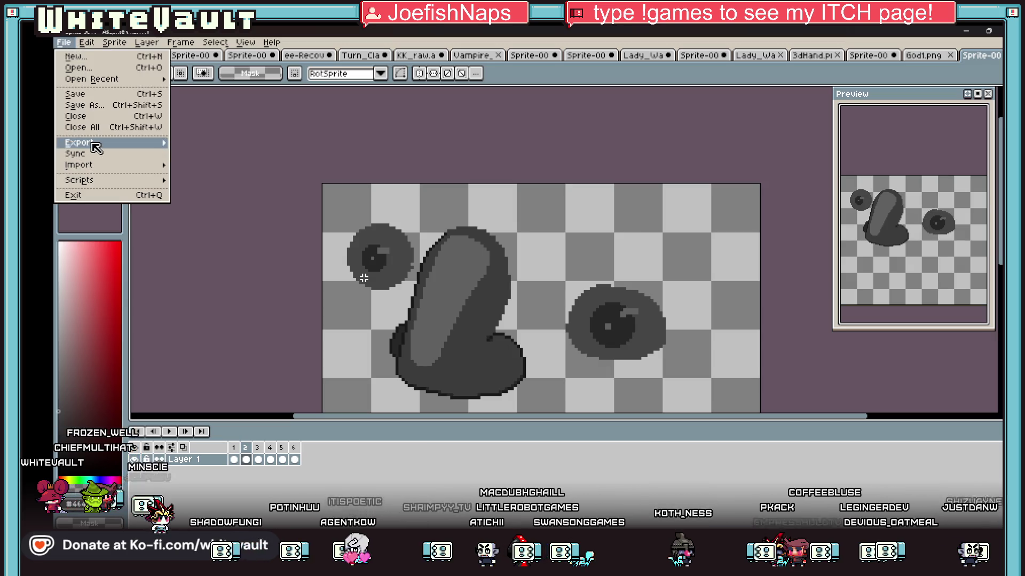
{"action": "mouse_move", "coordinate": [93, 144]}
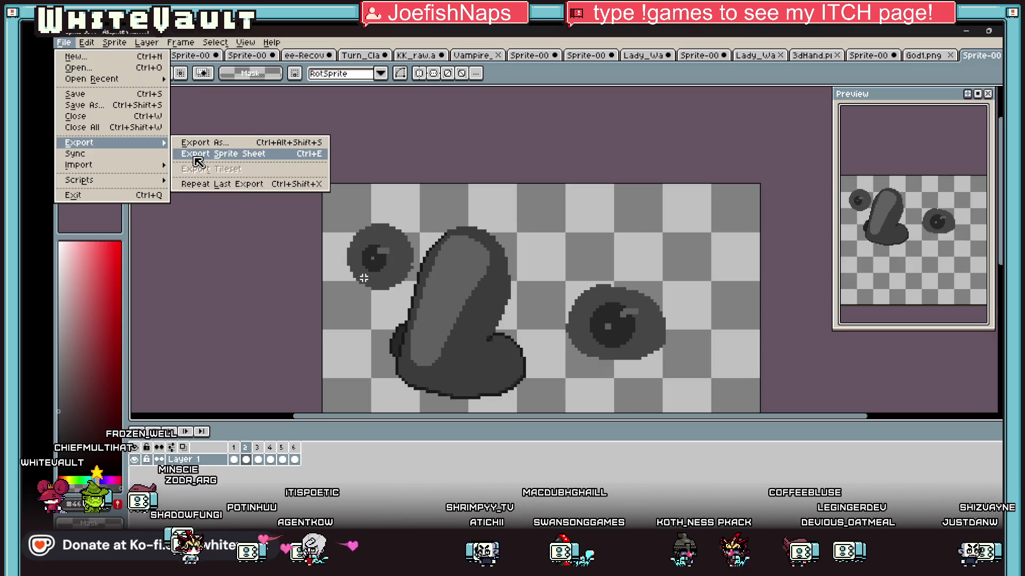
{"action": "left_click", "coordinate": [223, 154]}
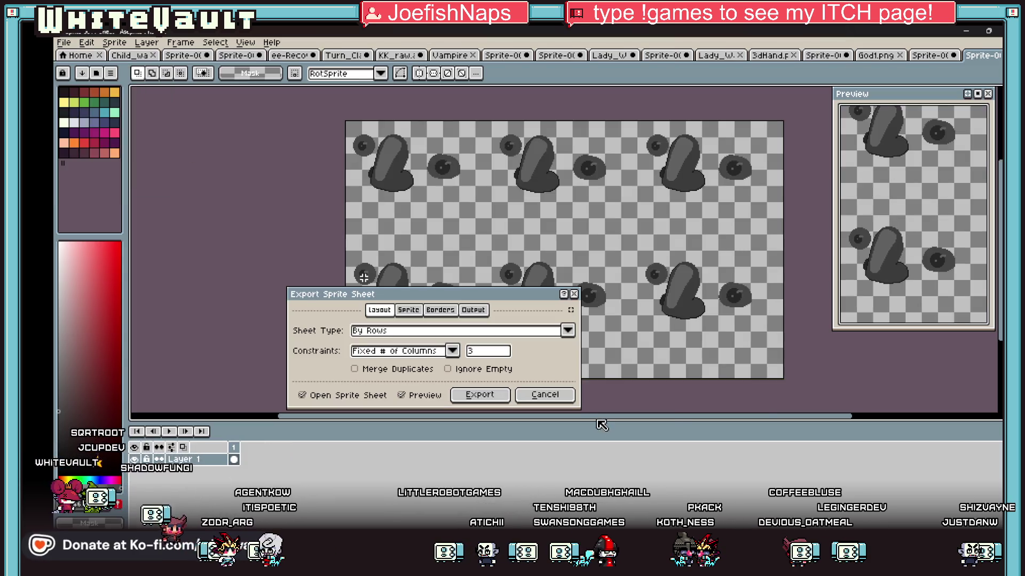
{"action": "left_click", "coordinate": [477, 395]}
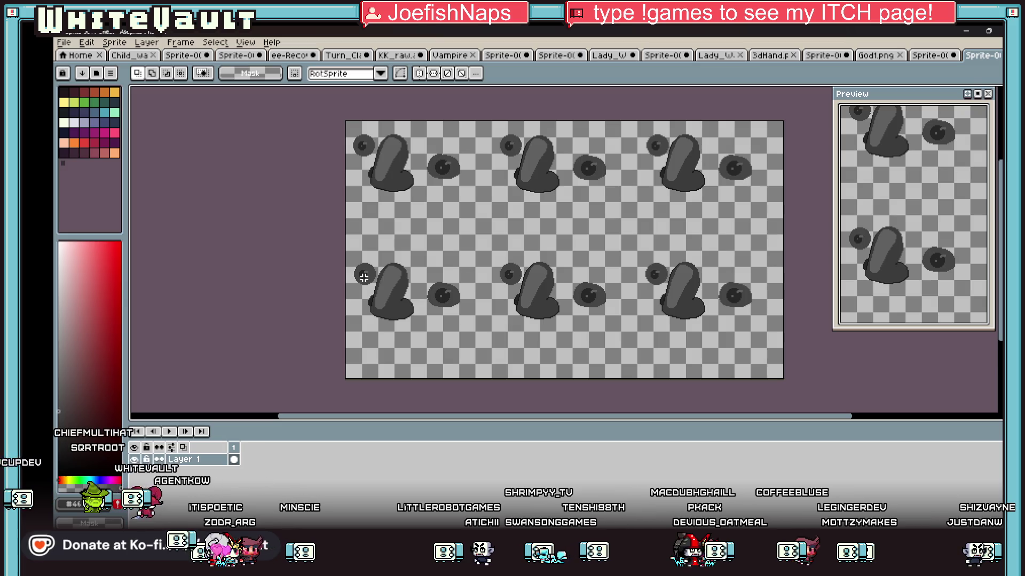
{"action": "key", "text": "ctrl+w"}
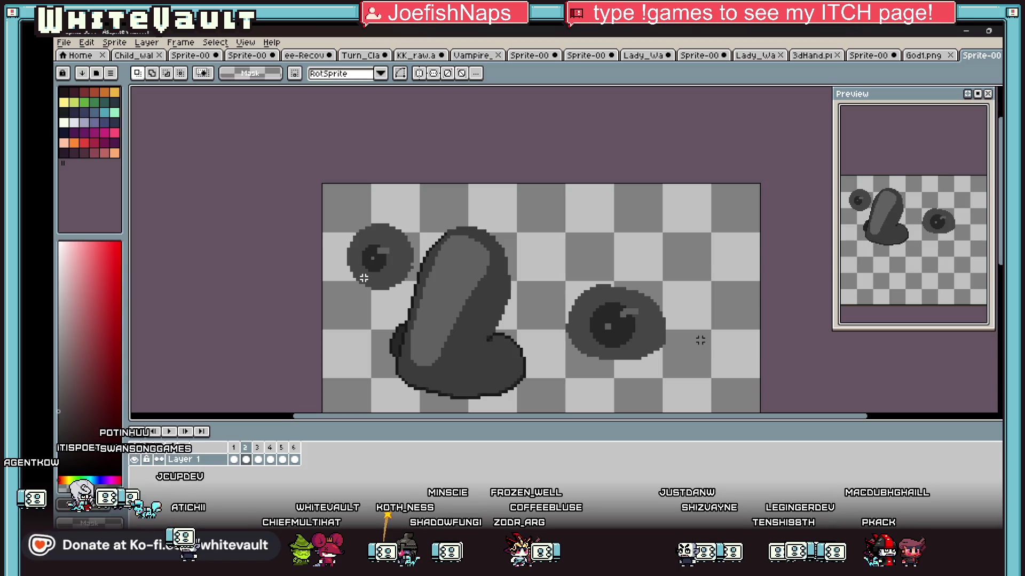
Try shifting the eye and nose one pixel left, undo it, and inspect frame 4's right eye
{"action": "scroll", "coordinate": [438, 256], "scroll_direction": "up", "scroll_amount": 3}
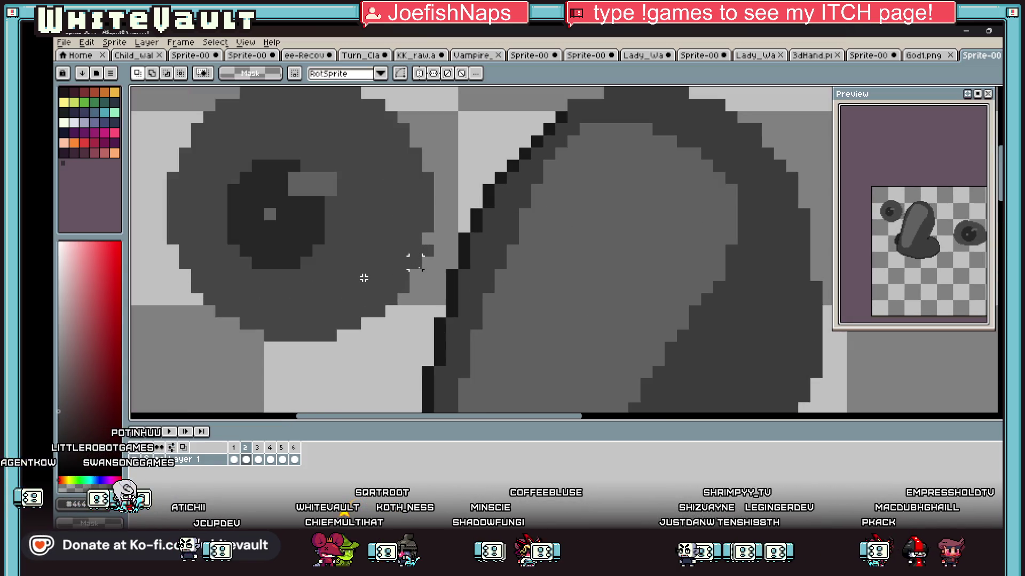
{"action": "key", "text": "Return"}
{"action": "key", "text": "b"}
{"action": "key", "text": "ctrl+z"}
{"action": "key", "text": "Right"}
{"action": "key", "text": "Right"}
{"action": "key", "text": "Right"}
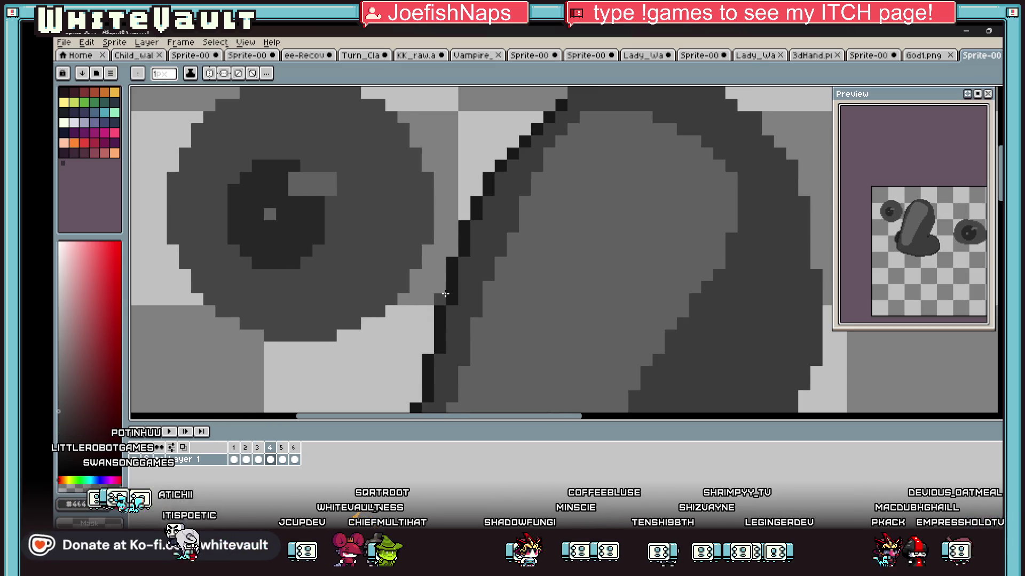
{"action": "scroll", "coordinate": [502, 294], "scroll_direction": "down", "scroll_amount": 3}
{"action": "scroll", "coordinate": [502, 293], "scroll_direction": "down", "scroll_amount": 2}
{"action": "scroll", "coordinate": [569, 303], "scroll_direction": "up", "scroll_amount": 1}
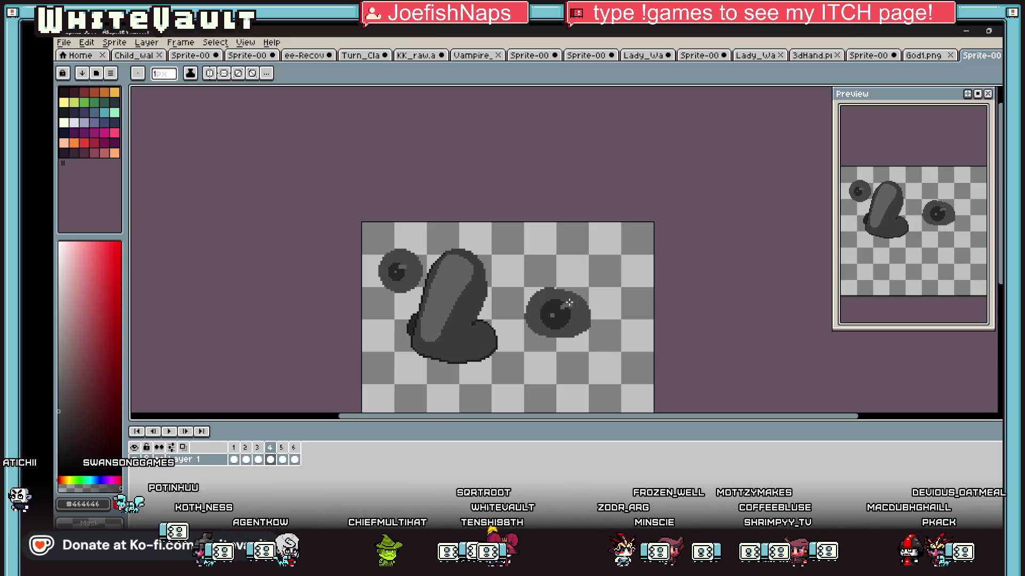
{"action": "left_click", "coordinate": [64, 44]}
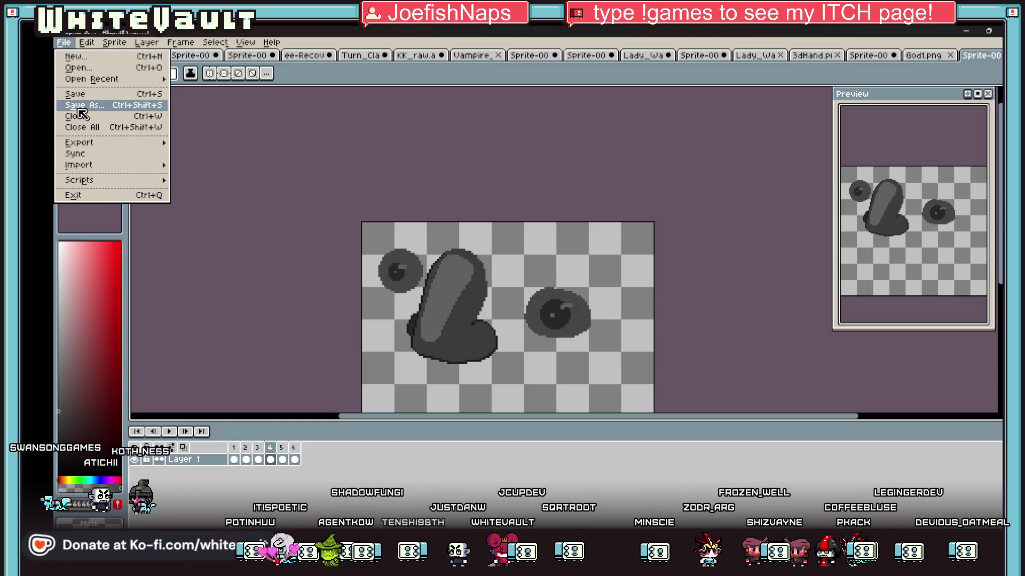
Export all six frames as a single-row sprite sheet with Columns cleared
{"action": "mouse_move", "coordinate": [115, 144]}
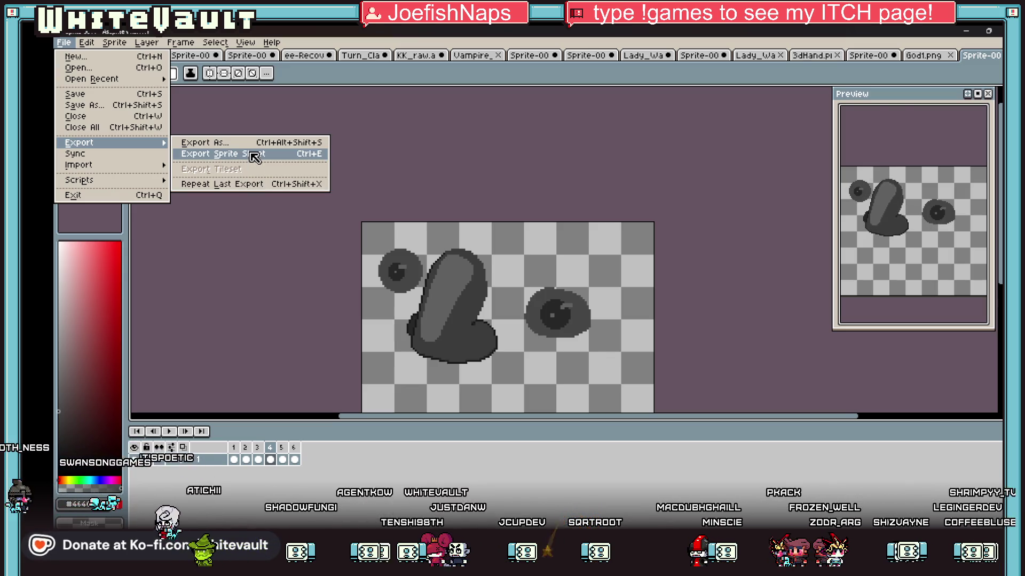
{"action": "left_click", "coordinate": [255, 155]}
{"action": "left_click", "coordinate": [499, 351]}
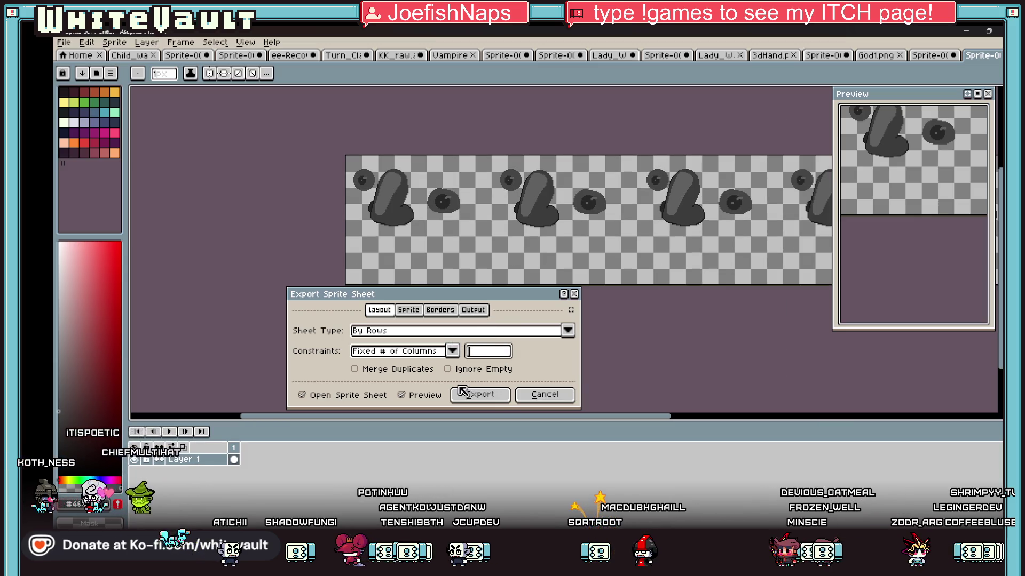
{"action": "left_click", "coordinate": [476, 394]}
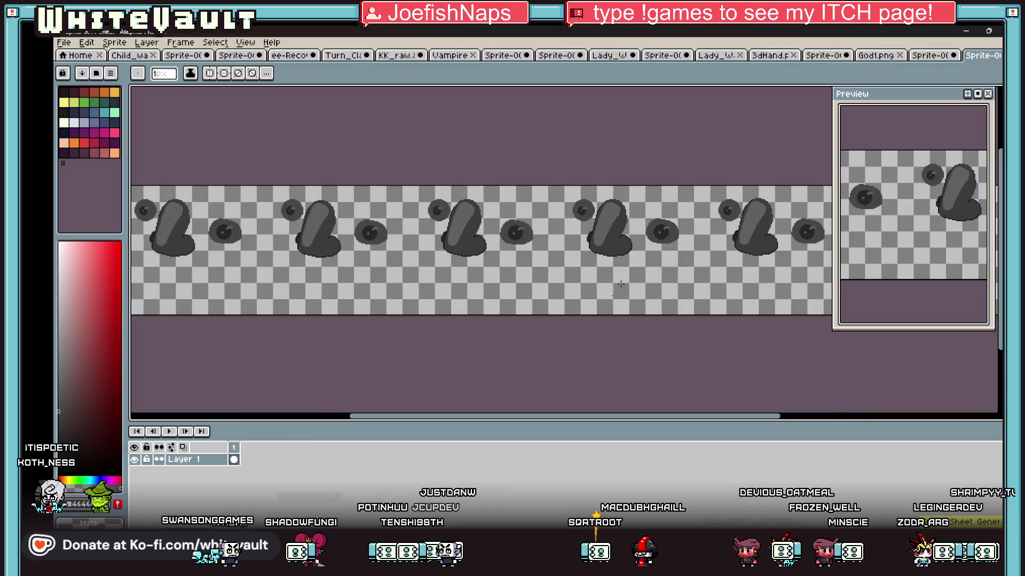
{"action": "scroll", "coordinate": [592, 299], "scroll_direction": "down", "scroll_amount": 4}
{"action": "scroll", "coordinate": [636, 262], "scroll_direction": "up", "scroll_amount": 1}
Save the sheet as Face1 in PNG format
{"action": "left_click", "coordinate": [63, 42]}
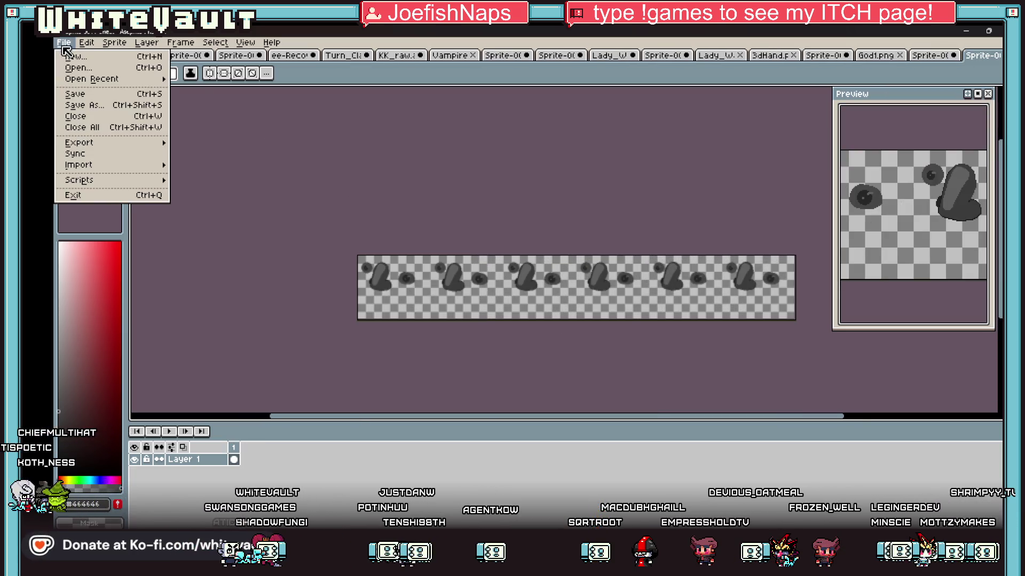
{"action": "key", "text": "Return"}
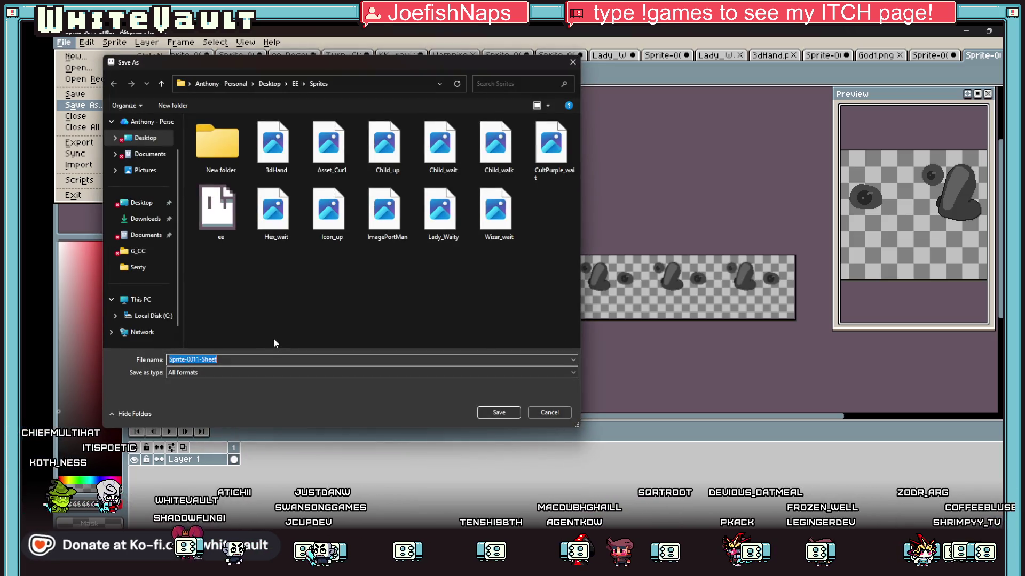
{"action": "type", "text": "Face1"}
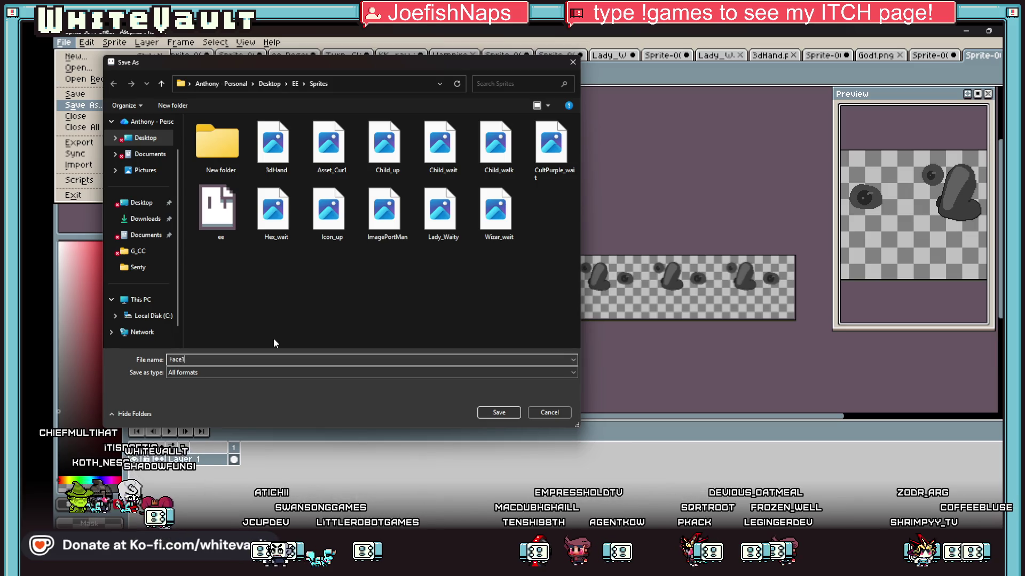
{"action": "left_click", "coordinate": [329, 373]}
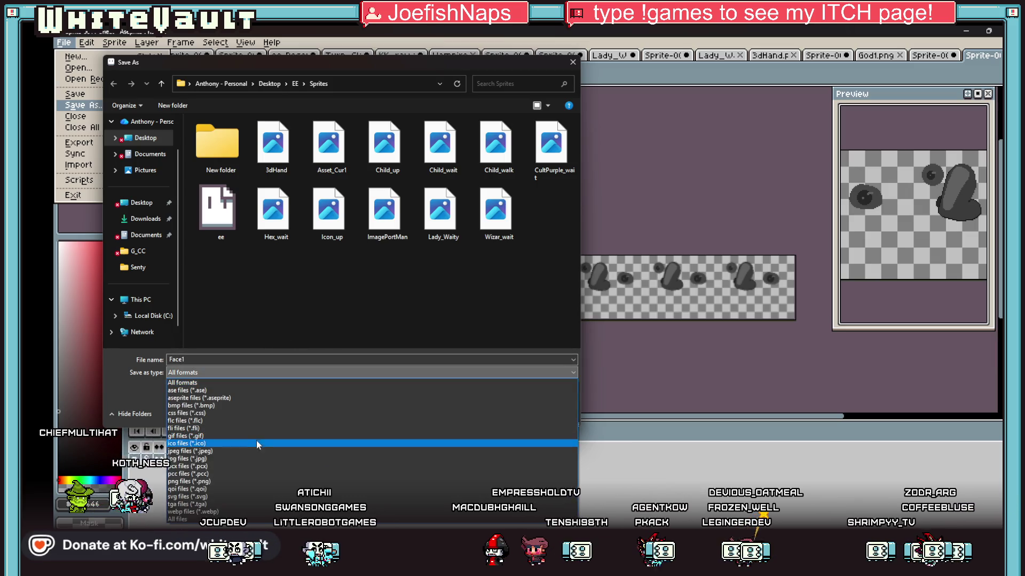
{"action": "left_click", "coordinate": [232, 481]}
{"action": "left_click", "coordinate": [496, 413]}
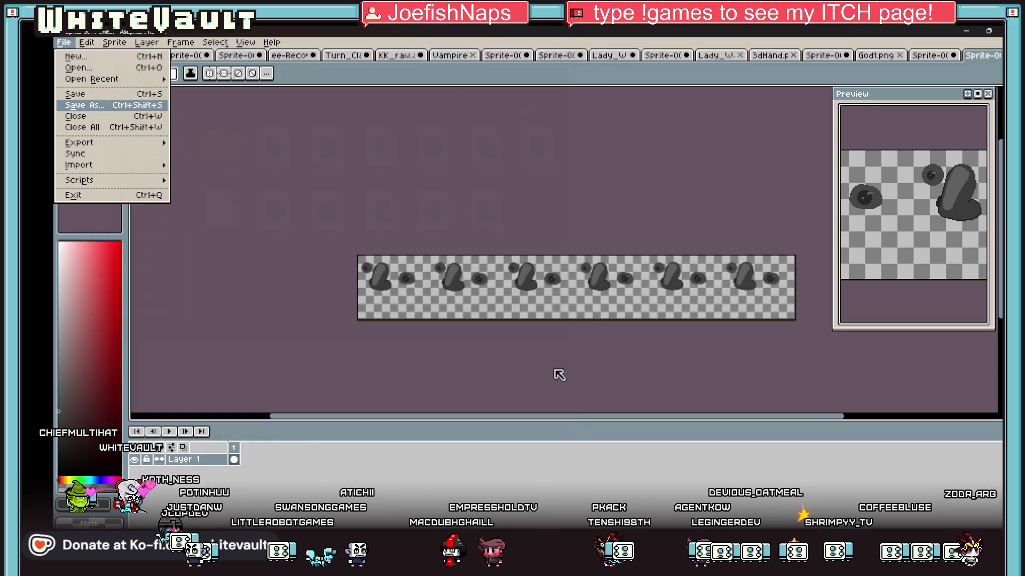
{"action": "left_click", "coordinate": [967, 30]}
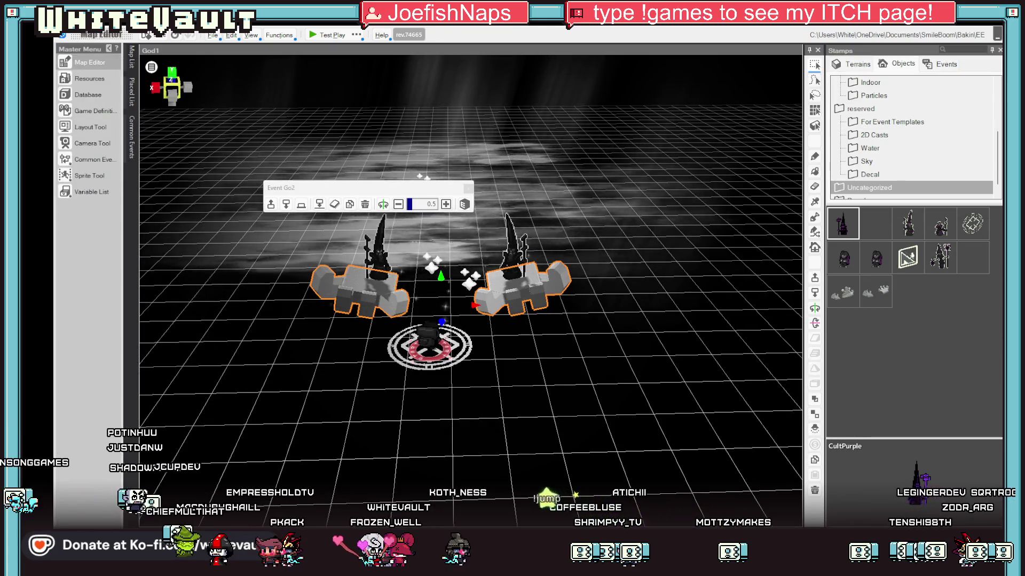
Drop the Face1 sheet into the Bakin map editor and acknowledge the warning to reach File Import
{"action": "mouse_move", "coordinate": [495, 555]}
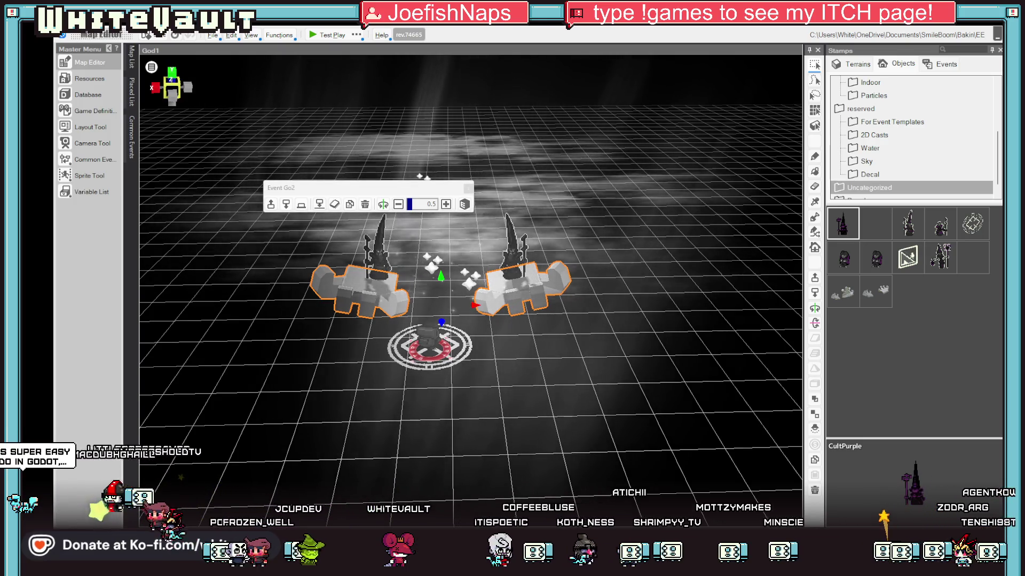
{"action": "left_click", "coordinate": [480, 300]}
{"action": "left_click", "coordinate": [547, 326]}
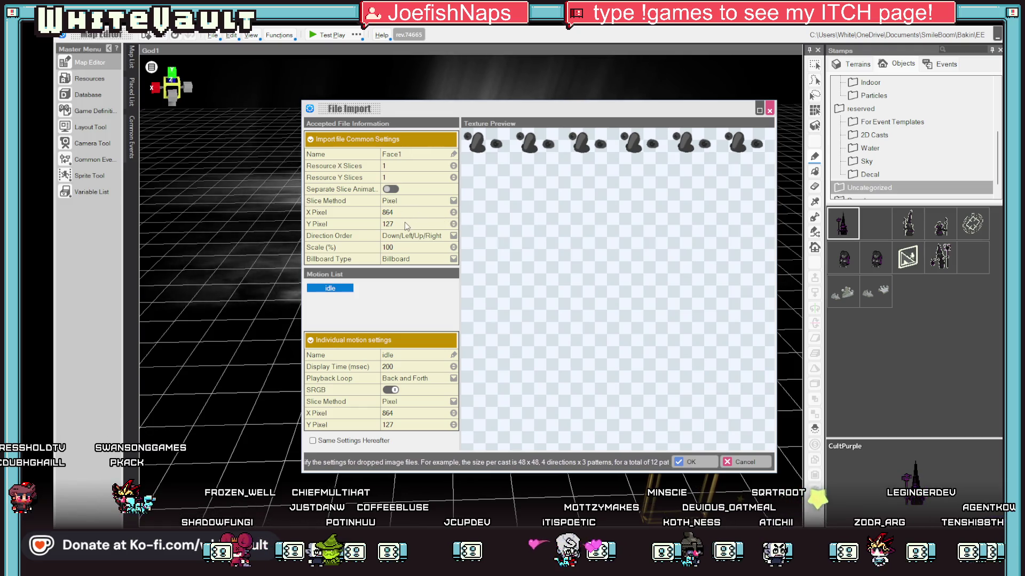
Import Face1 with Slice Method Frame, X Frame 6, and looping playback
{"action": "left_click", "coordinate": [413, 211]}
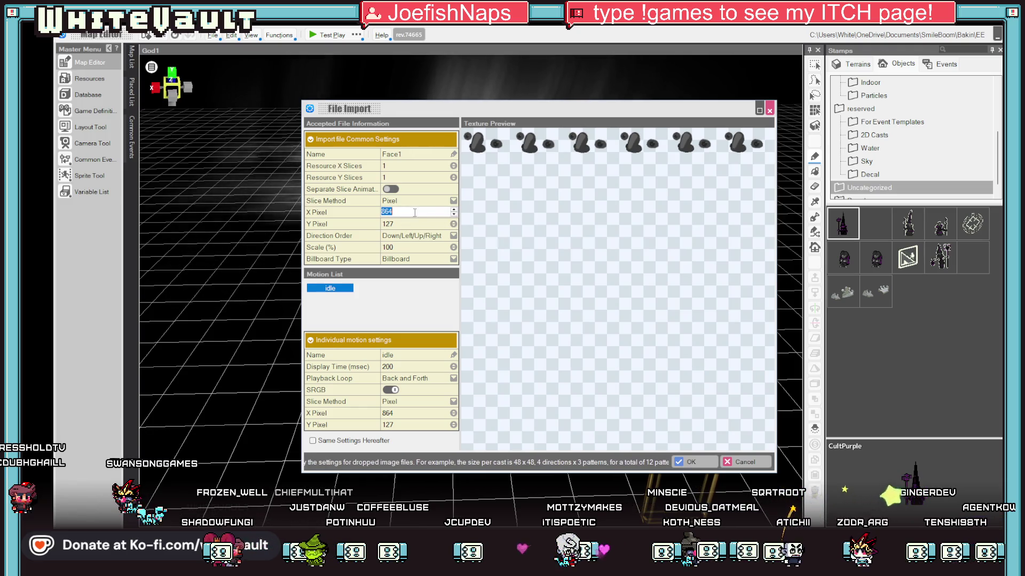
{"action": "left_click", "coordinate": [453, 200]}
{"action": "left_click", "coordinate": [404, 224]}
{"action": "left_click", "coordinate": [404, 211]}
{"action": "type", "text": "6"}
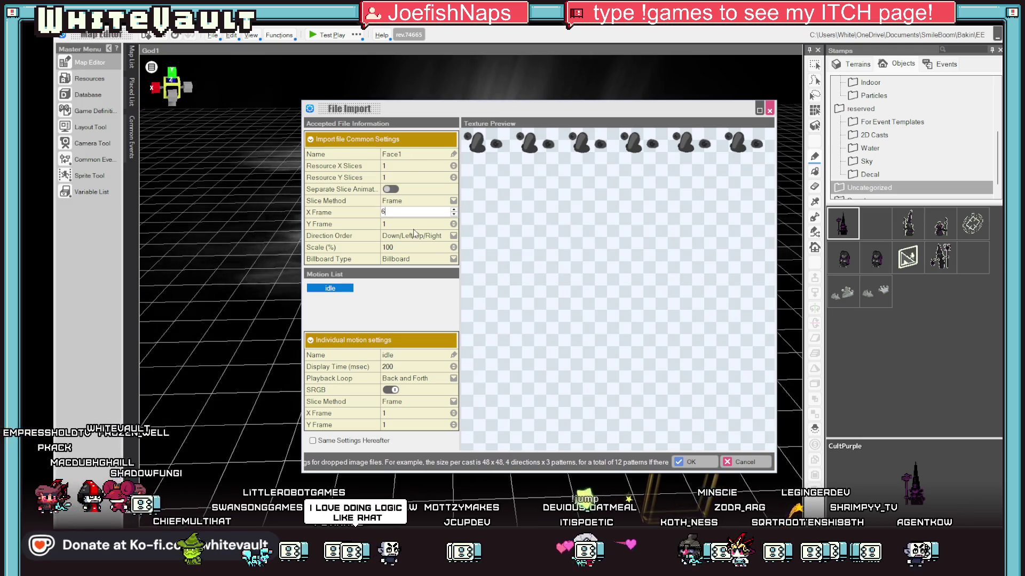
{"action": "key", "text": "Return"}
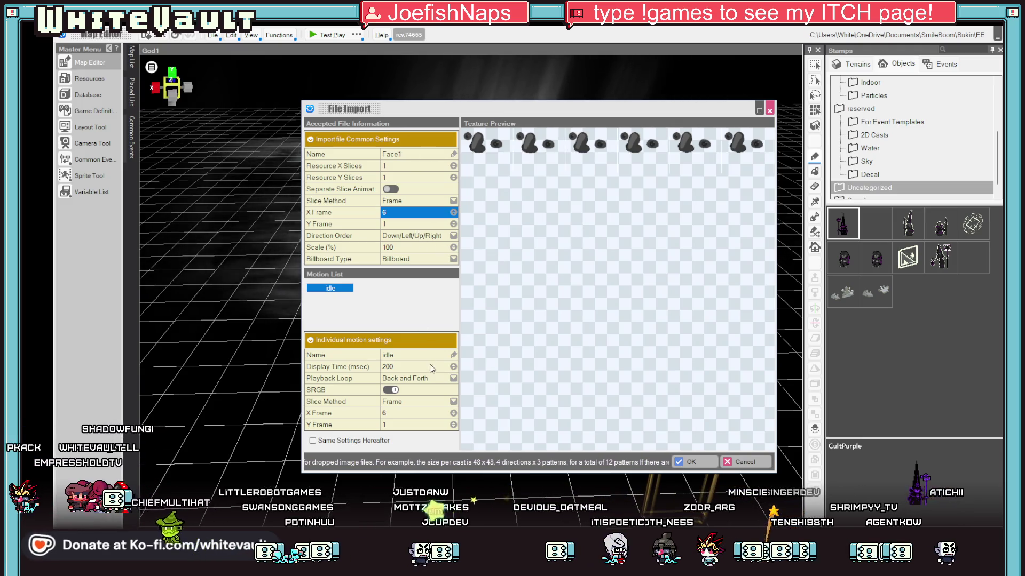
{"action": "left_click", "coordinate": [455, 382]}
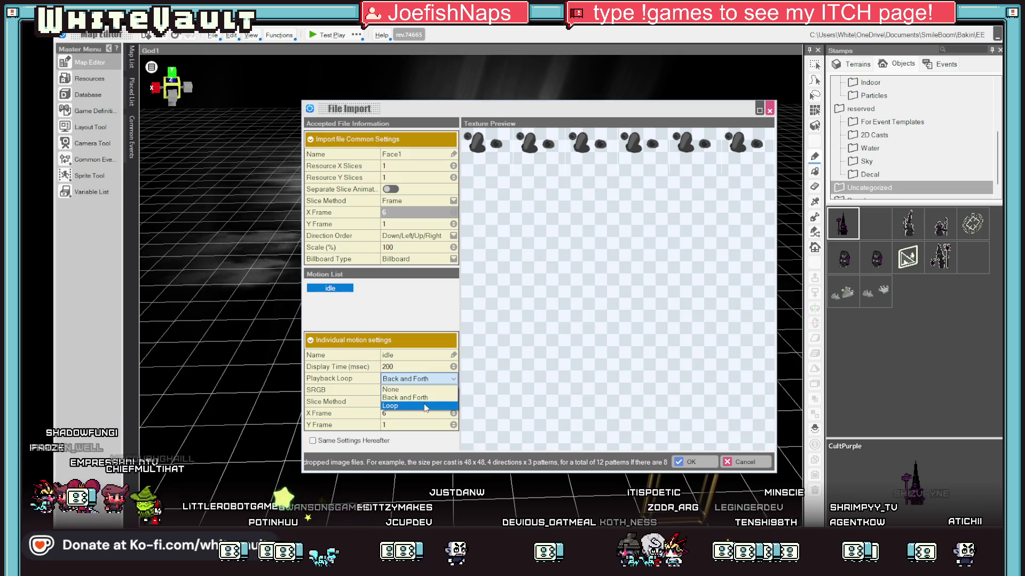
{"action": "left_click", "coordinate": [690, 461]}
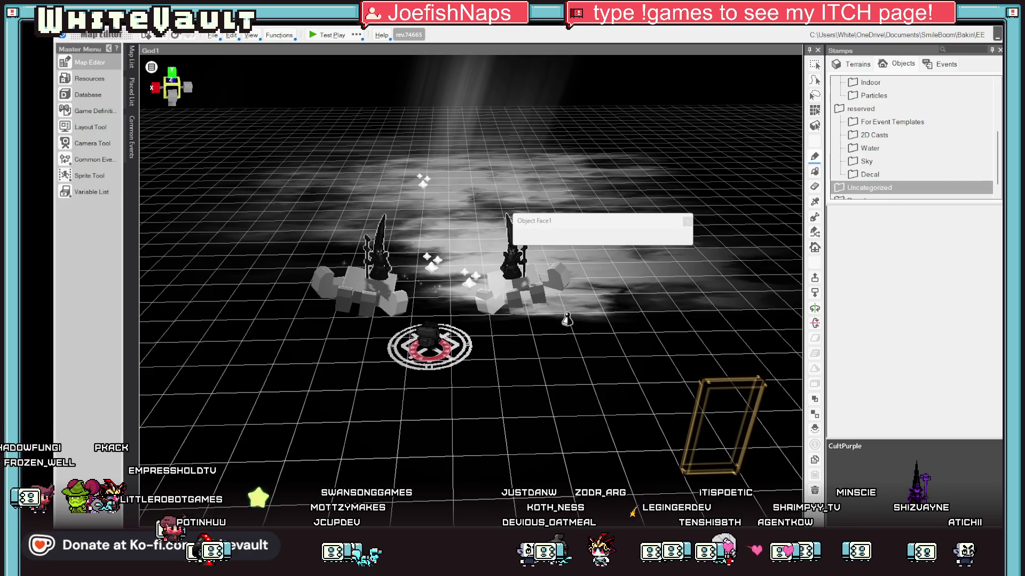
Dismiss the import notice, select Face1 and move it between the two statues
{"action": "left_click", "coordinate": [655, 348]}
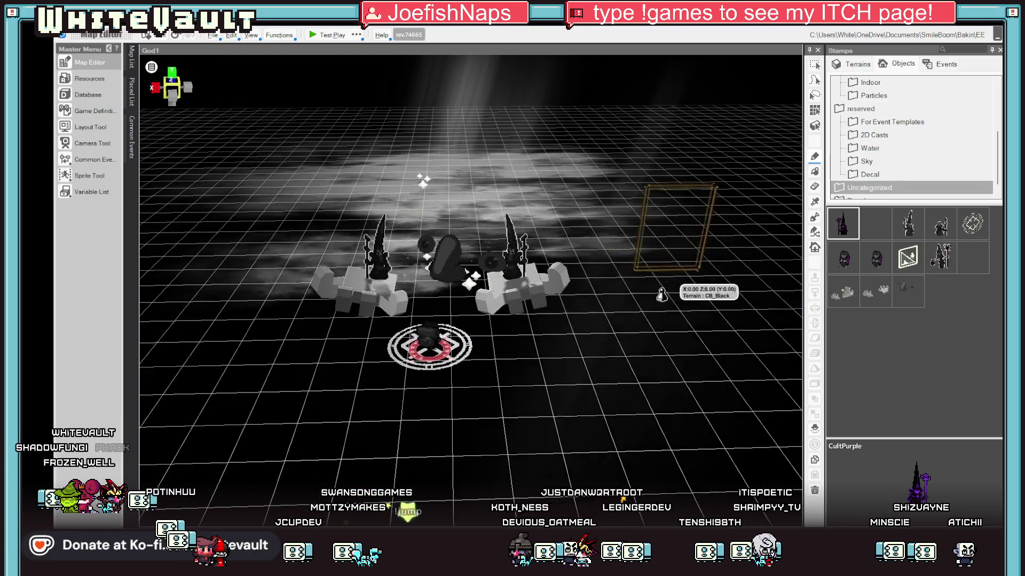
{"action": "left_click_drag", "start_coordinate": [662, 295], "coordinate": [572, 353]}
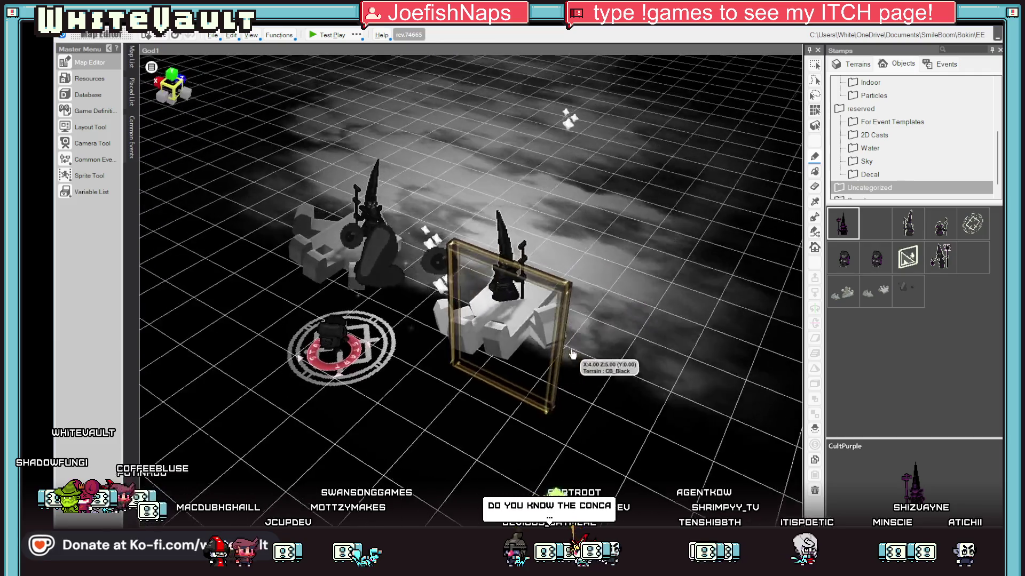
{"action": "key", "text": "Escape"}
{"action": "left_click", "coordinate": [392, 320]}
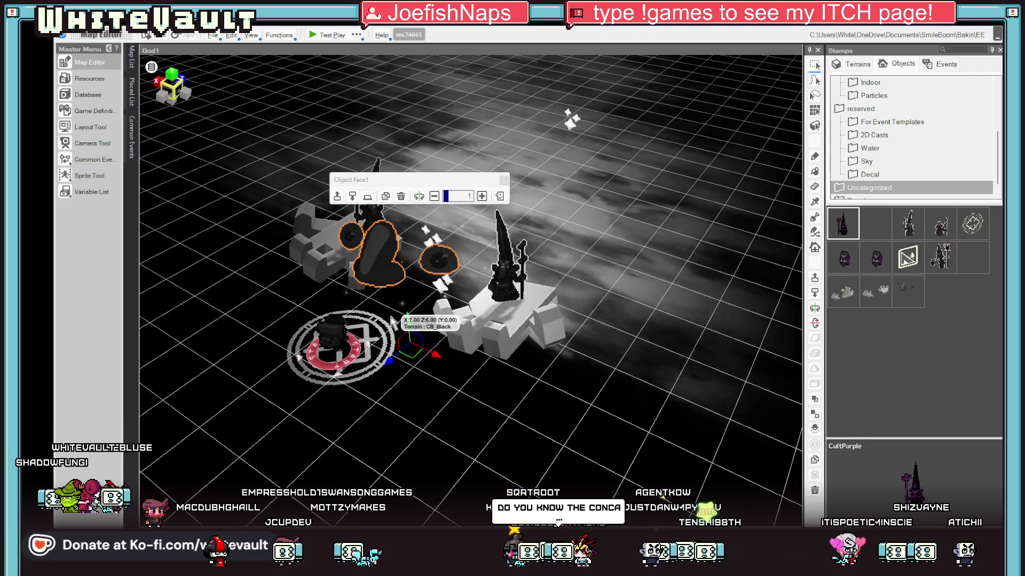
{"action": "left_click", "coordinate": [484, 196]}
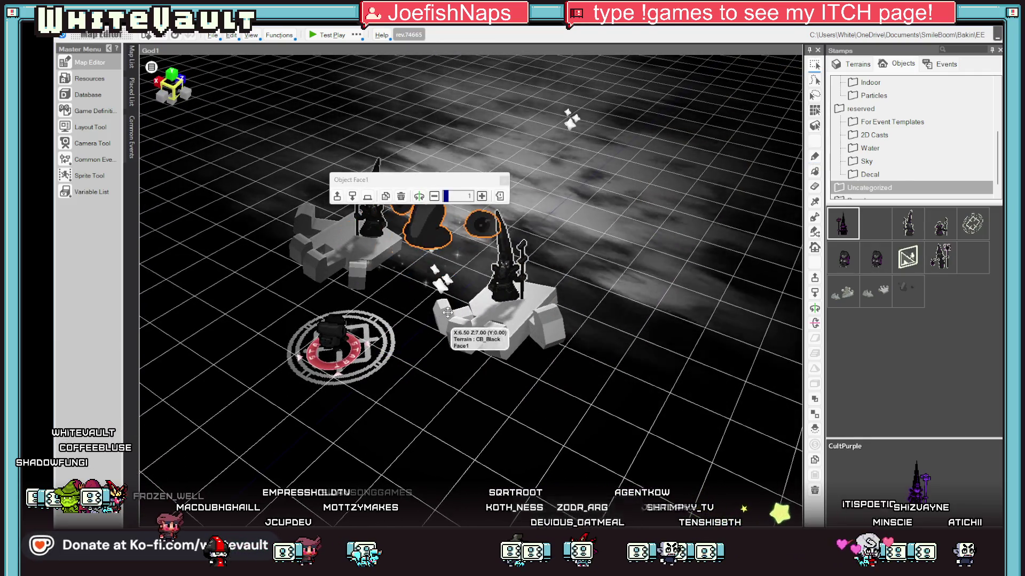
Enlarge Face1 to 1.7 scale and raise it to float above the ground
{"action": "left_click", "coordinate": [481, 196]}
{"action": "left_click", "coordinate": [482, 196]}
{"action": "left_click", "coordinate": [482, 196]}
{"action": "left_click", "coordinate": [482, 196]}
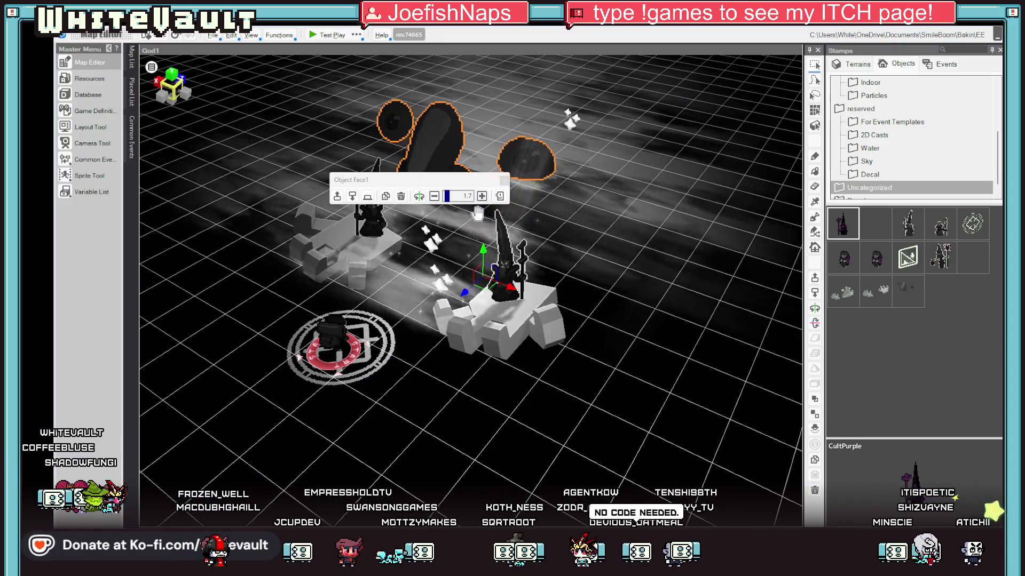
{"action": "scroll", "coordinate": [477, 214], "scroll_direction": "up", "scroll_amount": 5}
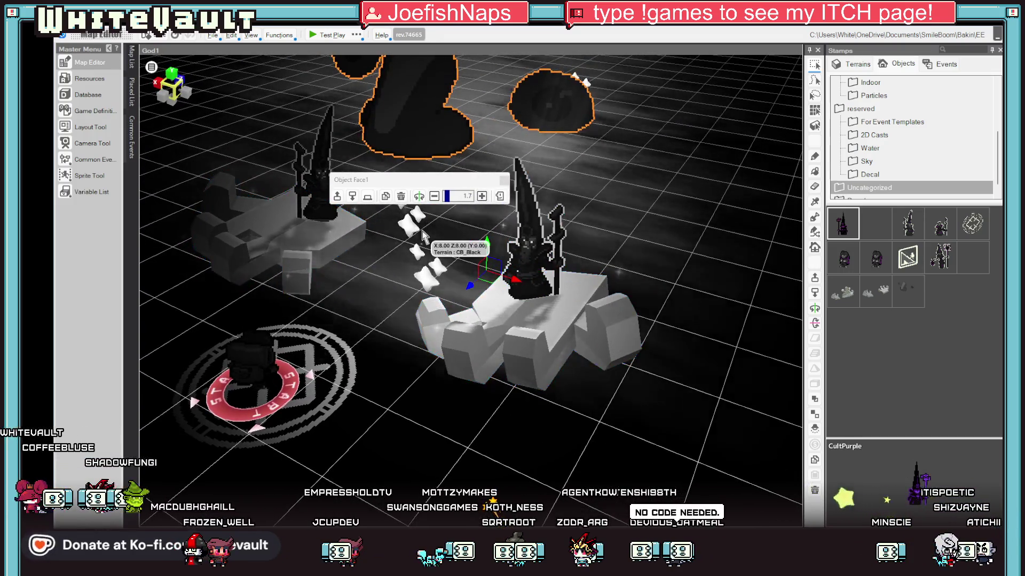
{"action": "scroll", "coordinate": [422, 231], "scroll_direction": "down", "scroll_amount": 5}
{"action": "mouse_move", "coordinate": [484, 280]}
{"action": "left_mouse_down"}
{"action": "mouse_move", "coordinate": [458, 315]}
{"action": "mouse_move", "coordinate": [454, 352]}
{"action": "mouse_move", "coordinate": [496, 323]}
{"action": "mouse_move", "coordinate": [470, 328]}
{"action": "mouse_move", "coordinate": [483, 331]}
{"action": "left_mouse_up"}
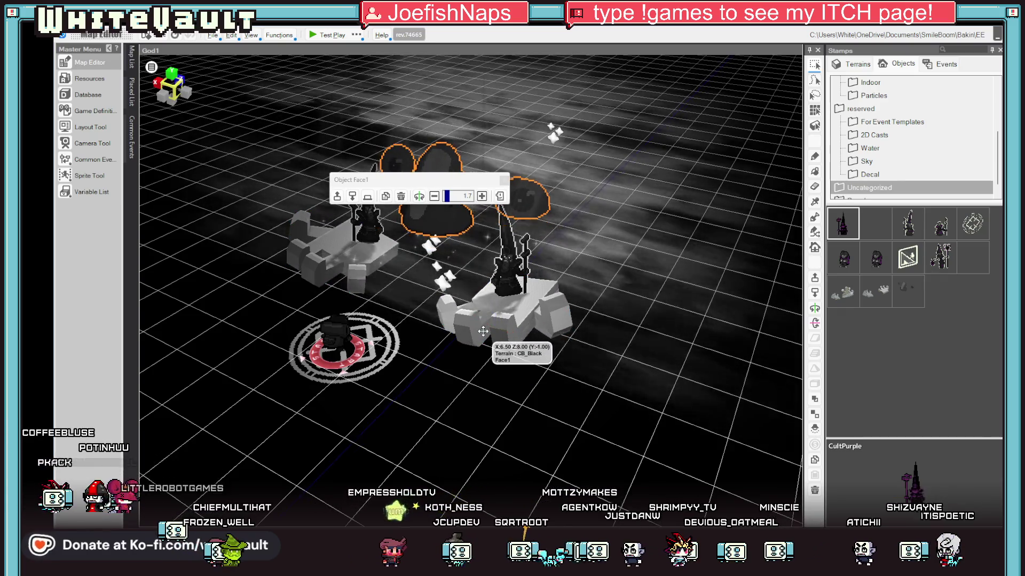
Check the face placement from another angle and launch a test play
{"action": "left_click", "coordinate": [539, 420]}
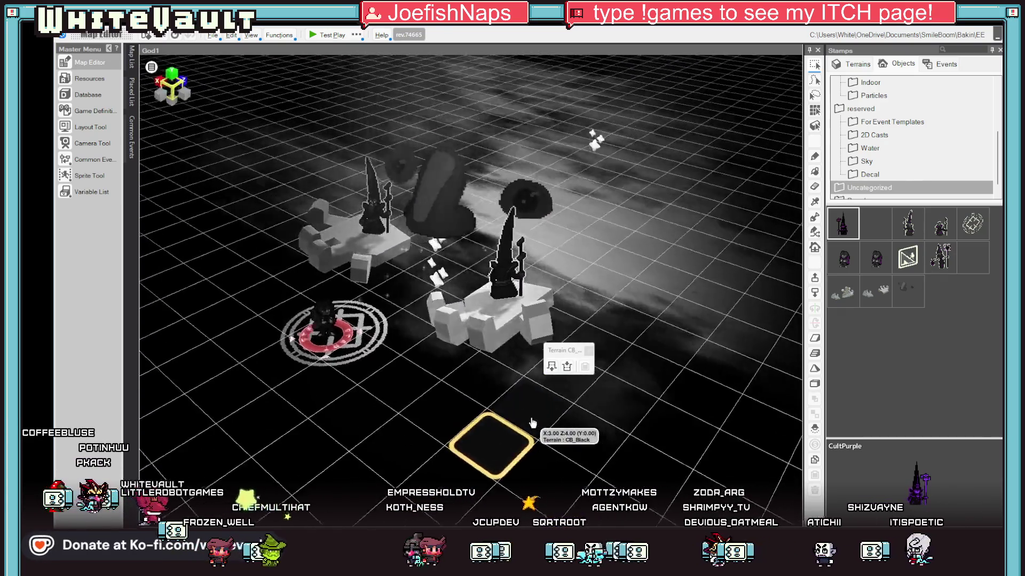
{"action": "left_click", "coordinate": [448, 214]}
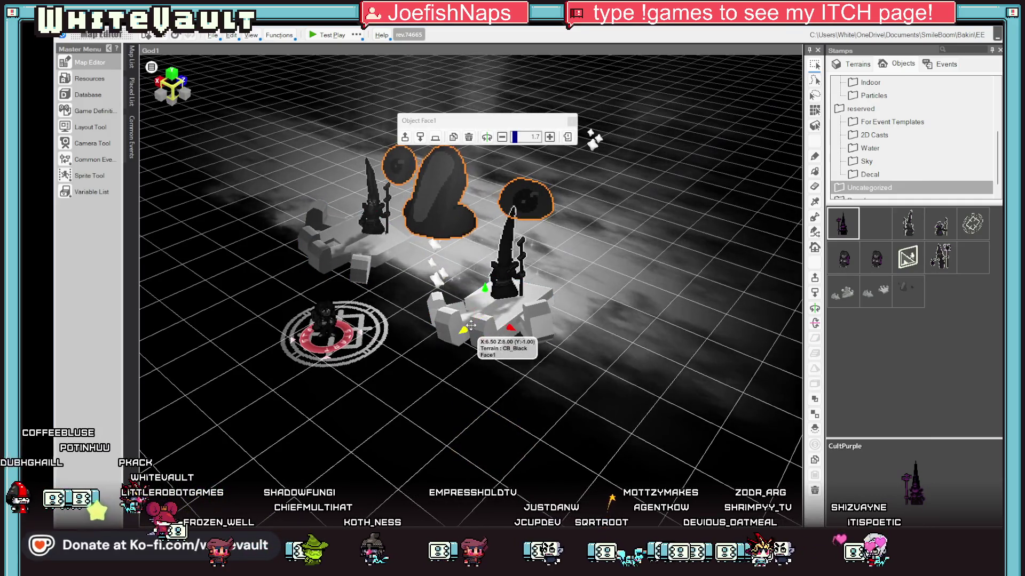
{"action": "mouse_move", "coordinate": [480, 320]}
{"action": "left_mouse_down"}
{"action": "mouse_move", "coordinate": [532, 372]}
{"action": "mouse_move", "coordinate": [524, 386]}
{"action": "left_mouse_up"}
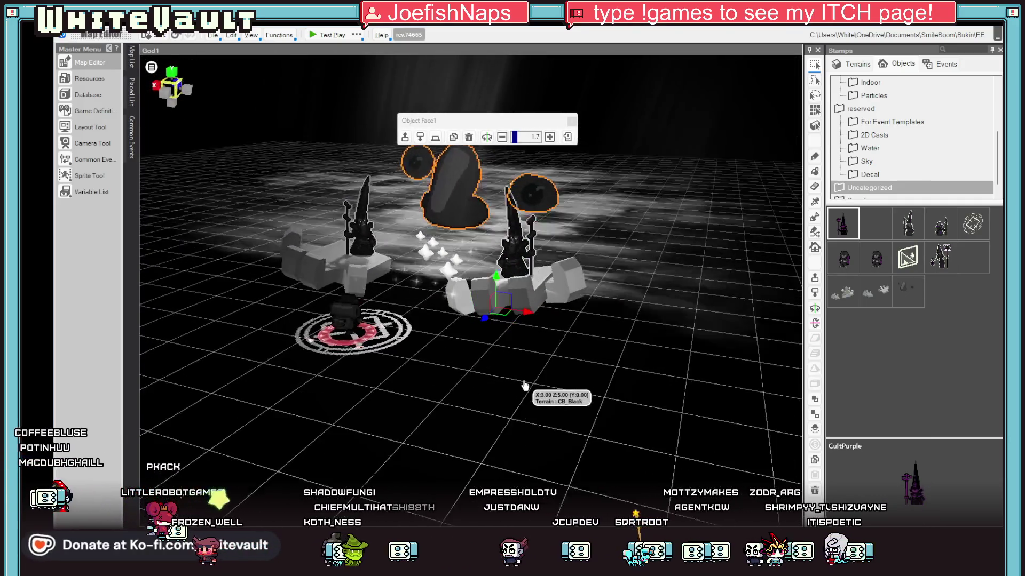
{"action": "left_click", "coordinate": [318, 37]}
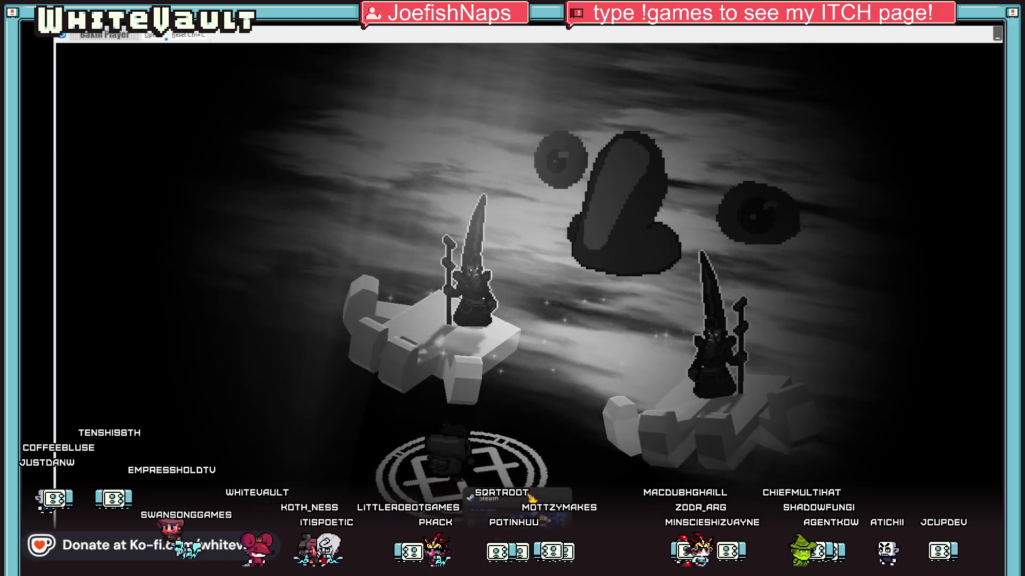
Close the Bakin Player window after viewing the floating stone face
{"action": "key", "text": "alt+F4"}
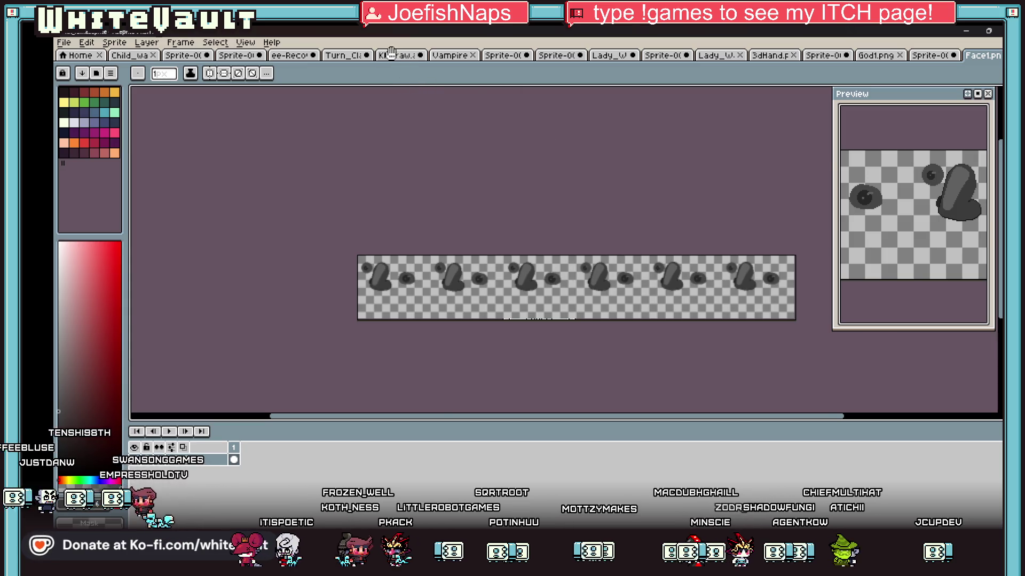
Browse the open sprite tabs and bring up the large face sheet with the teeth
{"action": "left_click", "coordinate": [391, 55]}
{"action": "left_click", "coordinate": [467, 55]}
{"action": "left_click", "coordinate": [506, 56]}
{"action": "left_click", "coordinate": [565, 55]}
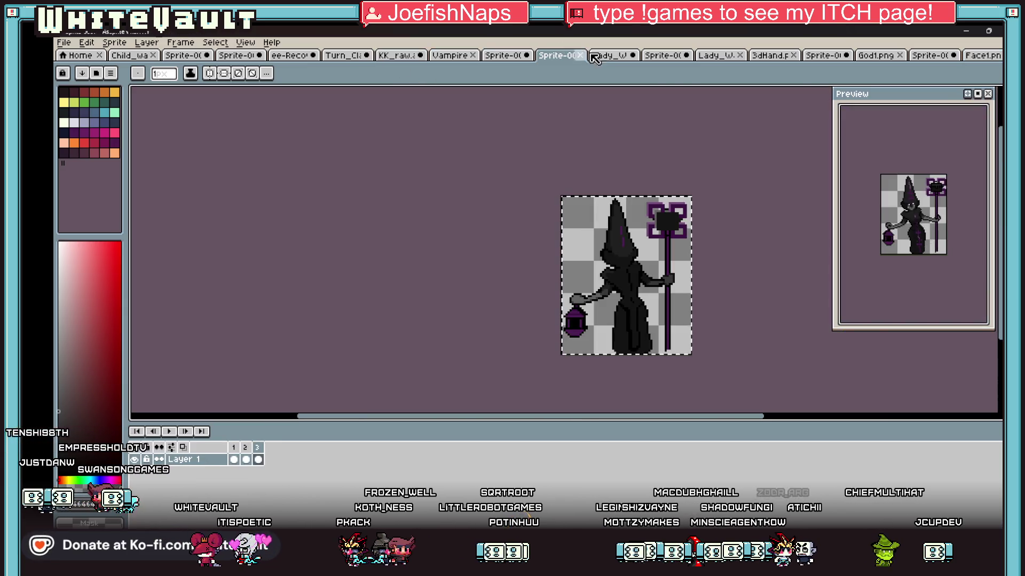
{"action": "left_click", "coordinate": [347, 55]}
{"action": "left_click", "coordinate": [312, 55]}
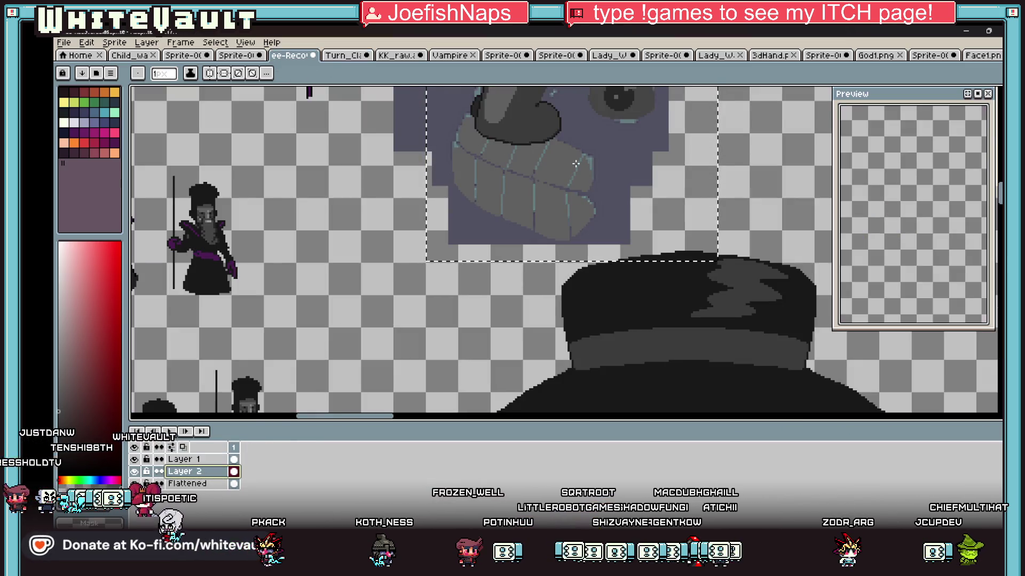
Select and copy the teeth region, then create a new 144x127 sprite
{"action": "key", "text": "m"}
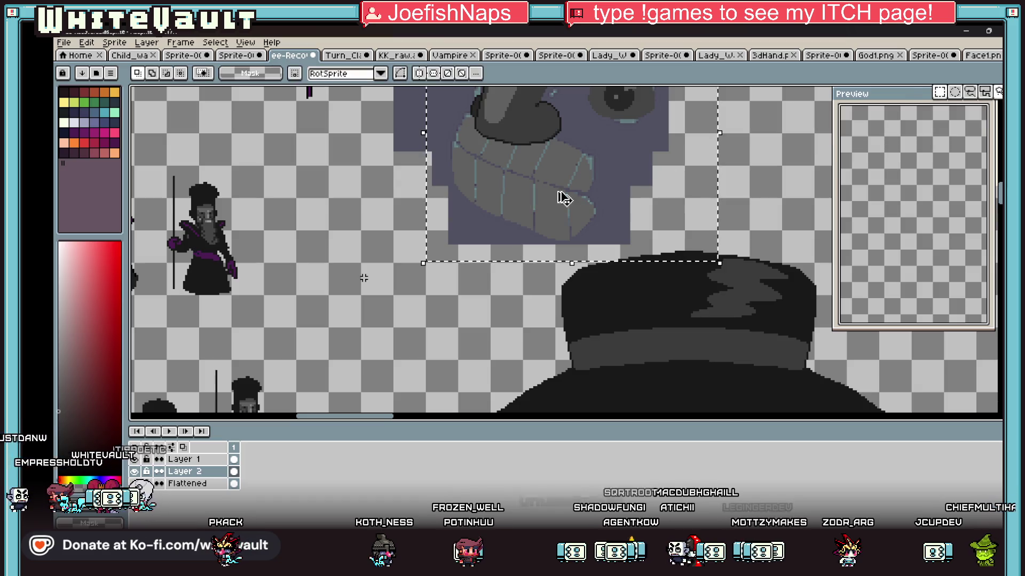
{"action": "left_click", "coordinate": [587, 199]}
{"action": "left_click", "coordinate": [64, 43]}
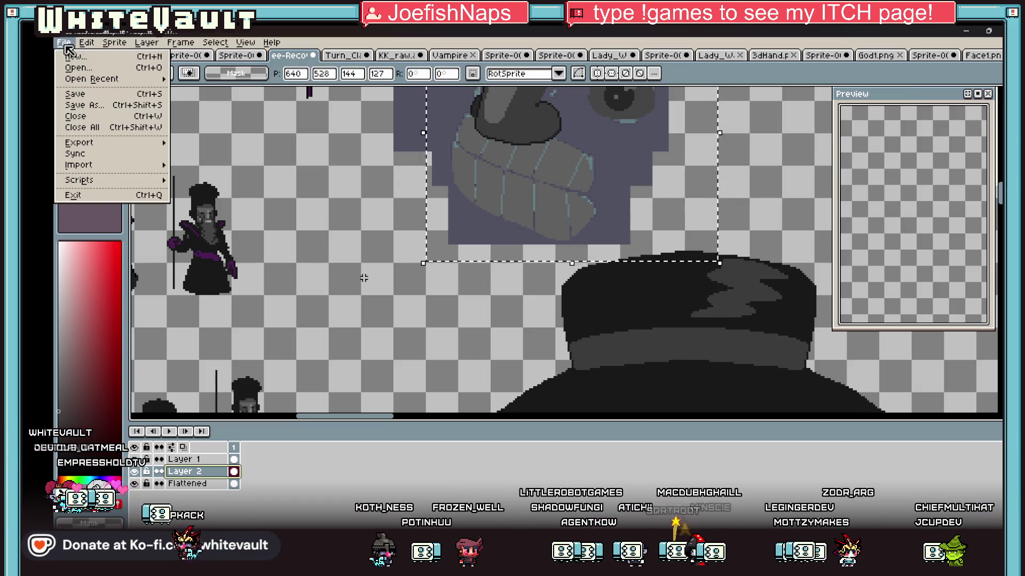
{"action": "left_click", "coordinate": [88, 62]}
{"action": "left_click", "coordinate": [509, 385]}
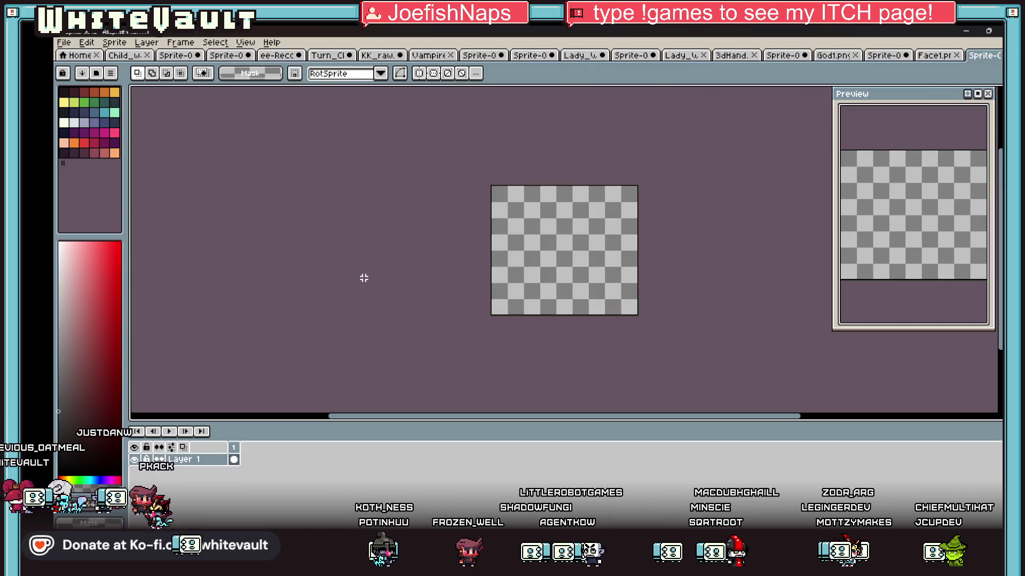
Paste the teeth into the new sprite, shift them right and commit the placement
{"action": "key", "text": "ctrl+v"}
{"action": "scroll", "coordinate": [561, 293], "scroll_direction": "up", "scroll_amount": 3}
{"action": "left_click_drag", "start_coordinate": [584, 297], "coordinate": [606, 298]}
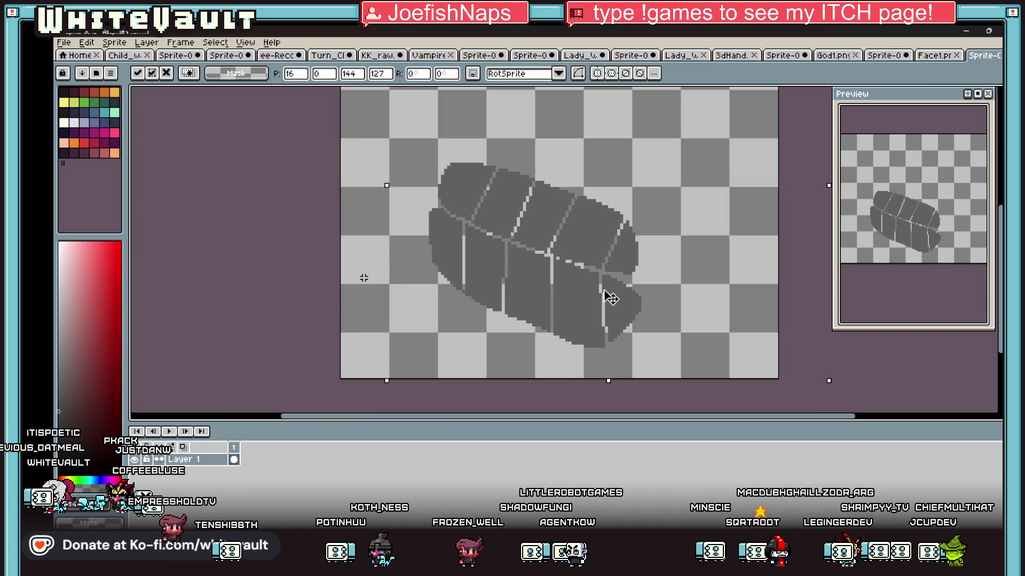
{"action": "scroll", "coordinate": [606, 297], "scroll_direction": "down", "scroll_amount": 1}
{"action": "scroll", "coordinate": [622, 280], "scroll_direction": "up", "scroll_amount": 1}
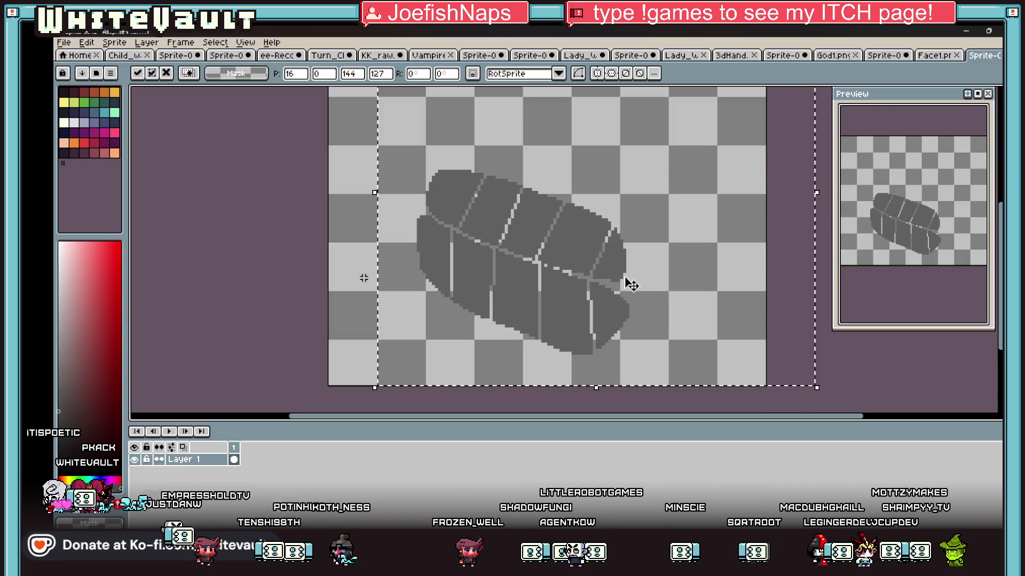
{"action": "left_click_drag", "start_coordinate": [623, 294], "coordinate": [631, 294]}
{"action": "key", "text": "Return"}
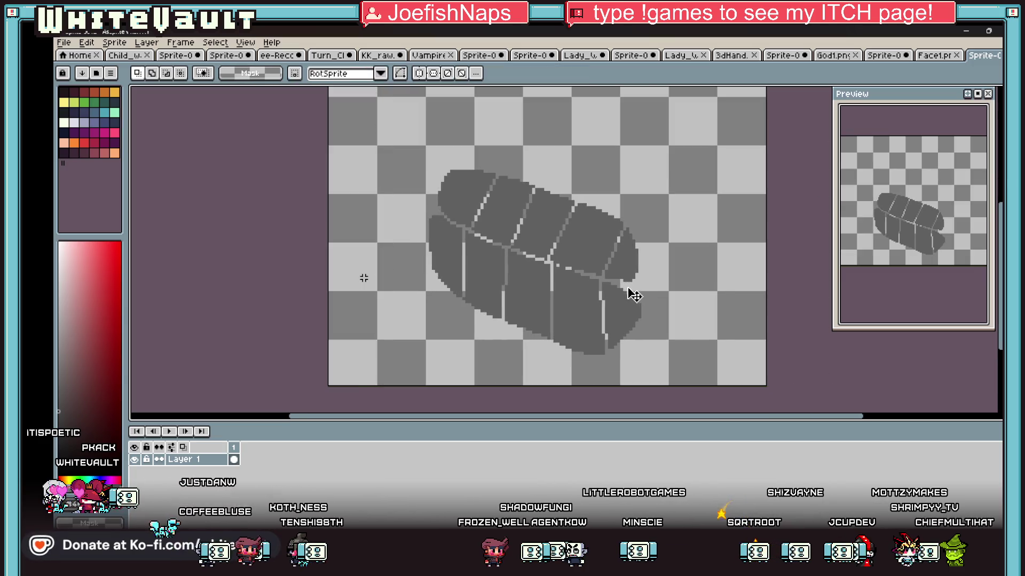
Switch to the brush tool at 3px size for touch-ups
{"action": "scroll", "coordinate": [539, 331], "scroll_direction": "up", "scroll_amount": 1}
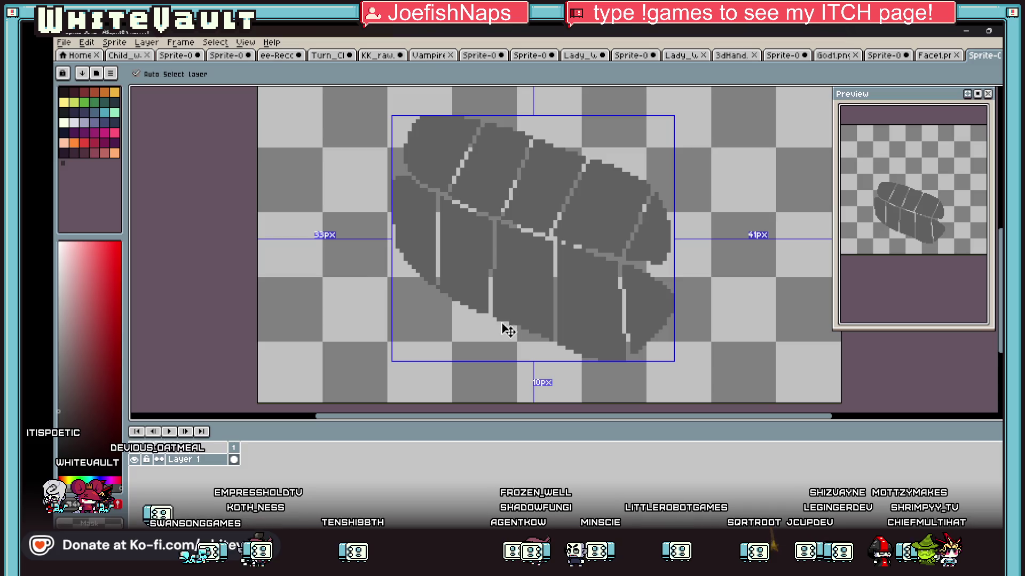
{"action": "key", "text": "b"}
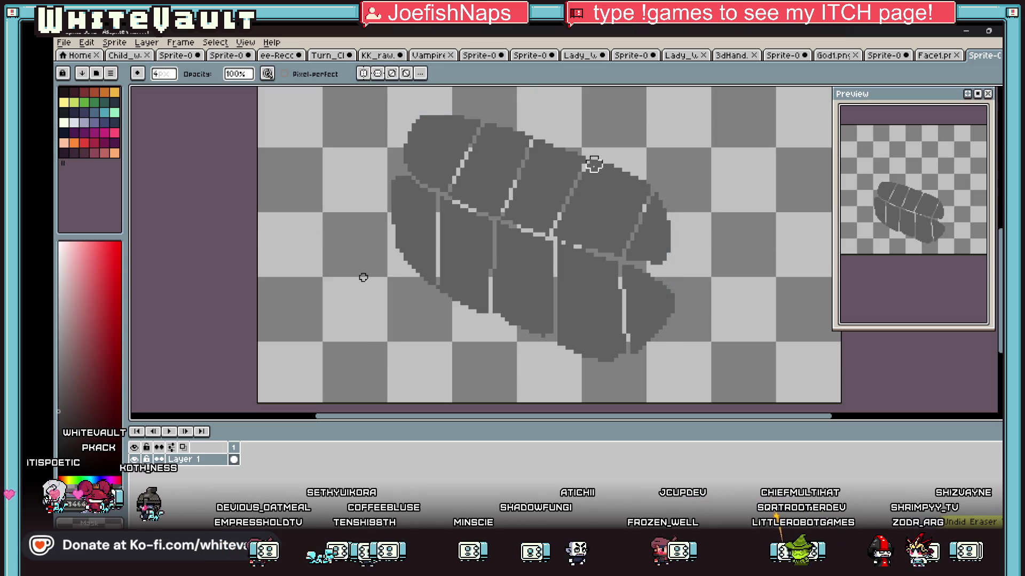
{"action": "key", "text": "minus"}
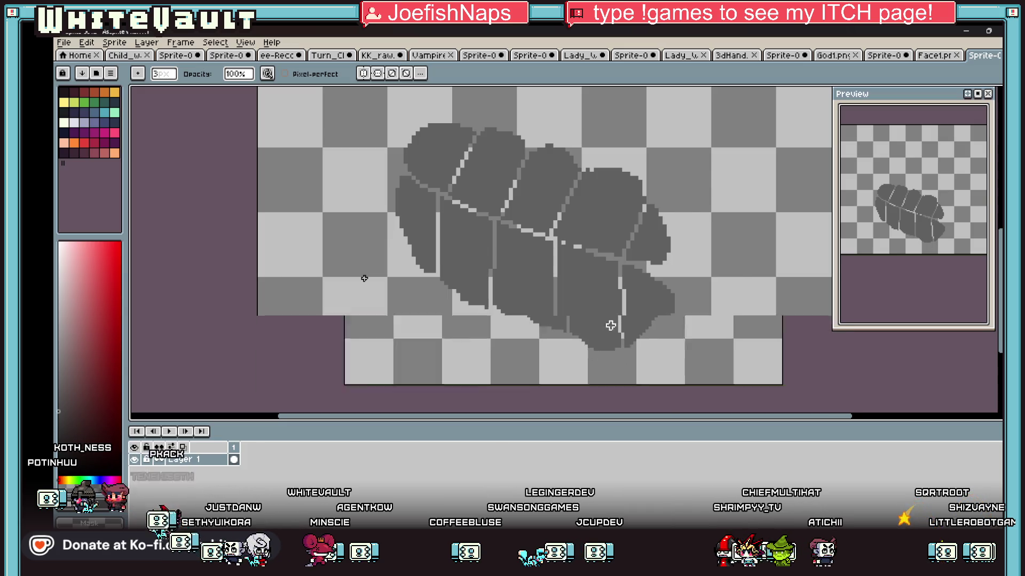
{"action": "scroll", "coordinate": [629, 315], "scroll_direction": "down", "scroll_amount": 1}
{"action": "left_click", "coordinate": [64, 43]}
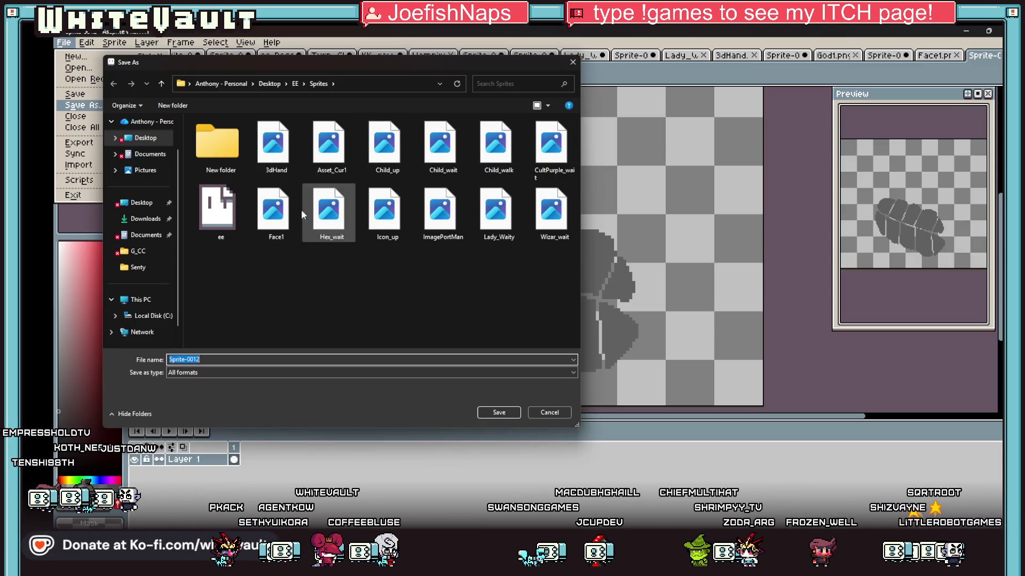
Save the teeth sprite as Face2 with the 'png files (*.png)' format
{"action": "left_click", "coordinate": [273, 211]}
{"action": "double_click", "coordinate": [188, 360]}
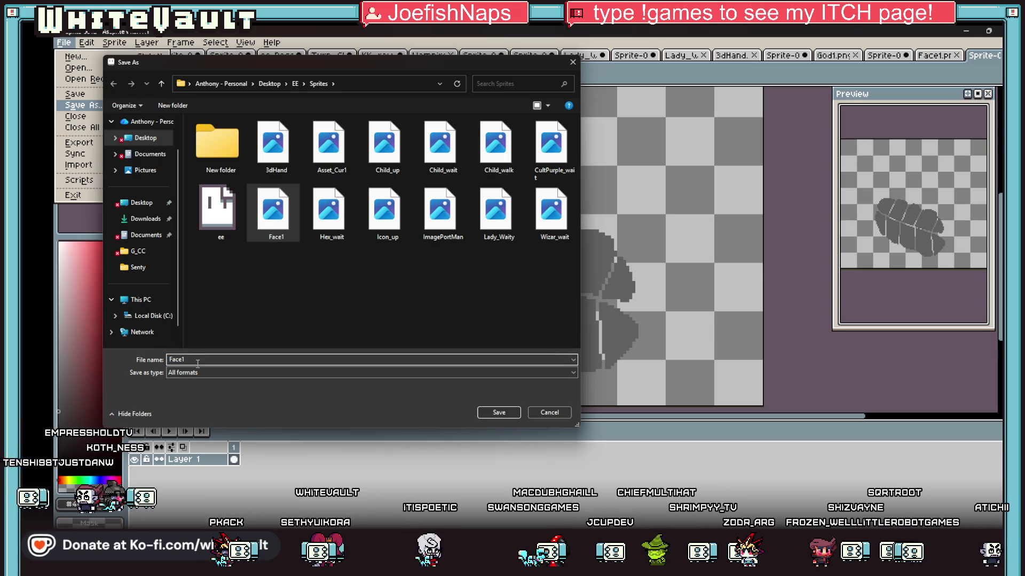
{"action": "key", "text": "BackSpace"}
{"action": "type", "text": "2"}
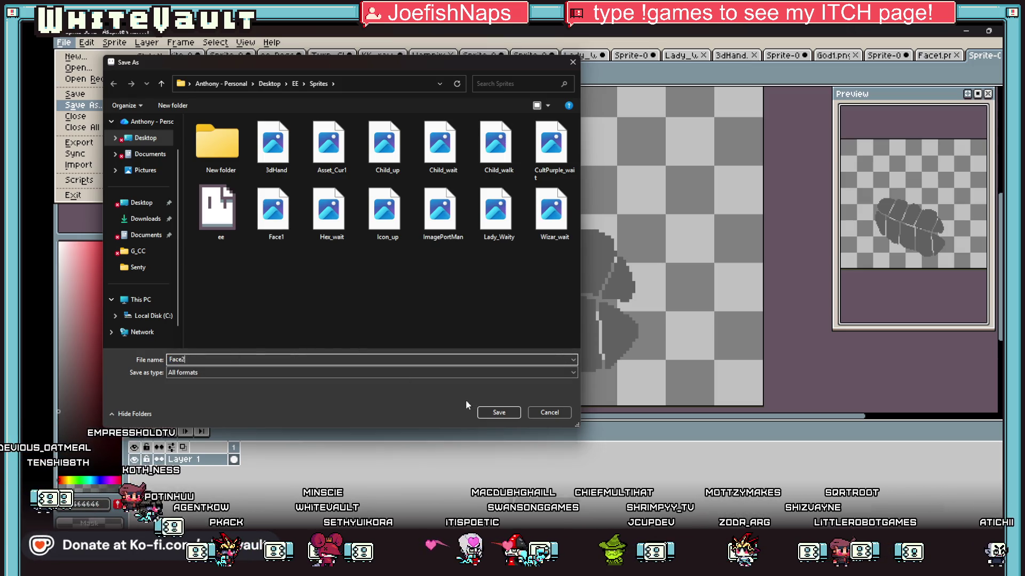
{"action": "left_click", "coordinate": [416, 374]}
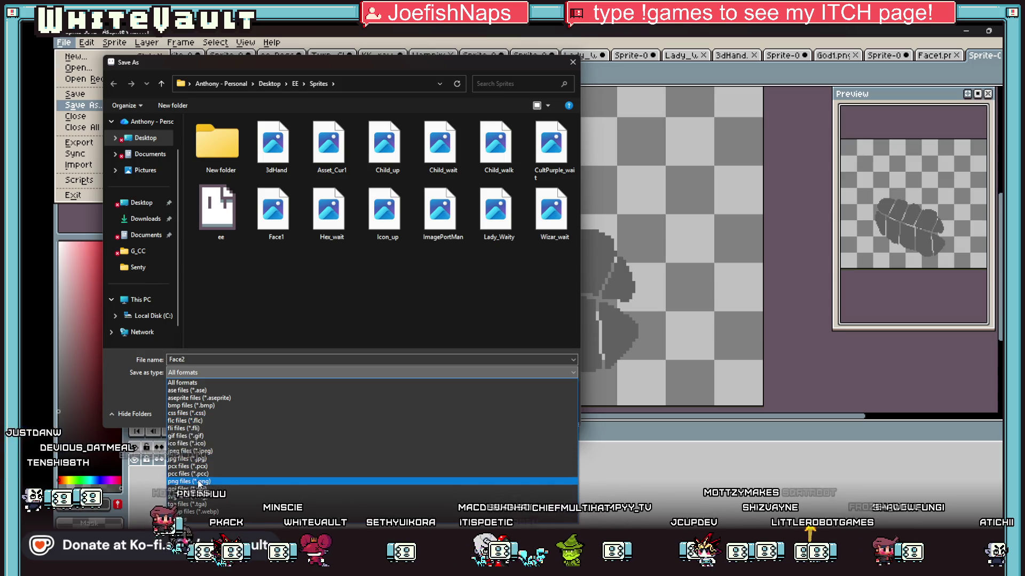
{"action": "left_click", "coordinate": [199, 482]}
{"action": "left_click", "coordinate": [509, 415]}
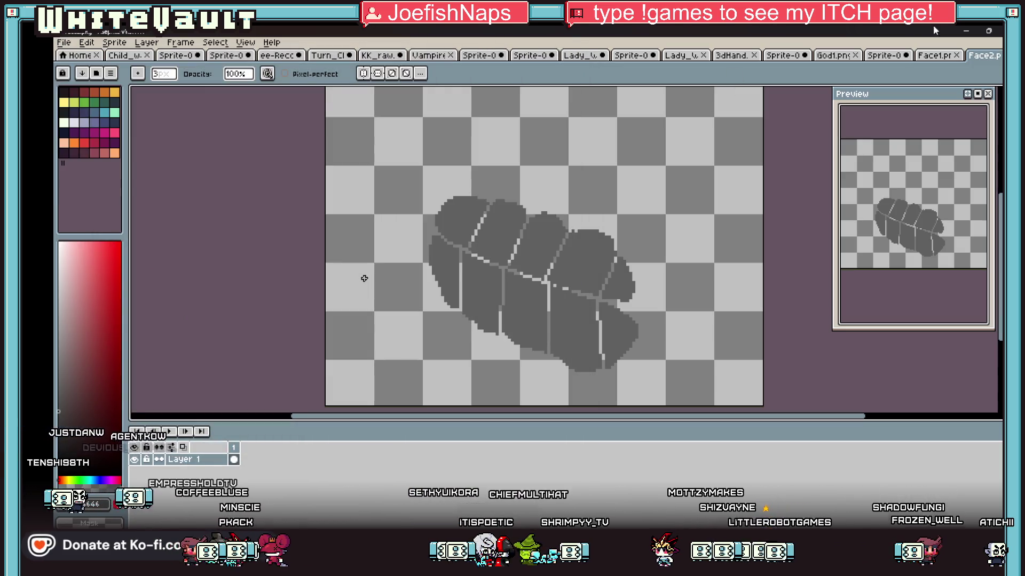
{"action": "left_click", "coordinate": [964, 32]}
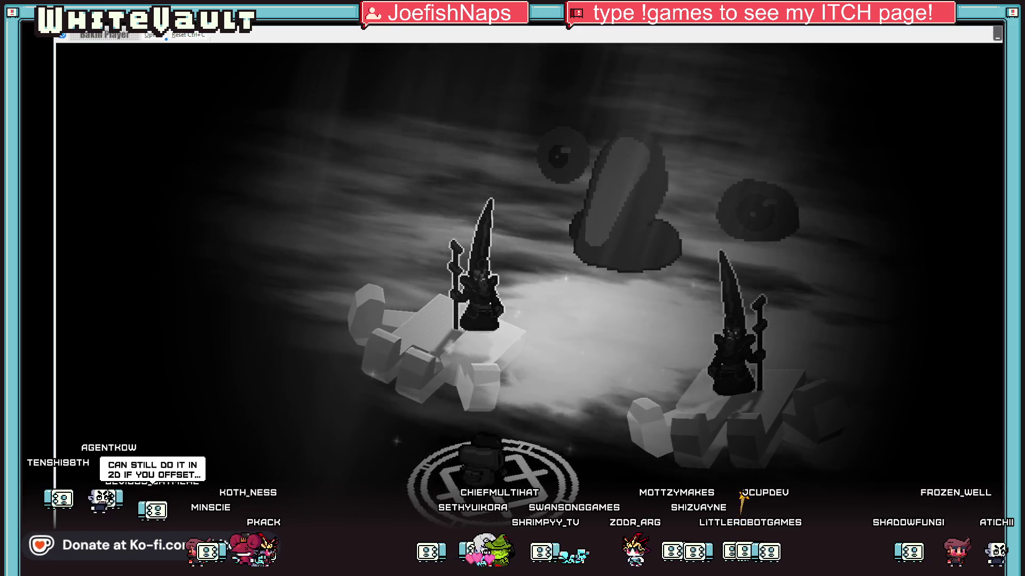
Drop Face2.png into the map and import it as a sliced animation with default settings
{"action": "key", "text": "alt+Tab"}
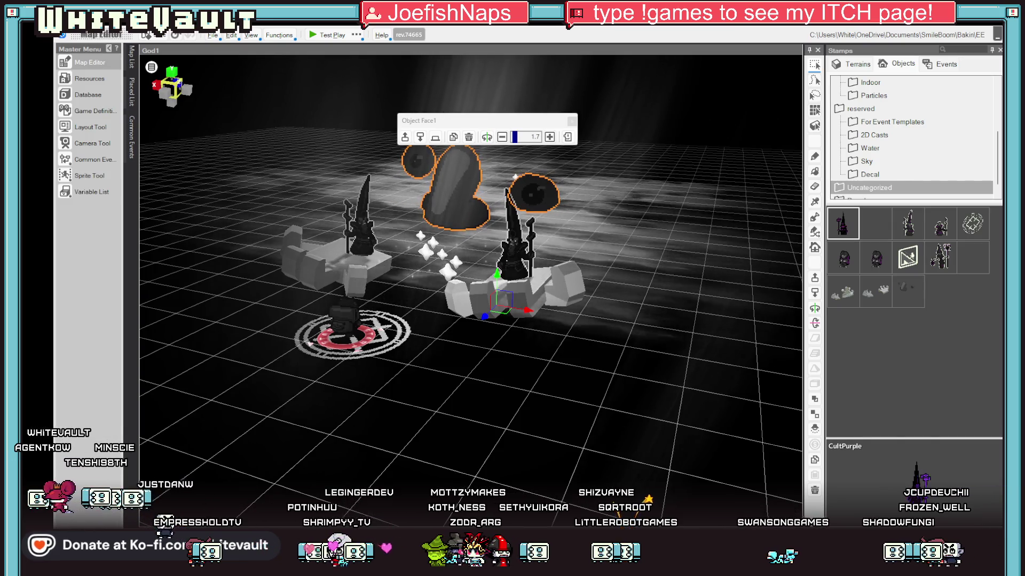
{"action": "left_click_drag", "start_coordinate": [785, 462], "coordinate": [411, 277]}
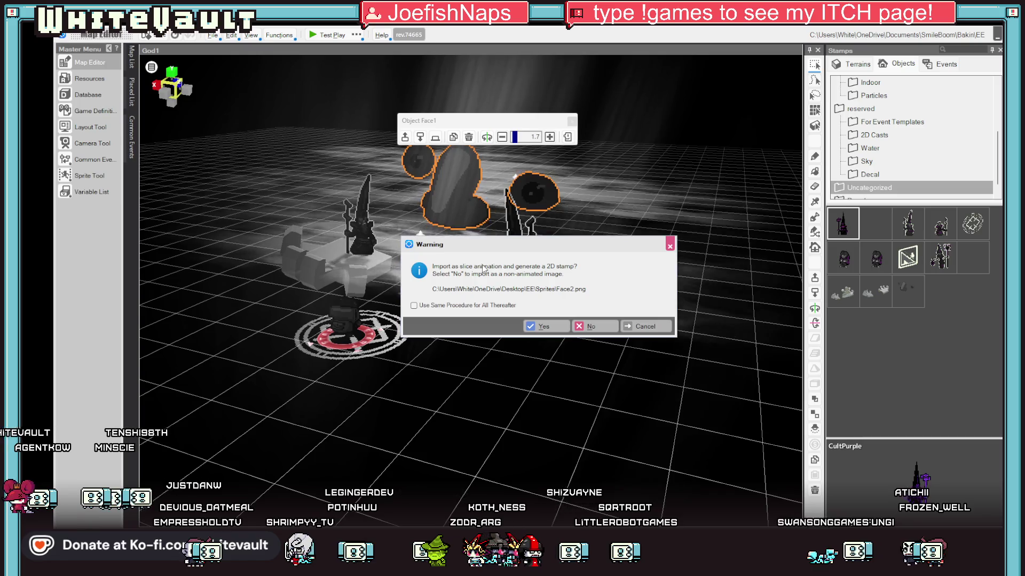
{"action": "left_click", "coordinate": [554, 331]}
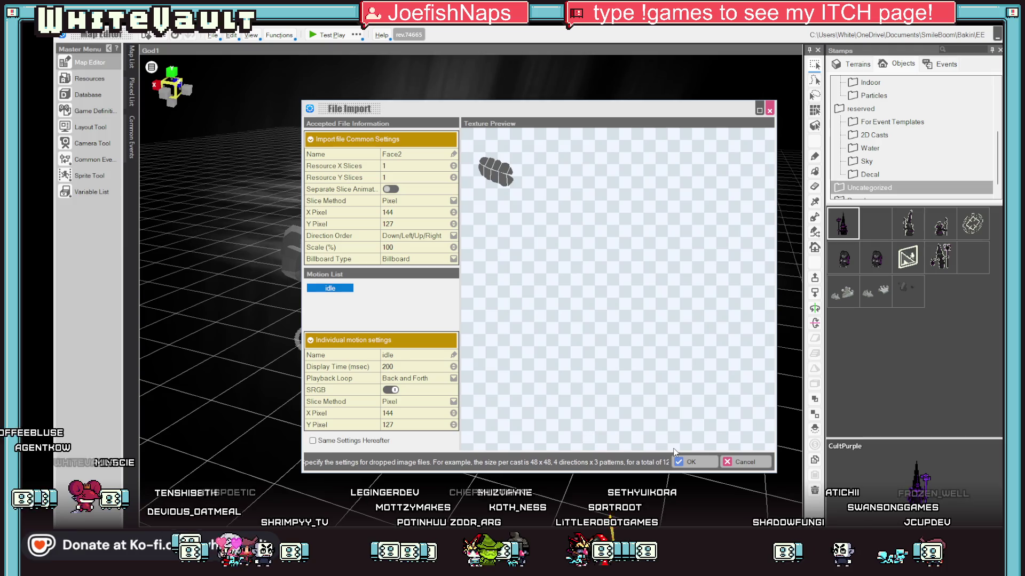
{"action": "left_click", "coordinate": [690, 462]}
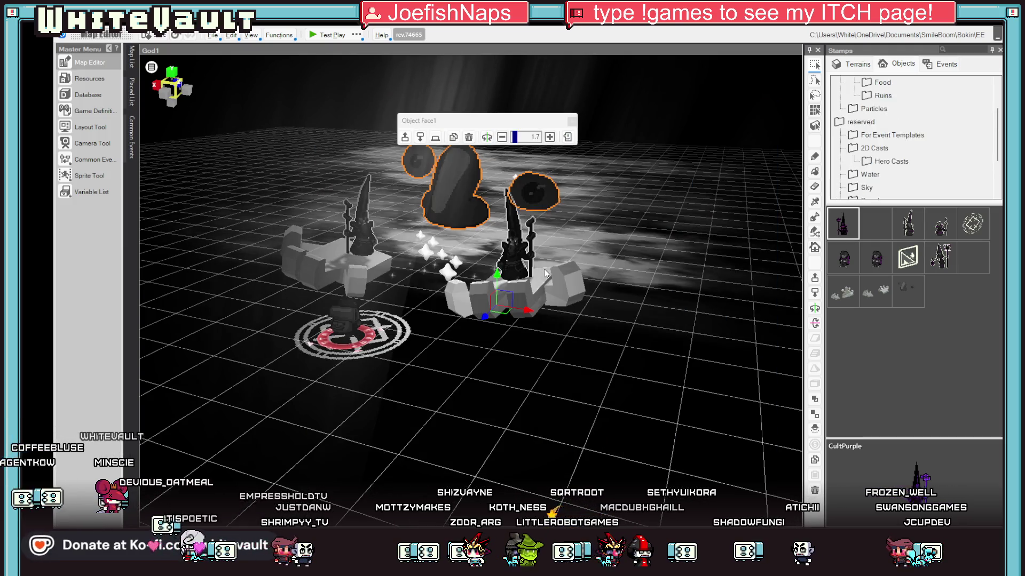
Select the Face2 teeth and raise their scale from 1.1 to 1.3
{"action": "left_click", "coordinate": [651, 355]}
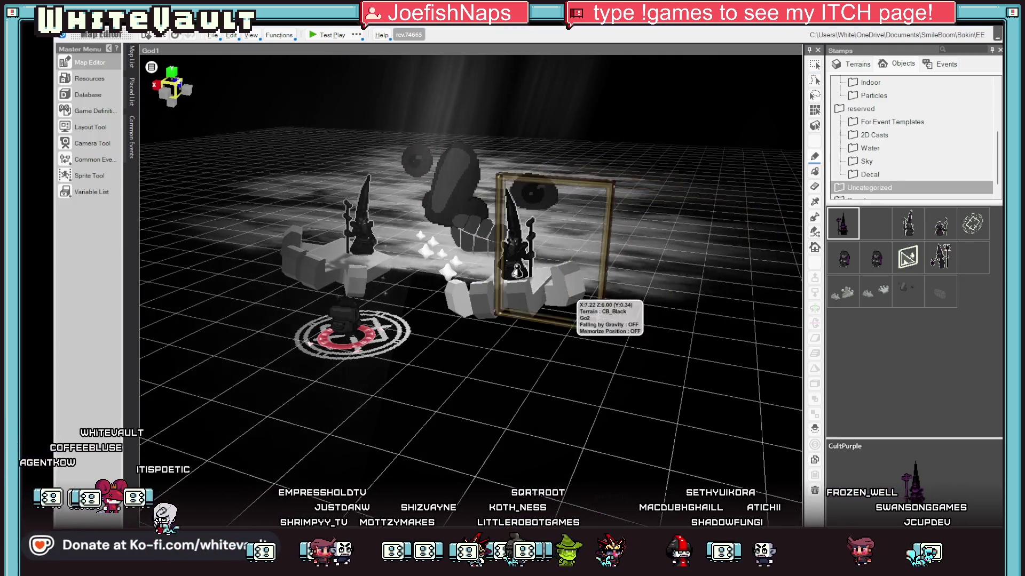
{"action": "left_click", "coordinate": [456, 238]}
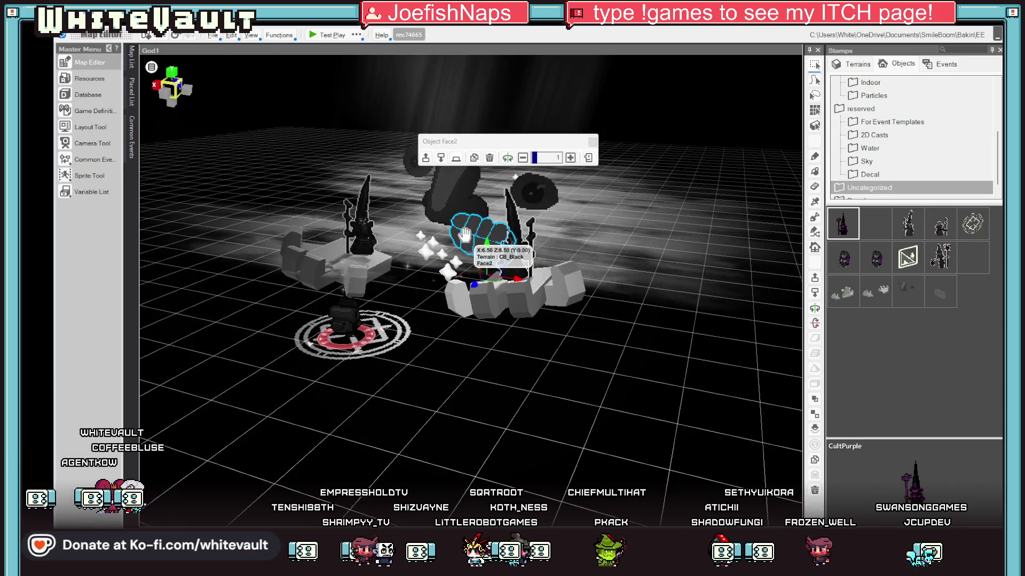
{"action": "left_click", "coordinate": [570, 158]}
{"action": "left_click", "coordinate": [570, 158]}
{"action": "left_click", "coordinate": [570, 158]}
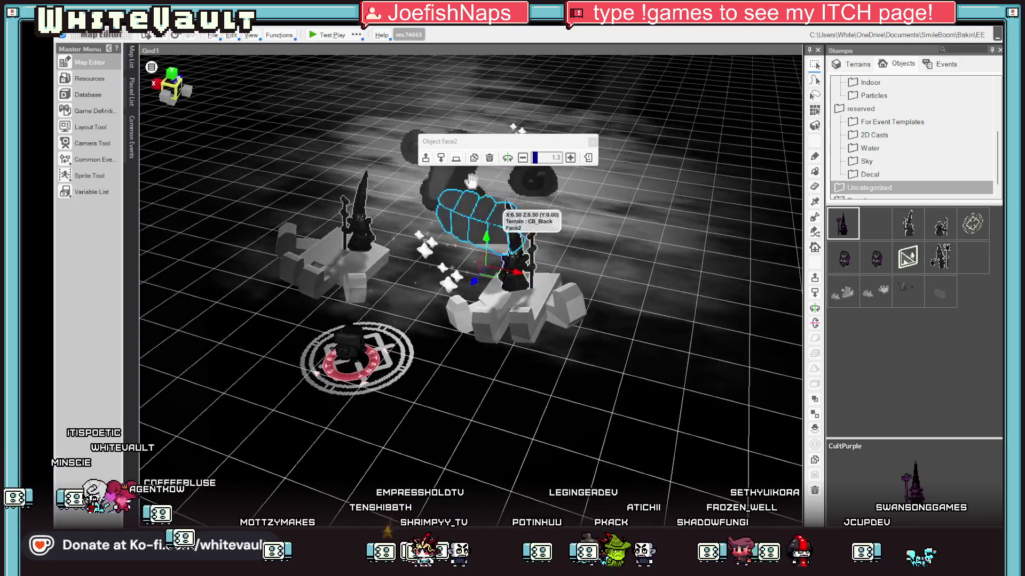
{"action": "left_click", "coordinate": [454, 190]}
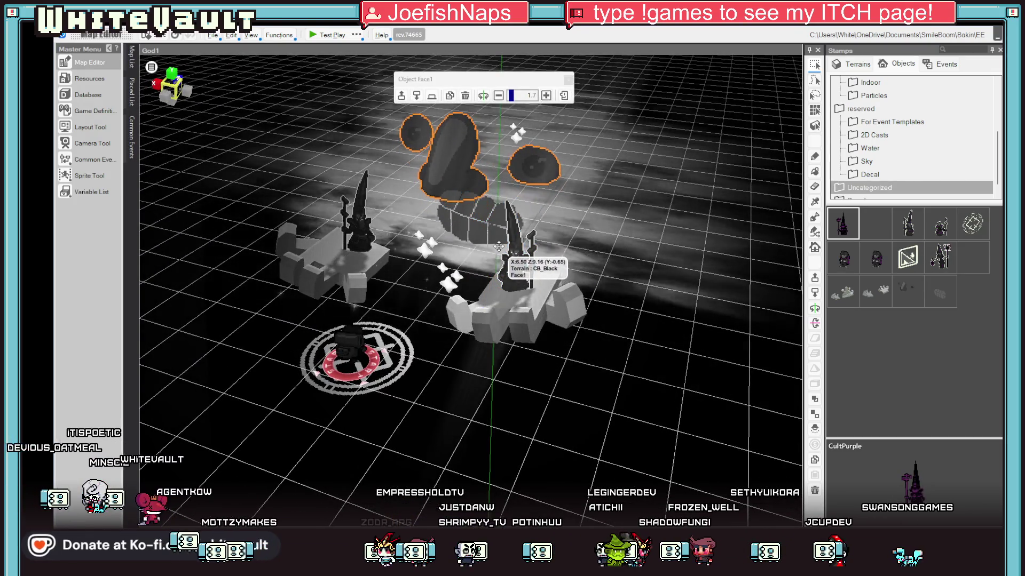
{"action": "left_click", "coordinate": [475, 224]}
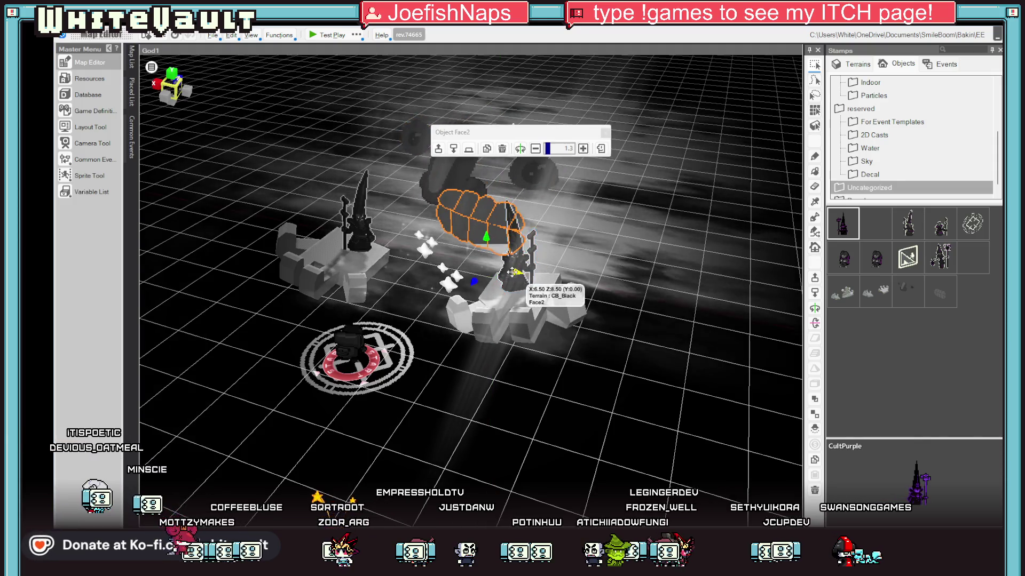
Move the Sand Cloud down onto the terrain
{"action": "mouse_move", "coordinate": [605, 386]}
{"action": "left_mouse_down"}
{"action": "mouse_move", "coordinate": [459, 267]}
{"action": "mouse_move", "coordinate": [501, 234]}
{"action": "left_mouse_up"}
{"action": "mouse_move", "coordinate": [584, 411]}
{"action": "left_mouse_down"}
{"action": "mouse_move", "coordinate": [600, 377]}
{"action": "mouse_move", "coordinate": [595, 384]}
{"action": "left_mouse_up"}
{"action": "scroll", "coordinate": [595, 384], "scroll_direction": "up", "scroll_amount": 2}
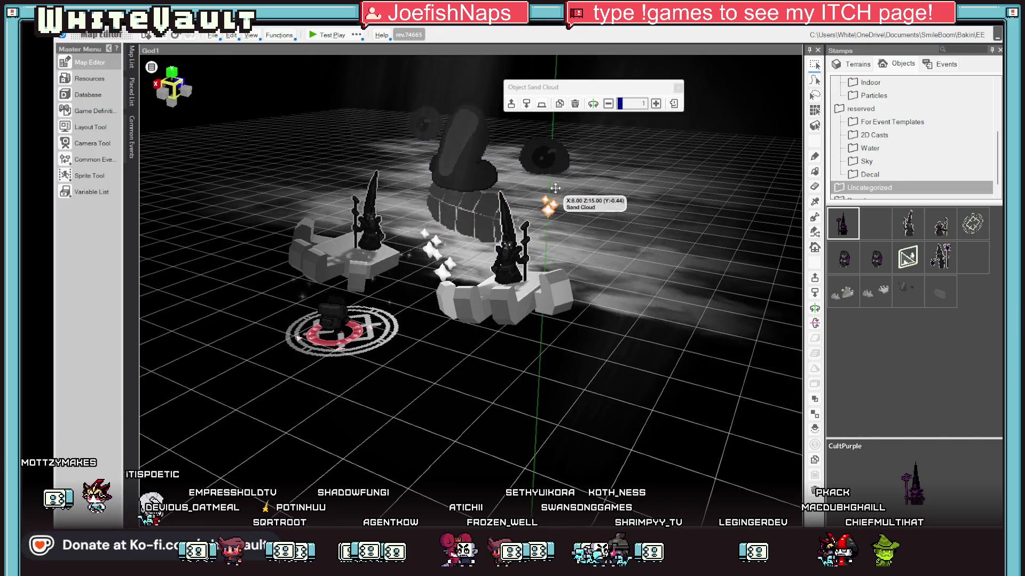
{"action": "left_click_drag", "start_coordinate": [555, 188], "coordinate": [553, 219]}
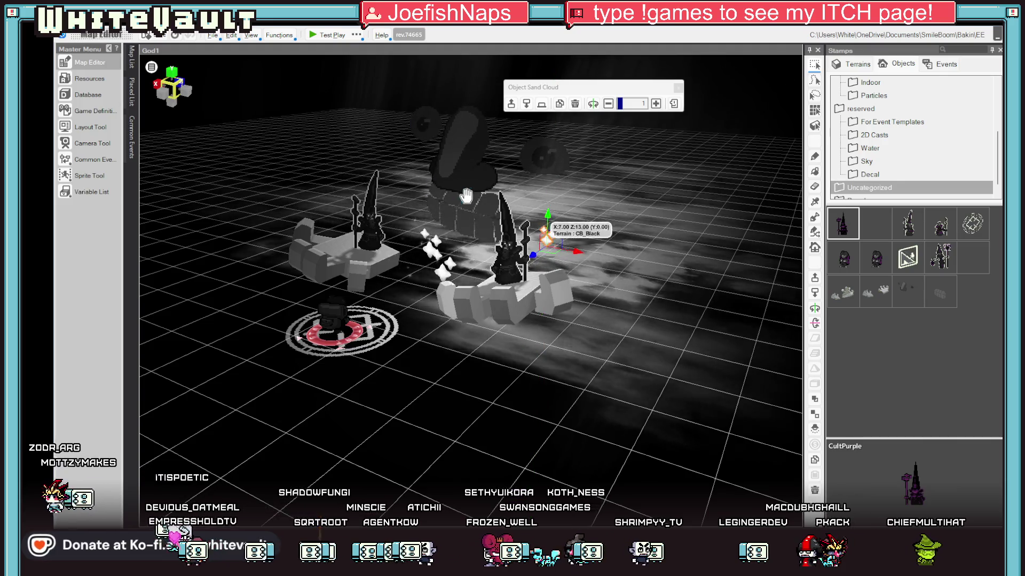
Lower the Face2 teeth beneath the stone face and start a test play
{"action": "left_click", "coordinate": [480, 207]}
{"action": "mouse_move", "coordinate": [472, 224]}
{"action": "left_mouse_down"}
{"action": "mouse_move", "coordinate": [472, 237]}
{"action": "mouse_move", "coordinate": [505, 256]}
{"action": "mouse_move", "coordinate": [497, 216]}
{"action": "mouse_move", "coordinate": [506, 258]}
{"action": "left_mouse_up"}
{"action": "left_click", "coordinate": [496, 216]}
{"action": "left_click", "coordinate": [506, 263]}
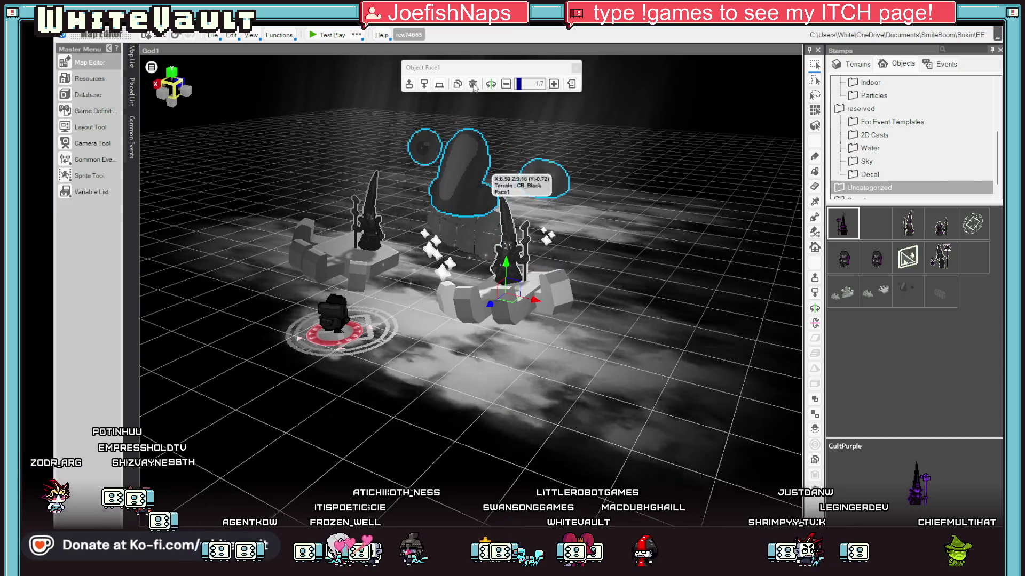
{"action": "left_click", "coordinate": [325, 36]}
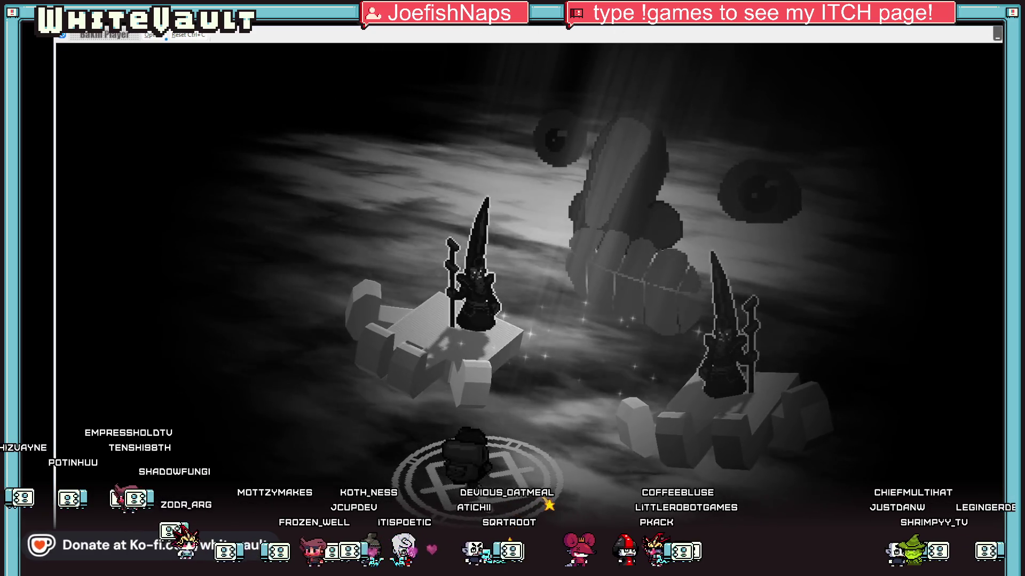
Close the test play, nudge Face2 slightly back under Face1, and test-play again
{"action": "key", "text": "Escape"}
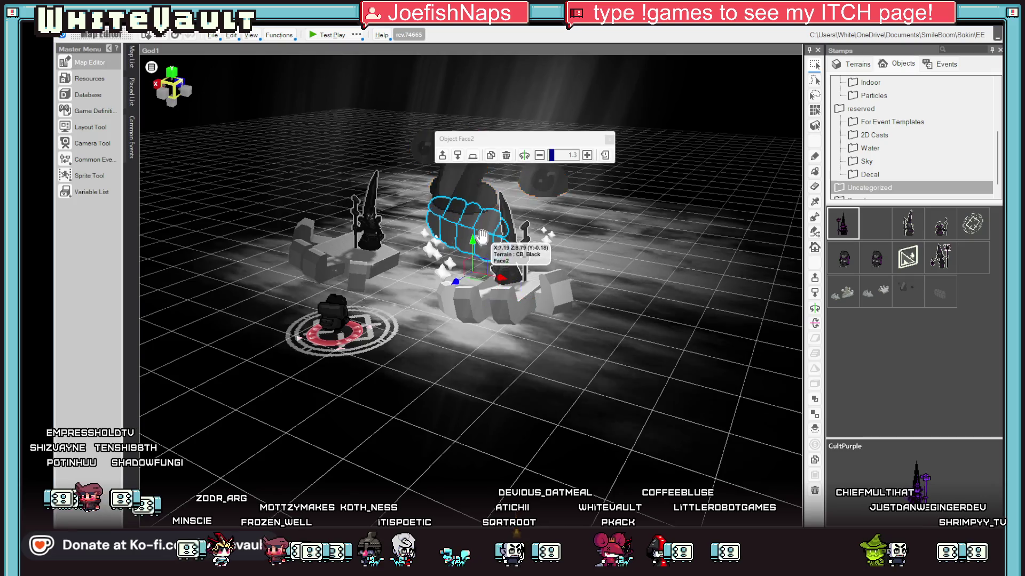
{"action": "left_click_drag", "start_coordinate": [482, 236], "coordinate": [491, 230]}
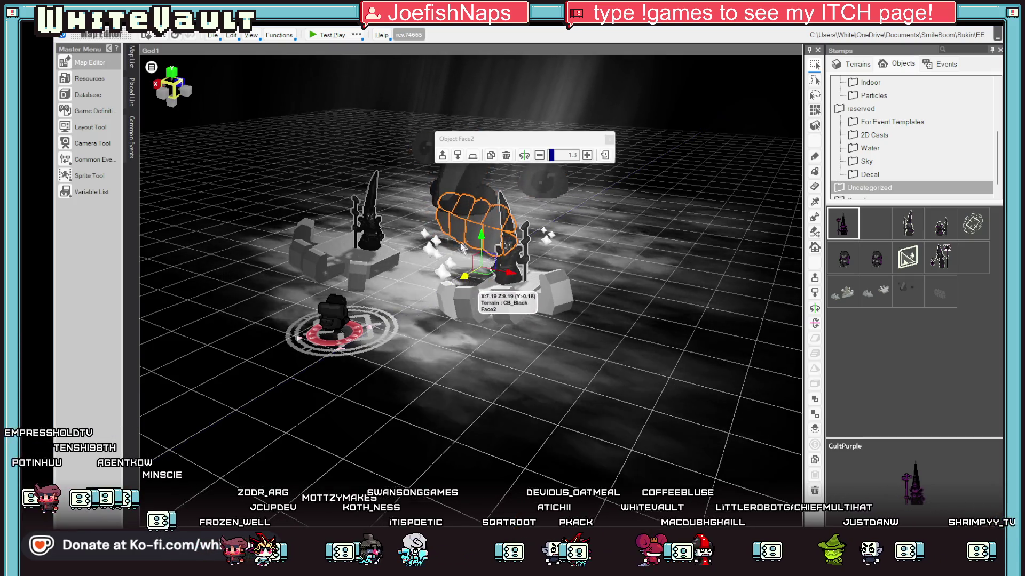
{"action": "left_click", "coordinate": [457, 177]}
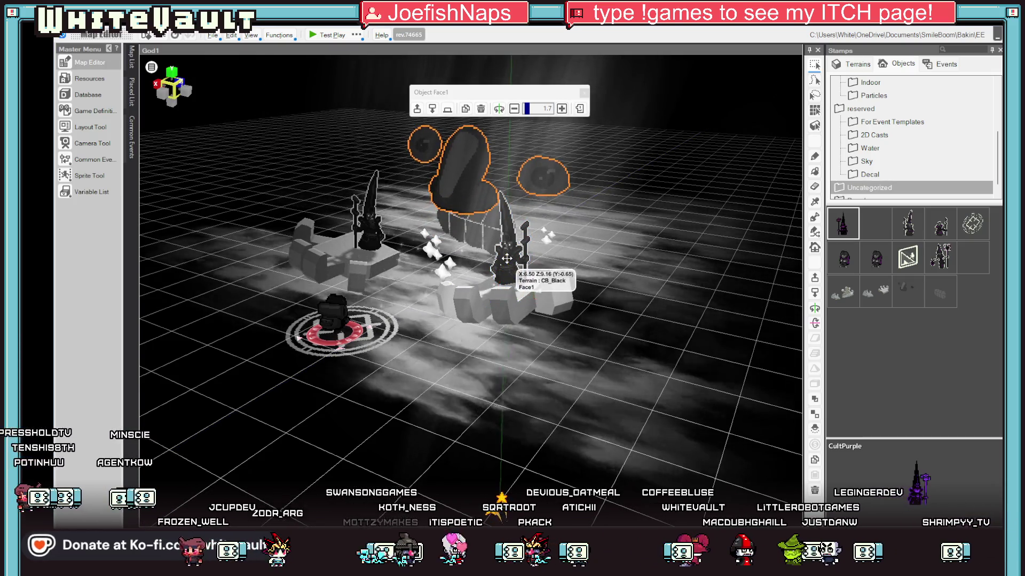
{"action": "left_click", "coordinate": [312, 34]}
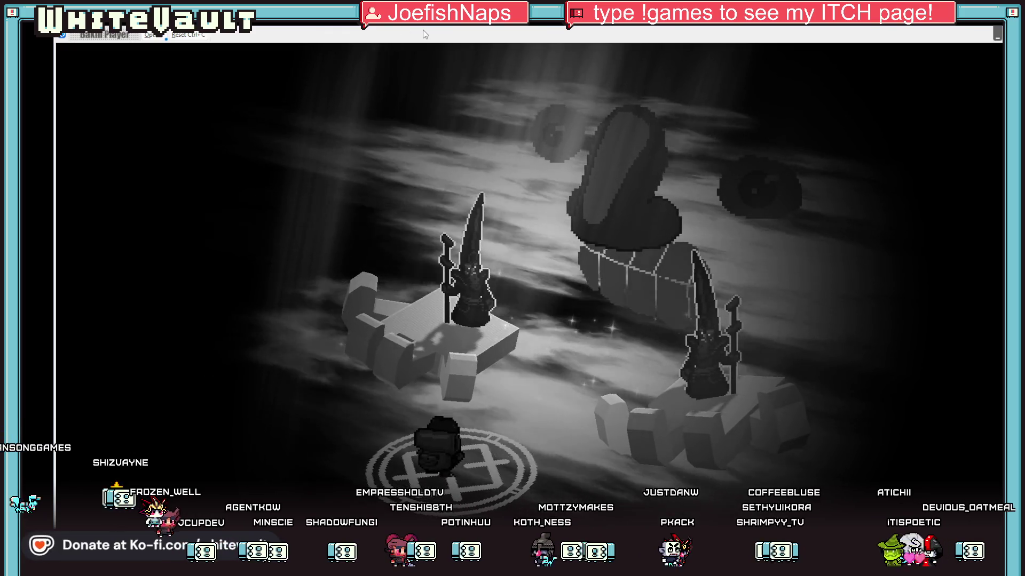
Close the game and move the grey nose and eyes right on the ee-Recc sheet
{"action": "key", "text": "alt+F4"}
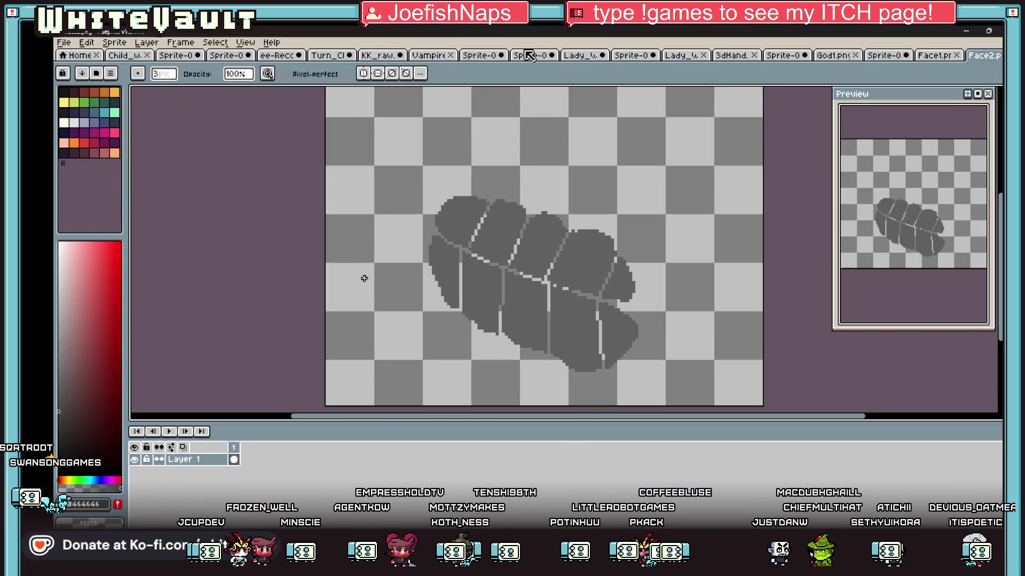
{"action": "left_click", "coordinate": [276, 55]}
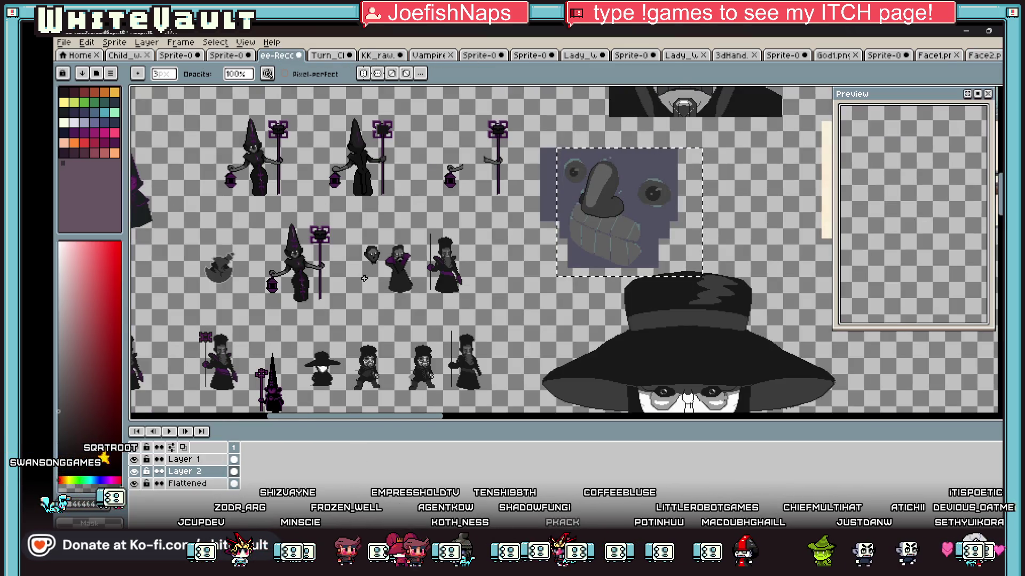
{"action": "key", "text": "w"}
{"action": "left_click_drag", "start_coordinate": [610, 243], "coordinate": [757, 243]}
{"action": "key", "text": "Return"}
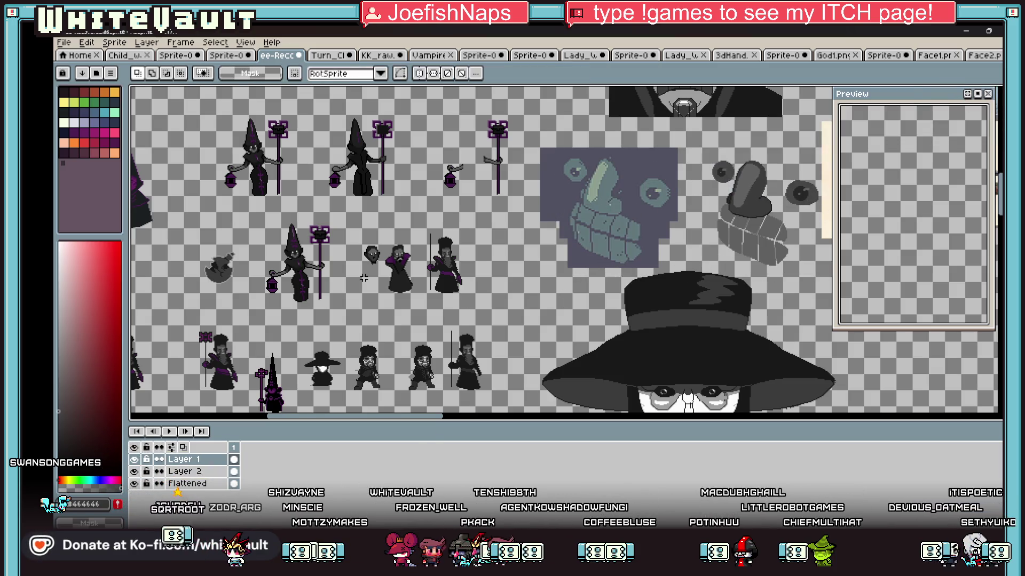
Bring the running TestPlayDialog window back to the front
{"action": "scroll", "coordinate": [750, 252], "scroll_direction": "up", "scroll_amount": 1}
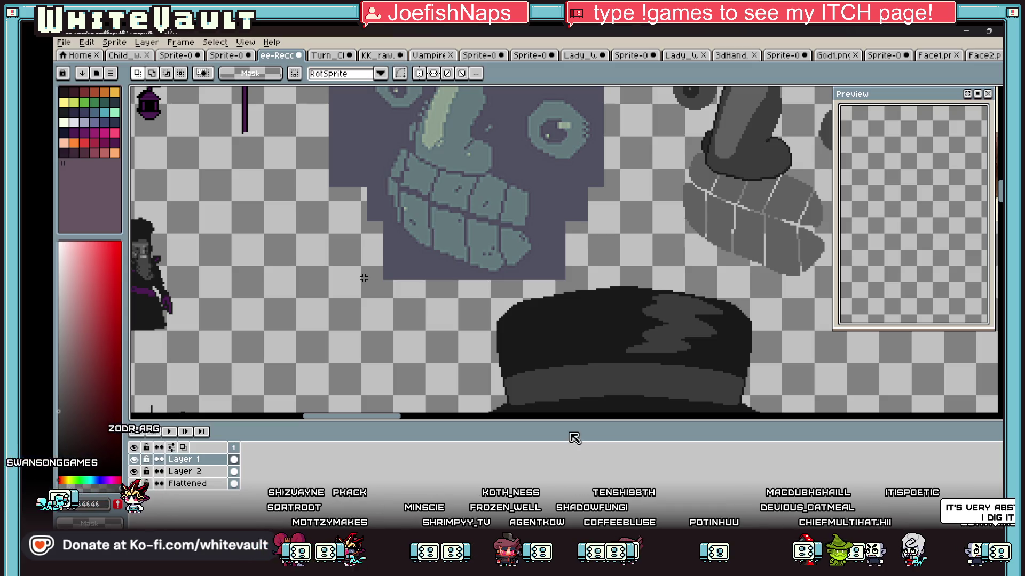
{"action": "mouse_move", "coordinate": [628, 565]}
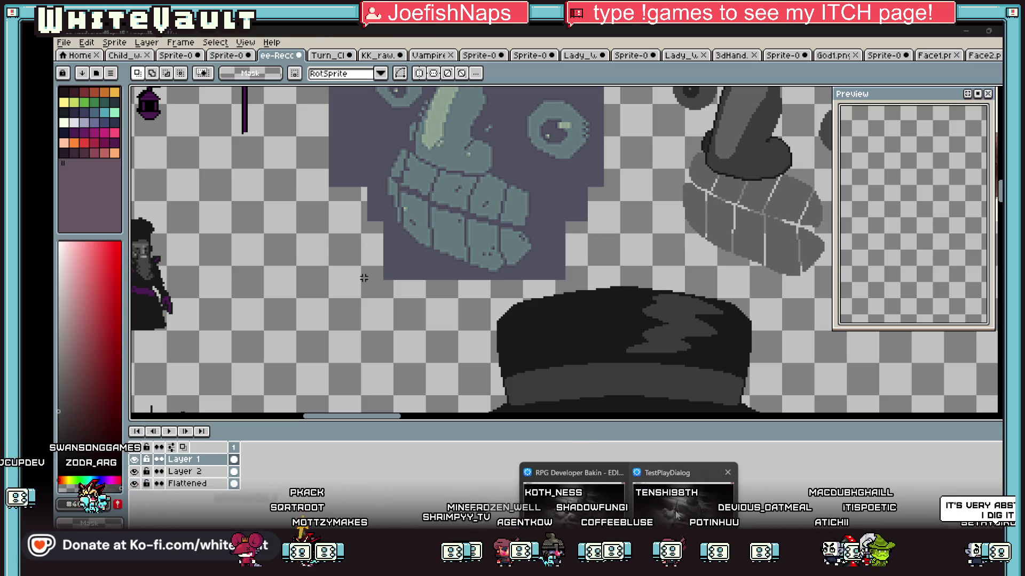
{"action": "left_click", "coordinate": [680, 505]}
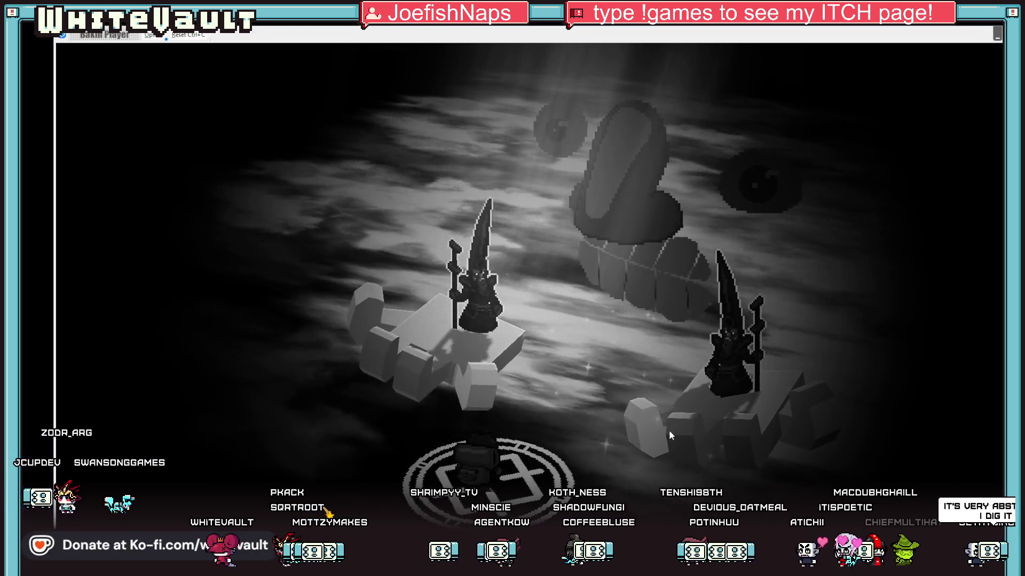